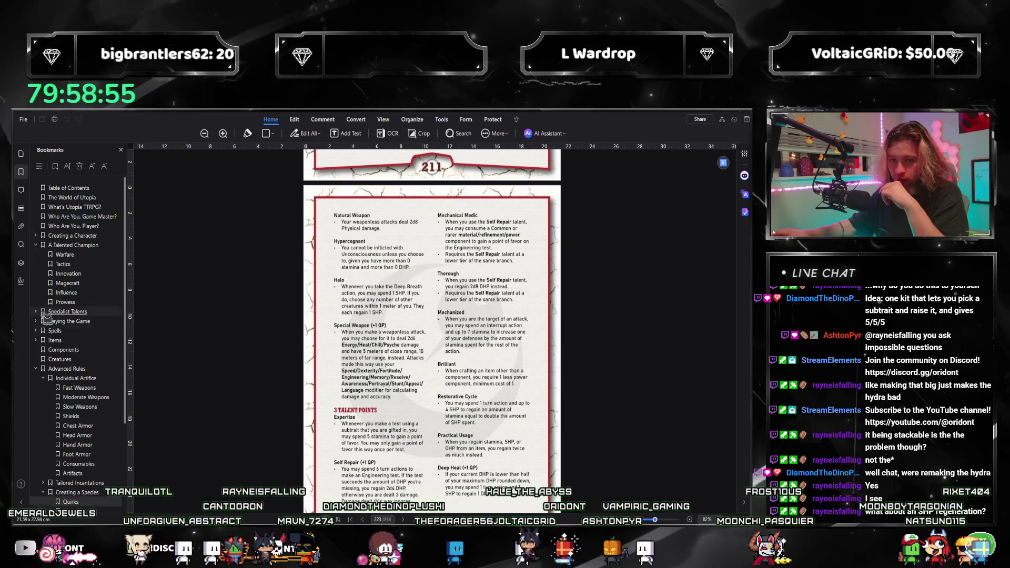
Show the Regal Oxtus talent page via the Creating a Character bookmarks, then switch to the Google Docs draft
{"action": "left_click", "coordinate": [37, 235]}
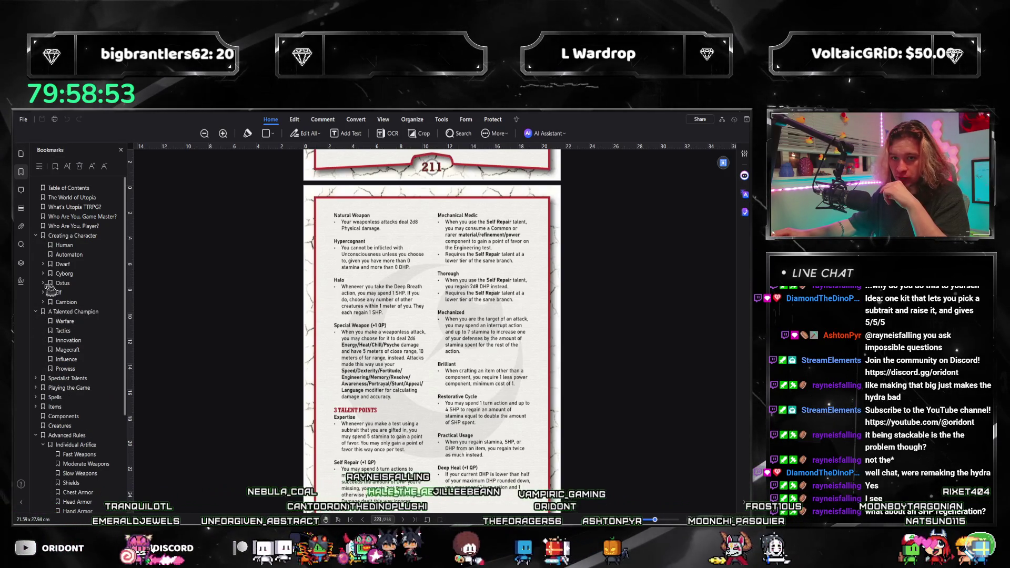
{"action": "left_click", "coordinate": [63, 293]}
{"action": "scroll", "coordinate": [449, 408], "scroll_direction": "down", "scroll_amount": 10}
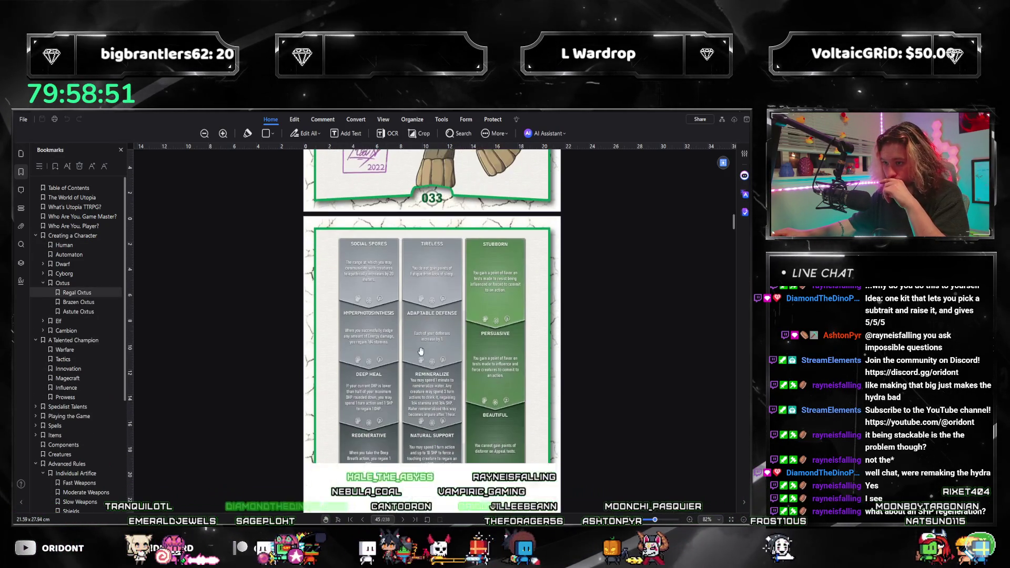
{"action": "scroll", "coordinate": [450, 408], "scroll_direction": "down", "scroll_amount": 1}
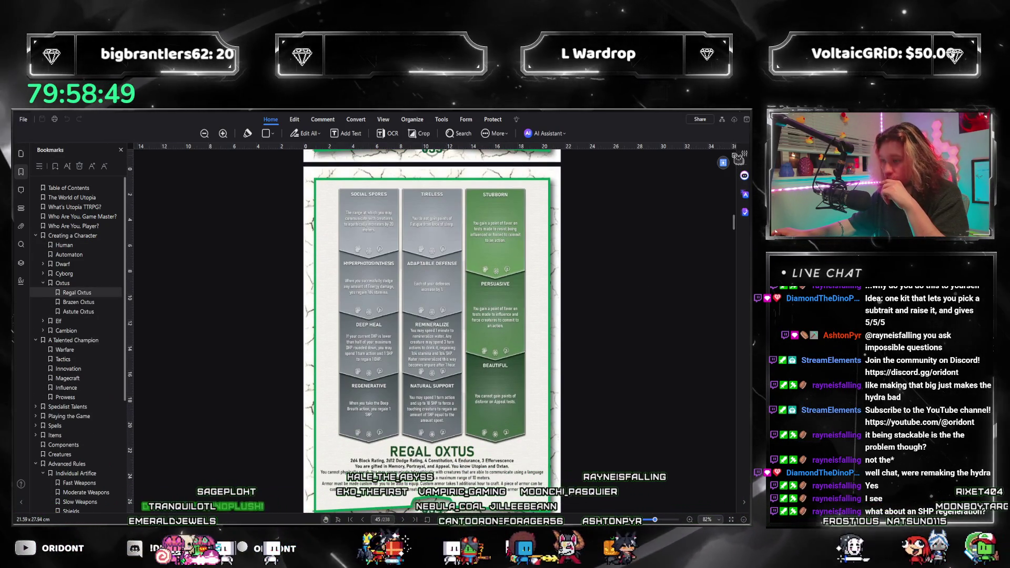
{"action": "key", "text": "alt+Tab"}
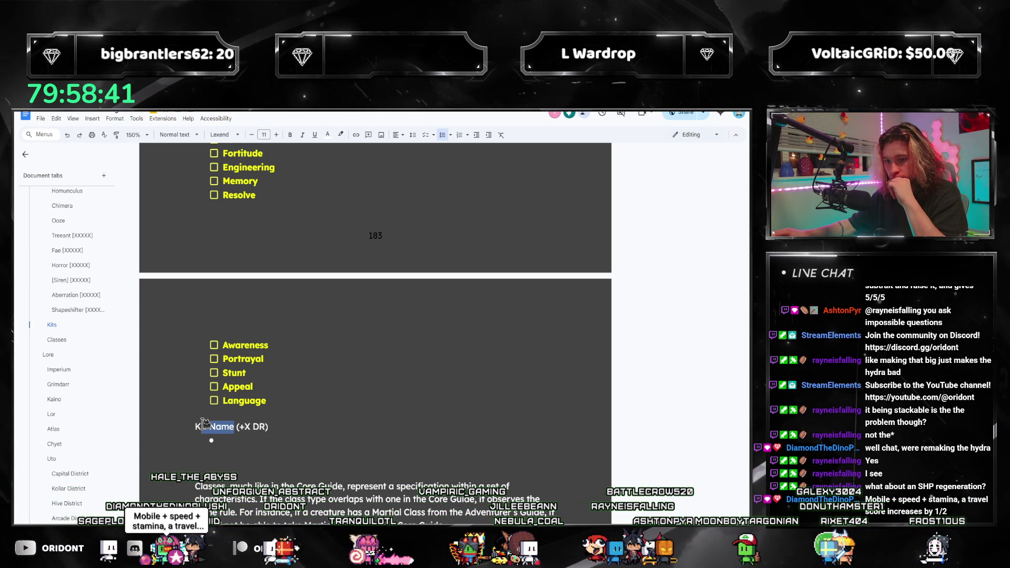
Review the Kit Name template without editing it and return to the Regal Oxtus page in the PDF
{"action": "left_click_drag", "start_coordinate": [203, 424], "coordinate": [196, 426]}
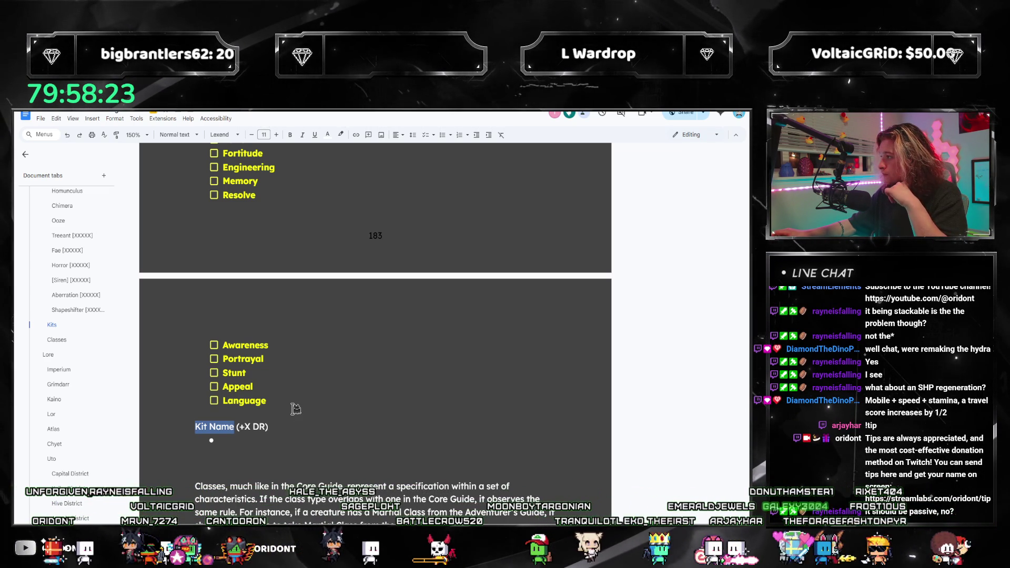
{"action": "scroll", "coordinate": [279, 405], "scroll_direction": "down", "scroll_amount": 2}
{"action": "scroll", "coordinate": [273, 410], "scroll_direction": "up", "scroll_amount": 1}
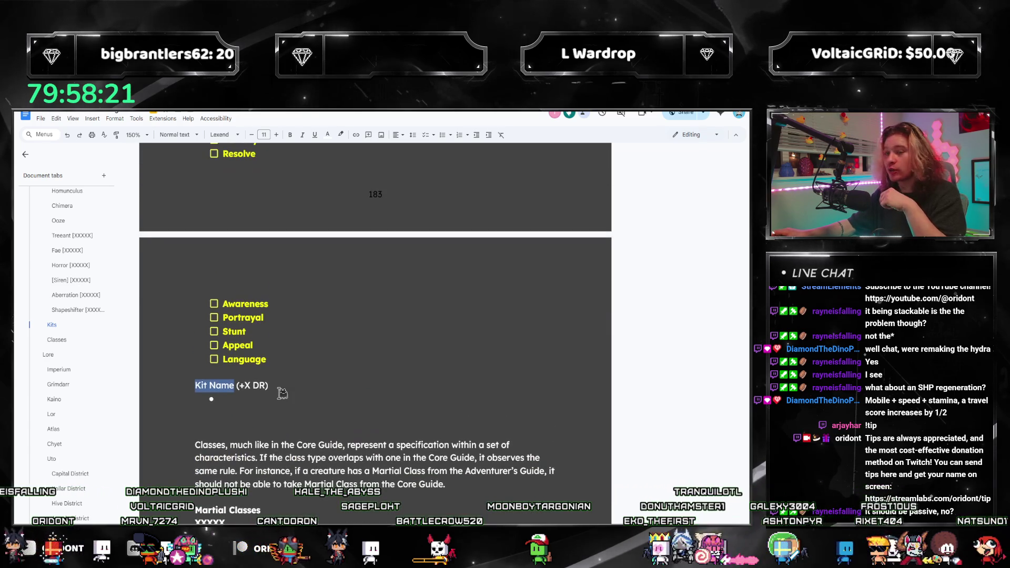
{"action": "scroll", "coordinate": [263, 417], "scroll_direction": "down", "scroll_amount": 1}
{"action": "scroll", "coordinate": [264, 417], "scroll_direction": "down", "scroll_amount": 2}
{"action": "scroll", "coordinate": [269, 422], "scroll_direction": "down", "scroll_amount": 2}
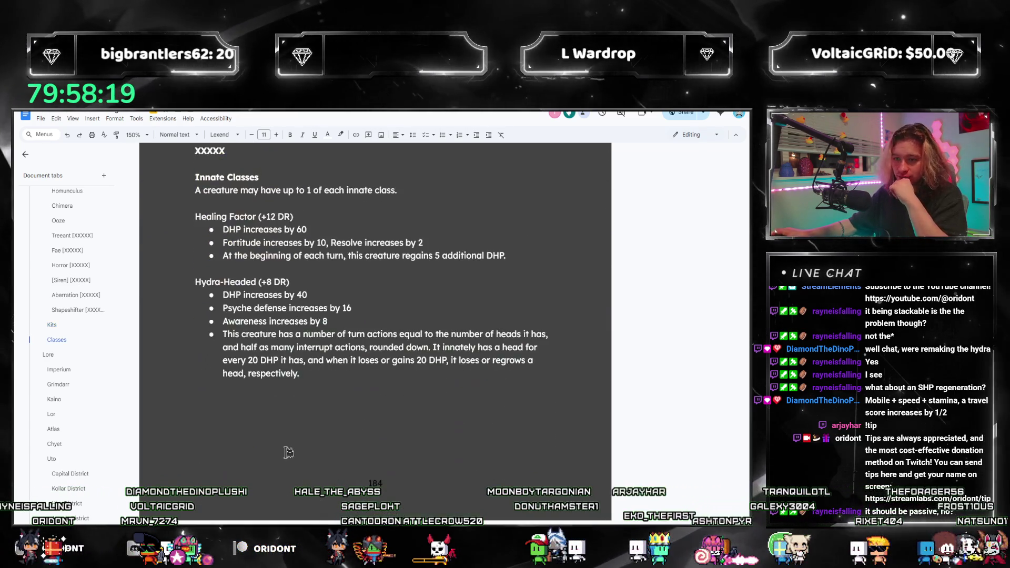
{"action": "scroll", "coordinate": [284, 442], "scroll_direction": "up", "scroll_amount": 2}
{"action": "scroll", "coordinate": [289, 447], "scroll_direction": "up", "scroll_amount": 3}
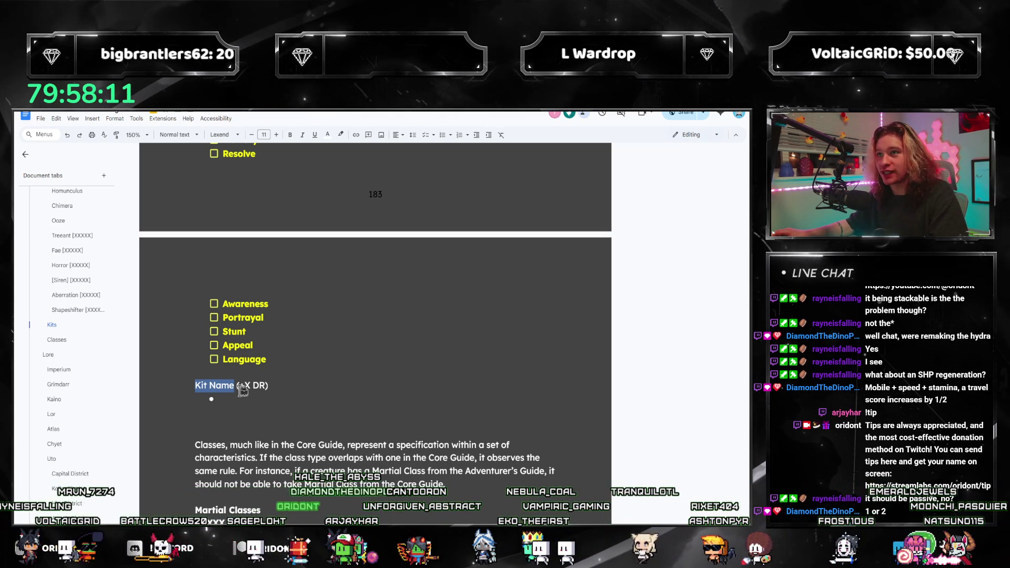
{"action": "key", "text": "Up"}
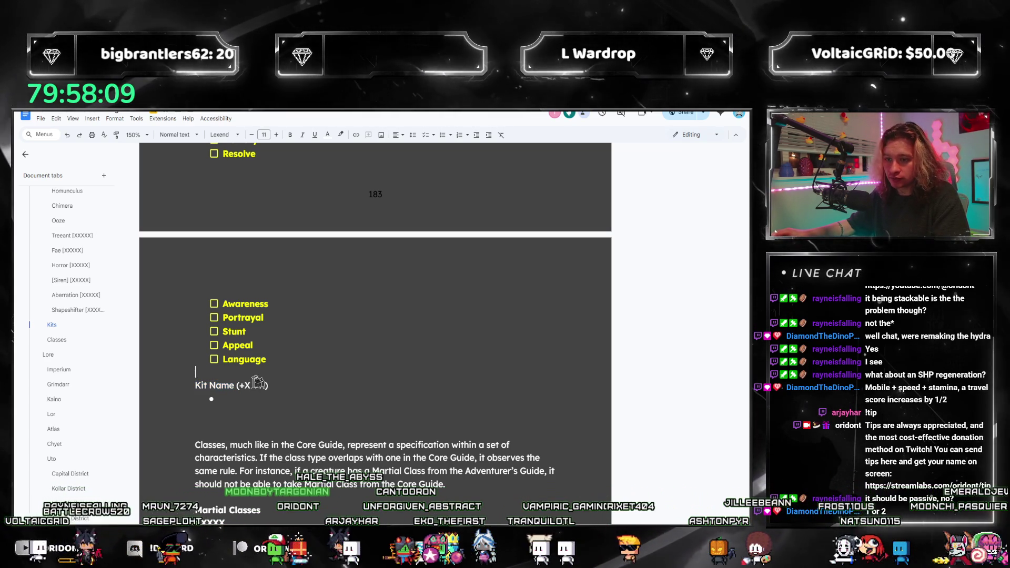
{"action": "key", "text": "alt+Tab"}
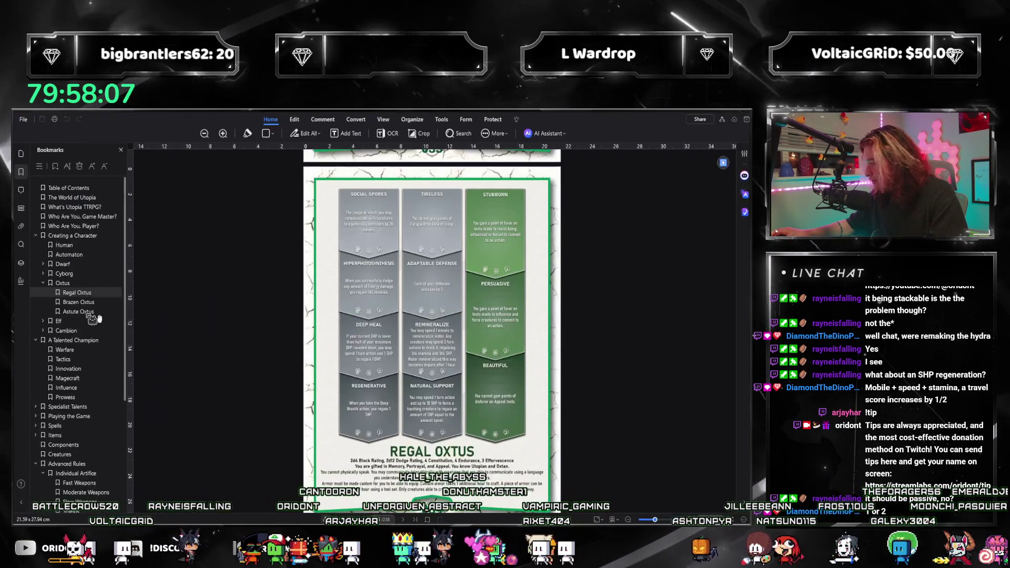
{"action": "scroll", "coordinate": [93, 318], "scroll_direction": "down", "scroll_amount": 3}
{"action": "scroll", "coordinate": [79, 426], "scroll_direction": "down", "scroll_amount": 2}
Read the rulebook's Kits page under Modular Creature Design, then return to the Google Docs draft
{"action": "left_click", "coordinate": [70, 486]}
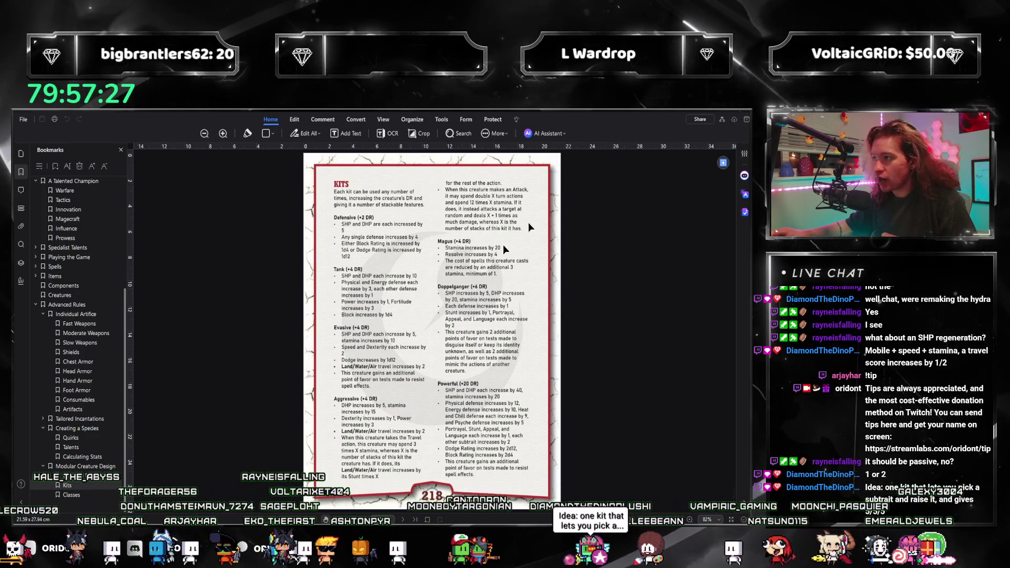
{"action": "key", "text": "alt+Tab"}
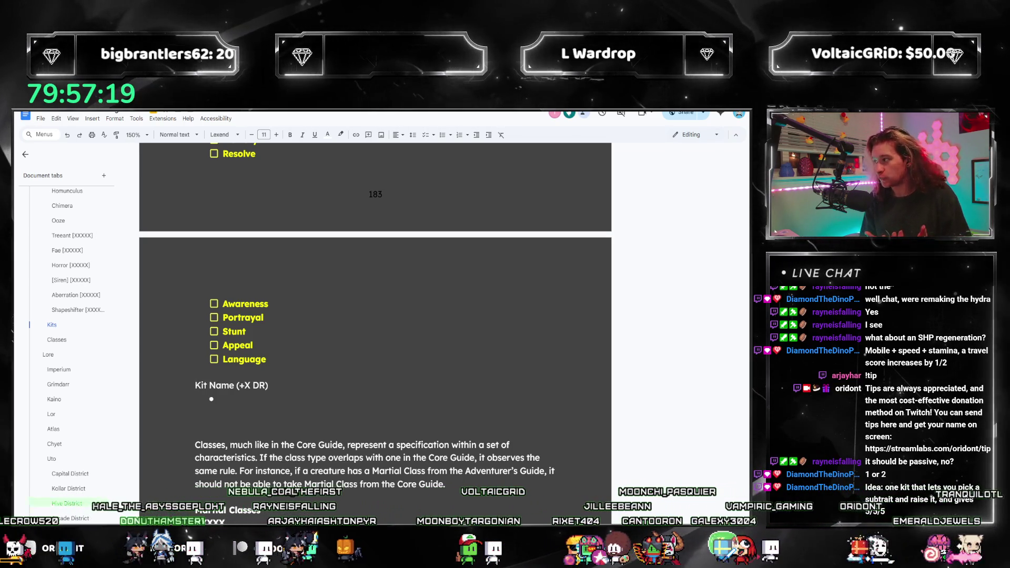
Check the empty bullet under Kit Name, then bring up the PDF rulebook's Kits page
{"action": "key", "text": "Down"}
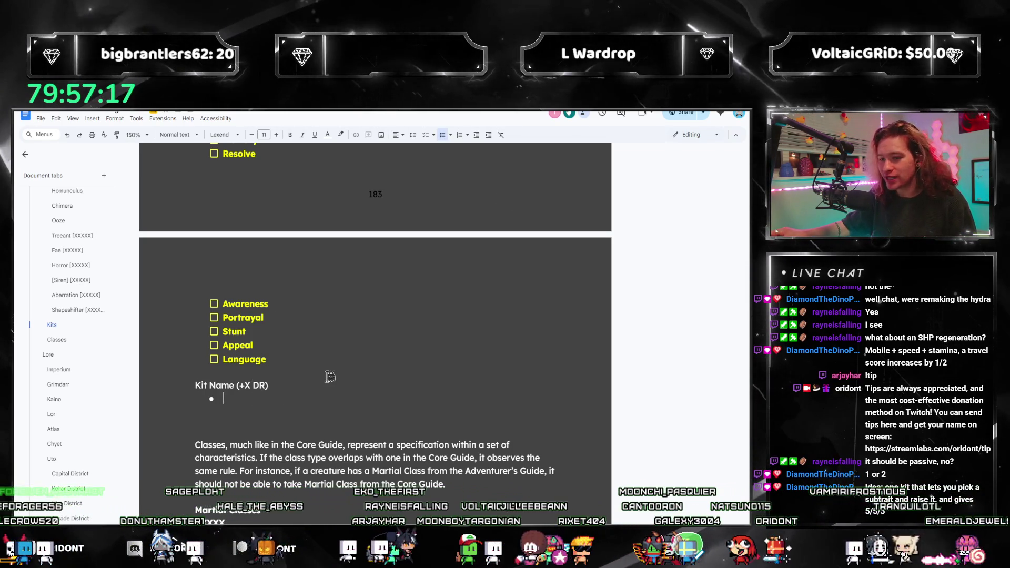
{"action": "scroll", "coordinate": [323, 376], "scroll_direction": "up", "scroll_amount": 1}
{"action": "scroll", "coordinate": [323, 376], "scroll_direction": "down", "scroll_amount": 3}
{"action": "scroll", "coordinate": [317, 388], "scroll_direction": "down", "scroll_amount": 3}
{"action": "scroll", "coordinate": [318, 388], "scroll_direction": "up", "scroll_amount": 3}
{"action": "scroll", "coordinate": [331, 355], "scroll_direction": "down", "scroll_amount": 2}
{"action": "scroll", "coordinate": [347, 316], "scroll_direction": "up", "scroll_amount": 2}
{"action": "scroll", "coordinate": [352, 306], "scroll_direction": "up", "scroll_amount": 3}
{"action": "scroll", "coordinate": [353, 305], "scroll_direction": "up", "scroll_amount": 2}
{"action": "scroll", "coordinate": [271, 379], "scroll_direction": "down", "scroll_amount": 2}
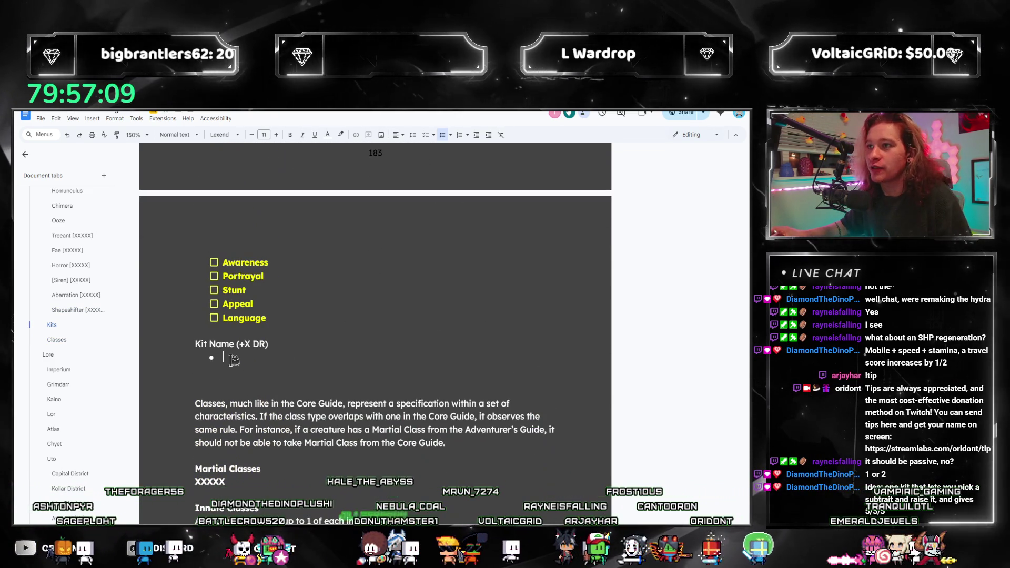
{"action": "scroll", "coordinate": [239, 316], "scroll_direction": "up", "scroll_amount": 1}
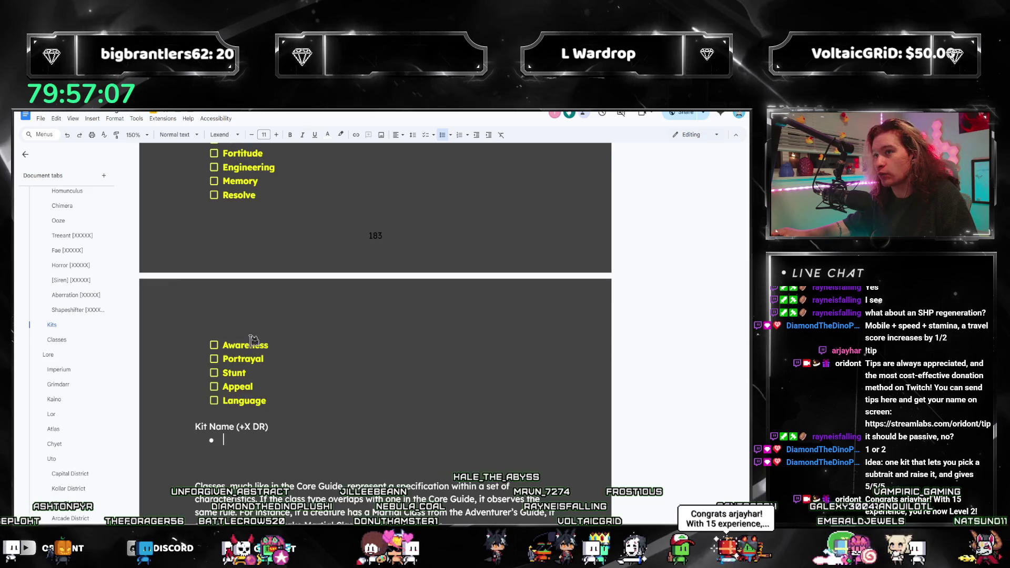
{"action": "scroll", "coordinate": [239, 347], "scroll_direction": "up", "scroll_amount": 2}
{"action": "scroll", "coordinate": [239, 349], "scroll_direction": "up", "scroll_amount": 2}
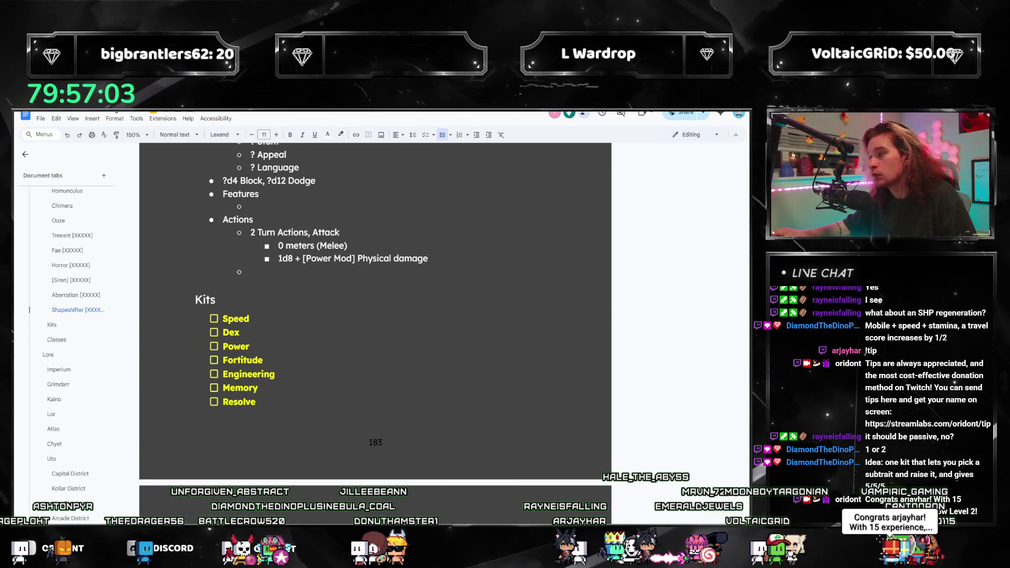
{"action": "key", "text": "alt+Tab"}
{"action": "scroll", "coordinate": [288, 361], "scroll_direction": "down", "scroll_amount": 3}
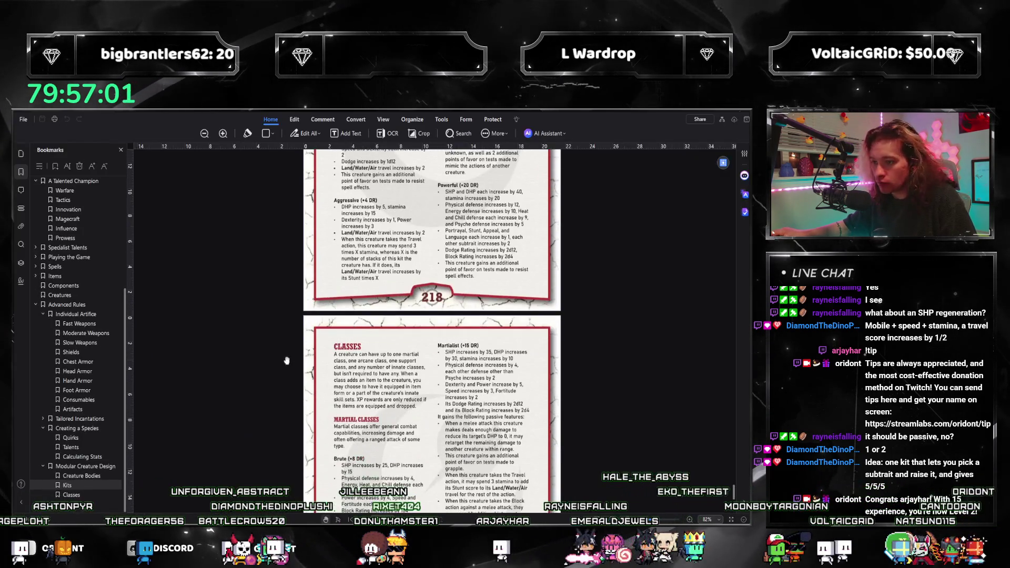
{"action": "scroll", "coordinate": [288, 362], "scroll_direction": "up", "scroll_amount": 3}
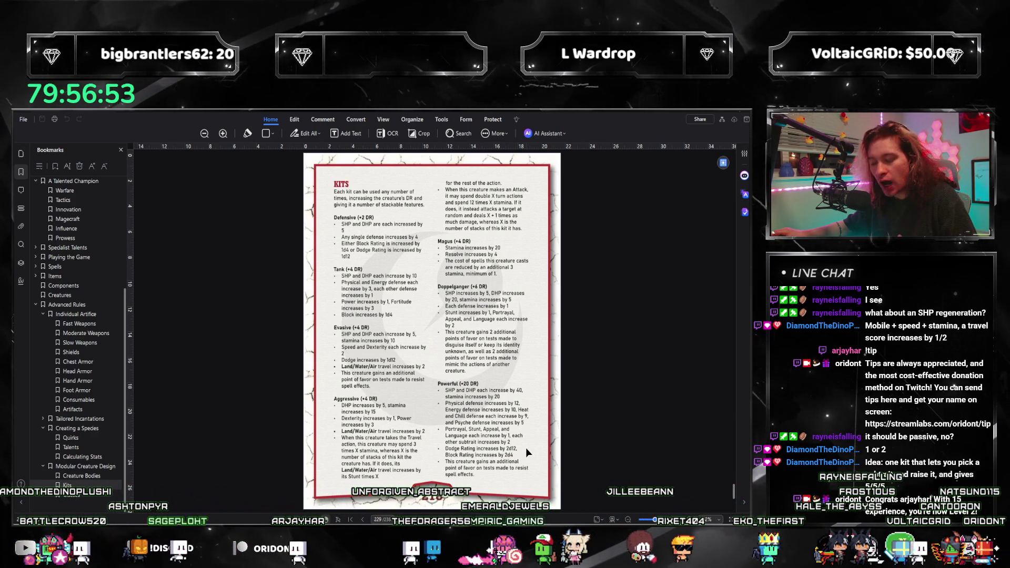
{"action": "scroll", "coordinate": [487, 448], "scroll_direction": "down", "scroll_amount": 2}
{"action": "scroll", "coordinate": [454, 430], "scroll_direction": "down", "scroll_amount": 3}
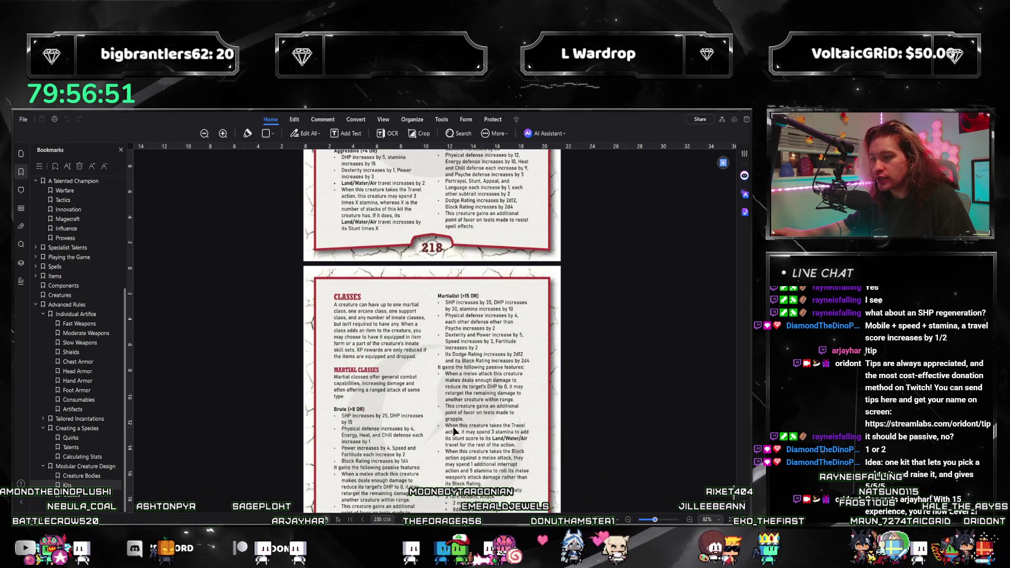
{"action": "scroll", "coordinate": [454, 430], "scroll_direction": "down", "scroll_amount": 2}
{"action": "scroll", "coordinate": [453, 427], "scroll_direction": "up", "scroll_amount": 4}
{"action": "scroll", "coordinate": [452, 426], "scroll_direction": "up", "scroll_amount": 2}
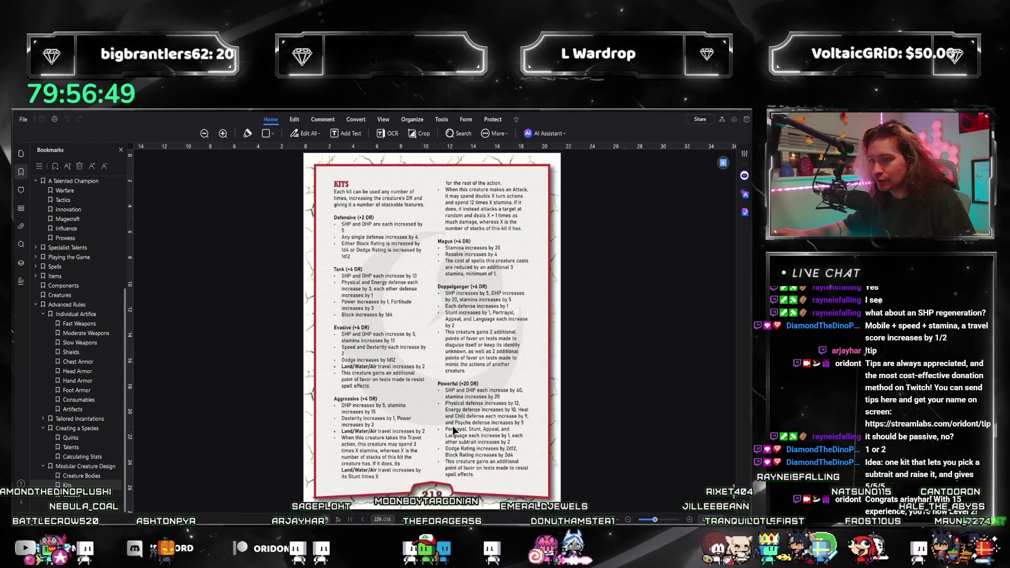
Return from the Kits rules page to the Google Docs Kits checklist
{"action": "key", "text": "alt+Tab"}
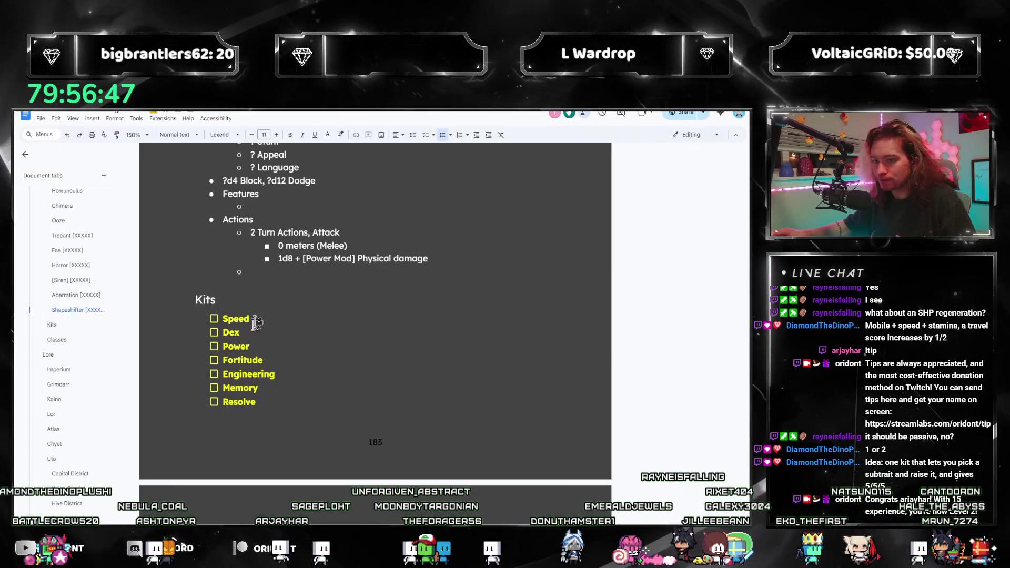
{"action": "scroll", "coordinate": [260, 327], "scroll_direction": "up", "scroll_amount": 1}
{"action": "scroll", "coordinate": [262, 343], "scroll_direction": "down", "scroll_amount": 1}
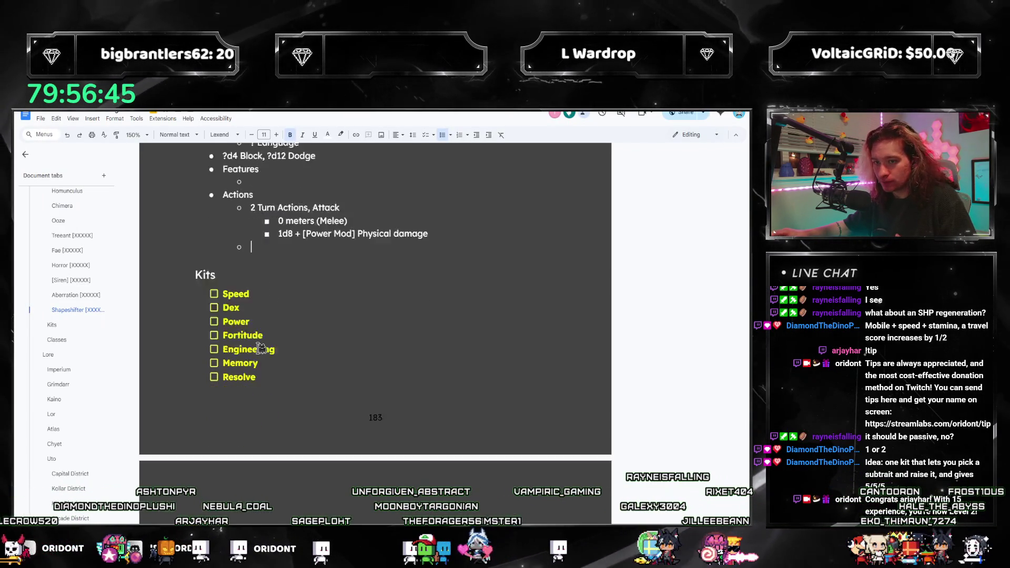
{"action": "scroll", "coordinate": [261, 347], "scroll_direction": "down", "scroll_amount": 2}
{"action": "scroll", "coordinate": [233, 467], "scroll_direction": "down", "scroll_amount": 1}
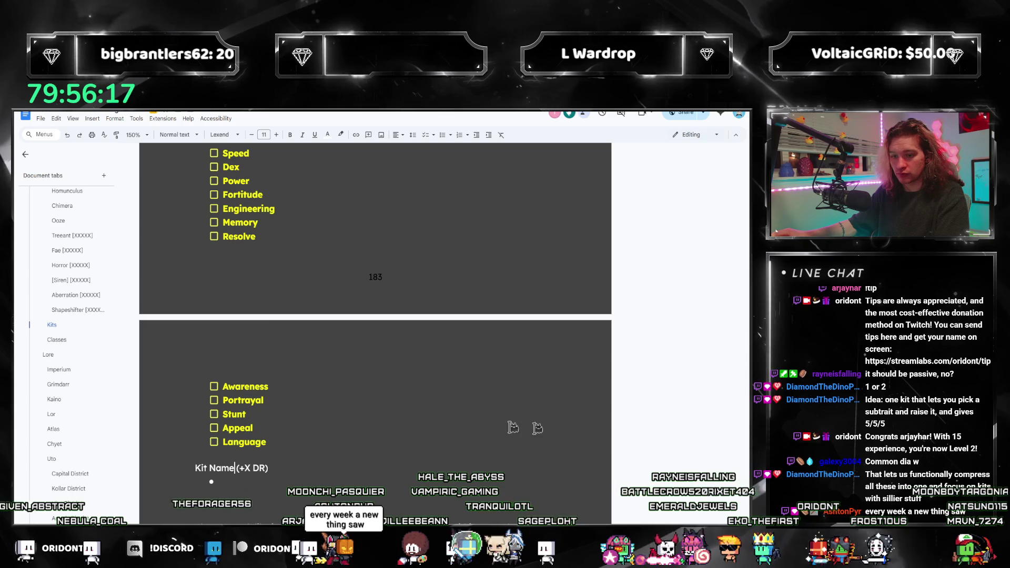
Replace the Kit Name placeholder with the Evolved (+3 DR) kit and its +3 SHP, DHP, stamina line
{"action": "key", "text": "shift+Home"}
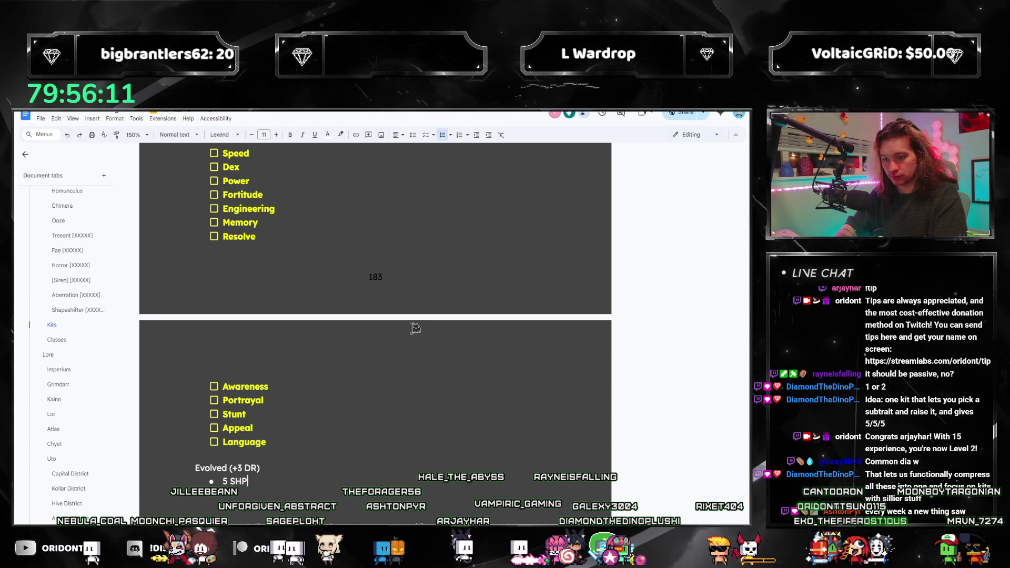
{"action": "type", "text": "5 DHP"}
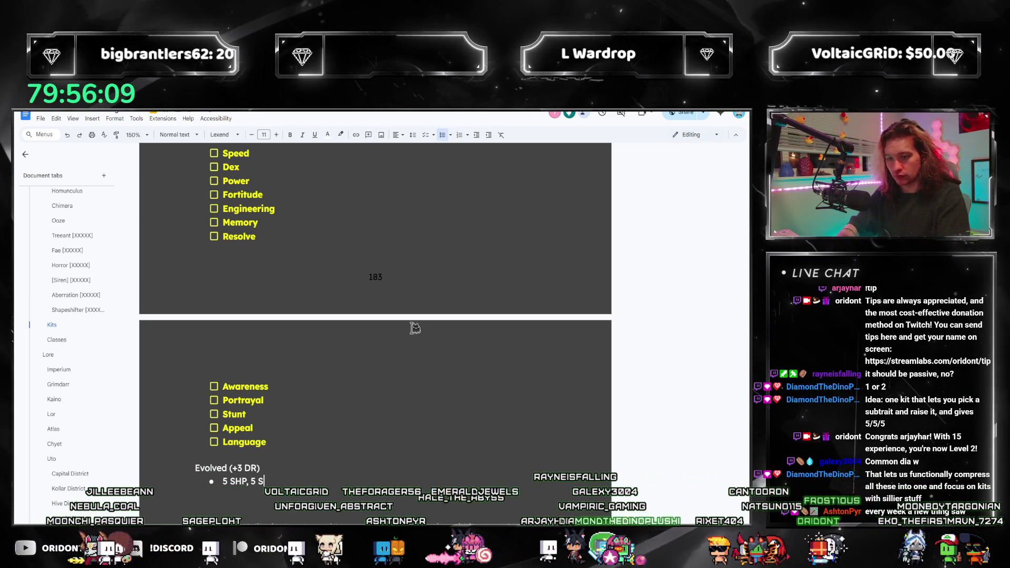
{"action": "type", "text": ", 5 Stamina"}
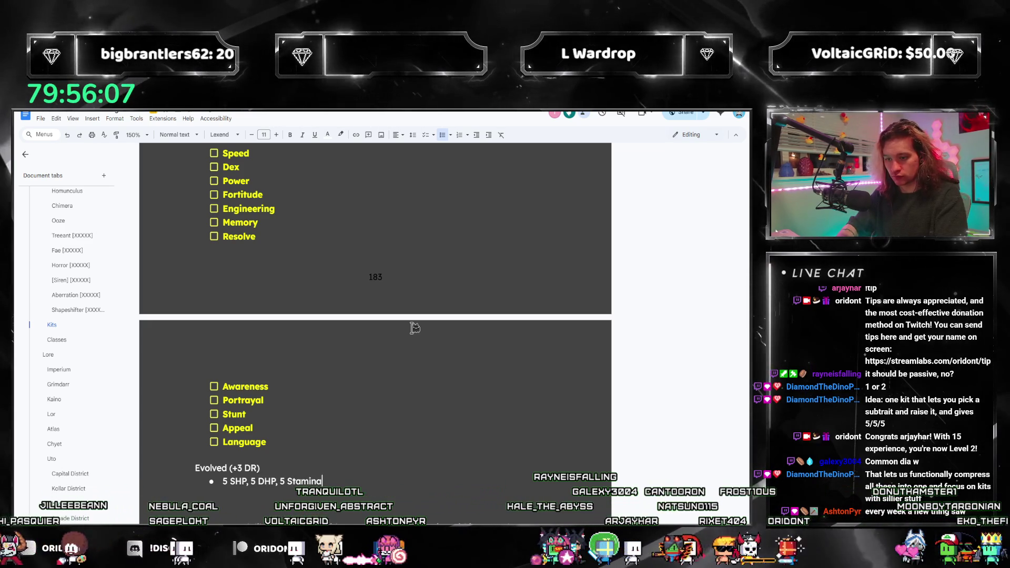
{"action": "key", "text": "Return"}
{"action": "type", "text": "A chosen subt"}
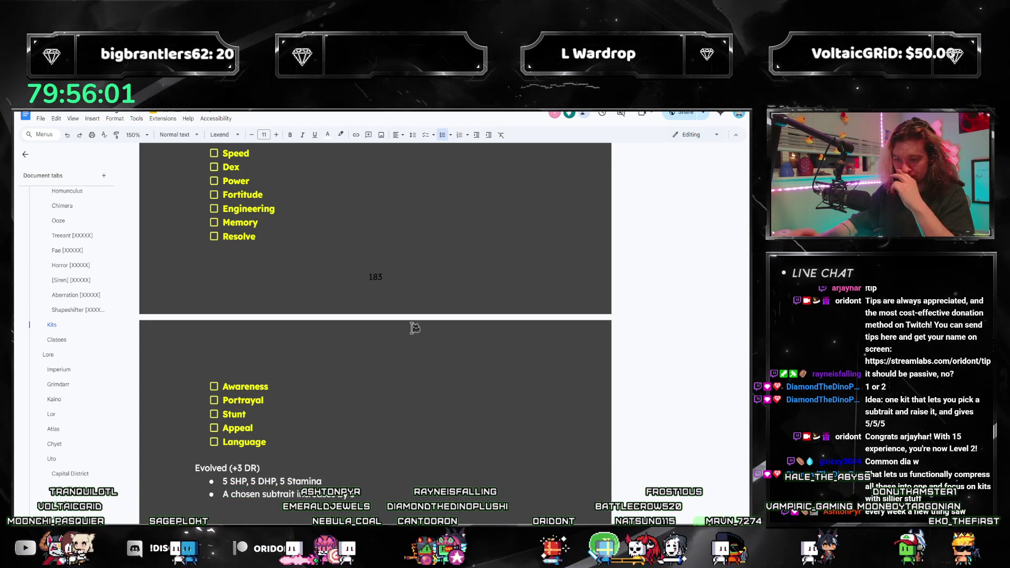
{"action": "scroll", "coordinate": [413, 435], "scroll_direction": "up", "scroll_amount": 4}
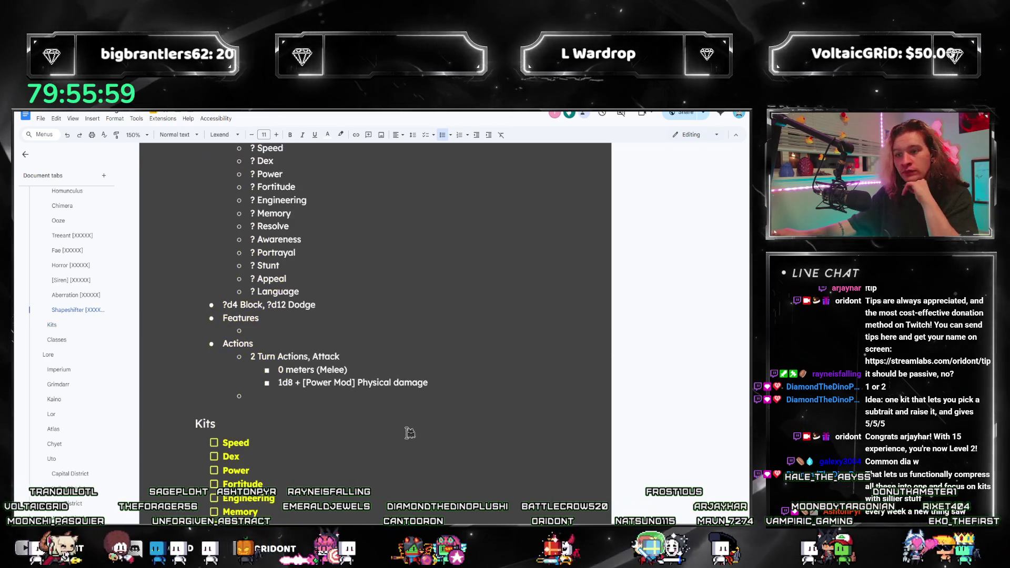
{"action": "scroll", "coordinate": [409, 430], "scroll_direction": "down", "scroll_amount": 3}
{"action": "scroll", "coordinate": [395, 429], "scroll_direction": "down", "scroll_amount": 2}
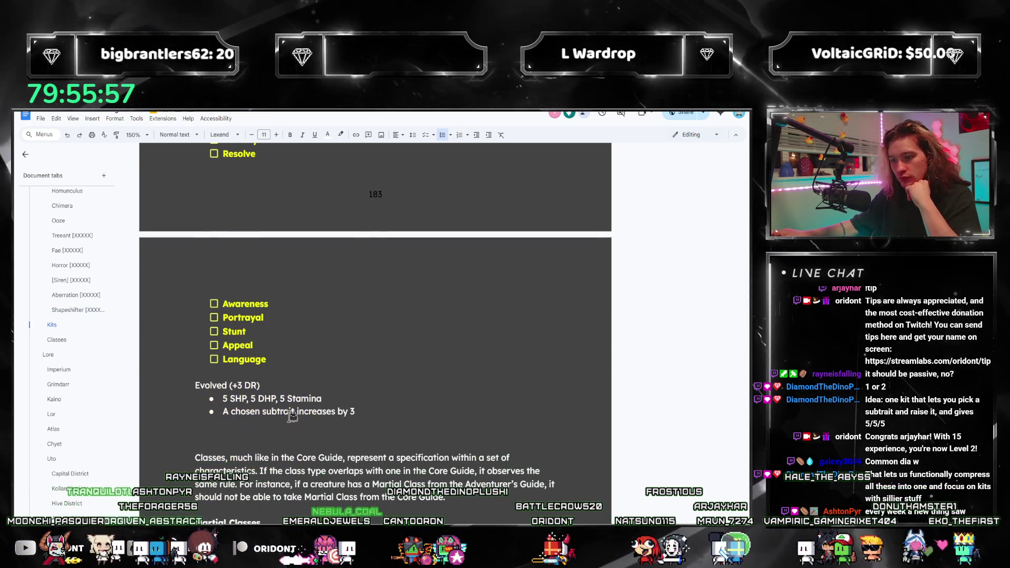
Check the PDF Kits page, correct a typo in the new bullet, and bring the Kits rules back up
{"action": "key", "text": "alt+Tab"}
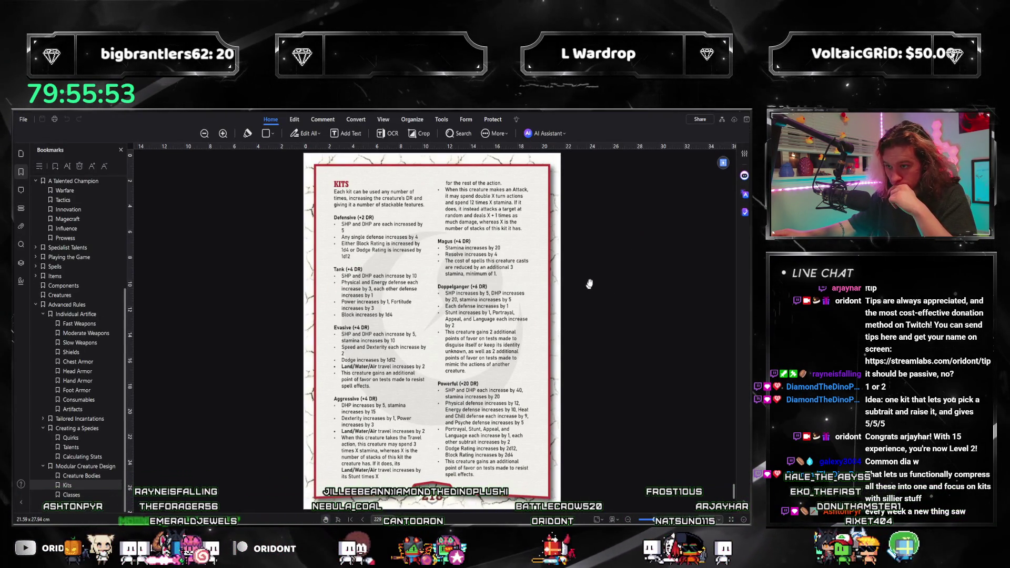
{"action": "key", "text": "alt+Tab"}
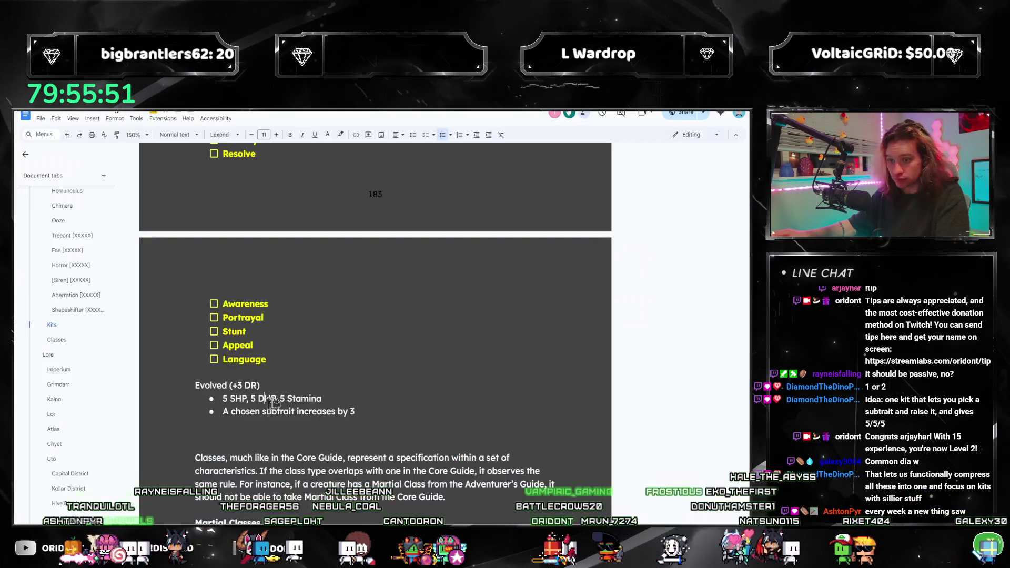
{"action": "type", "text": "SHP"}
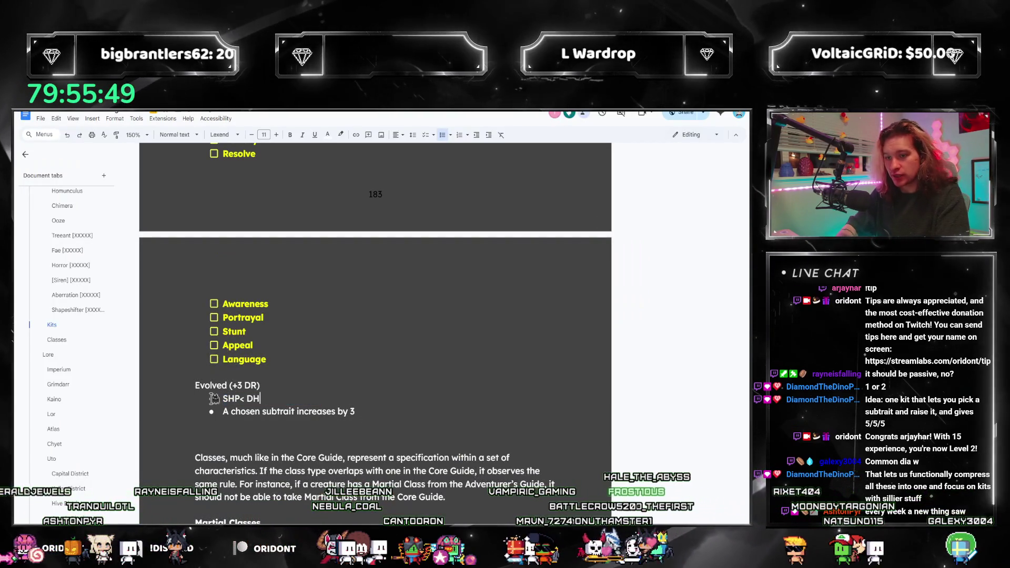
{"action": "type", "text": "<"}
{"action": "key", "text": "BackSpace"}
{"action": "type", "text": ", DHP, and "}
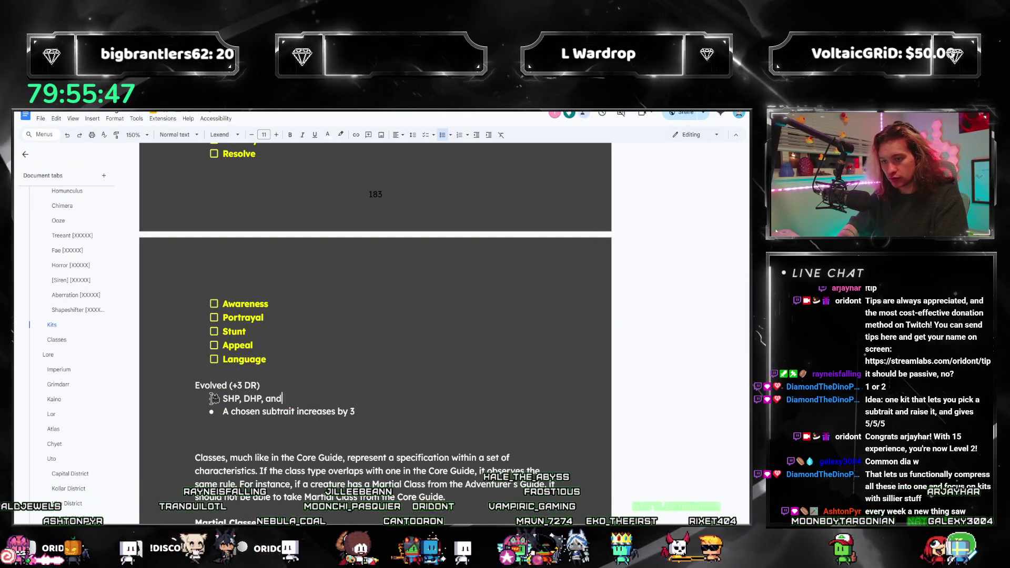
{"action": "type", "text": "Stamina each inc"}
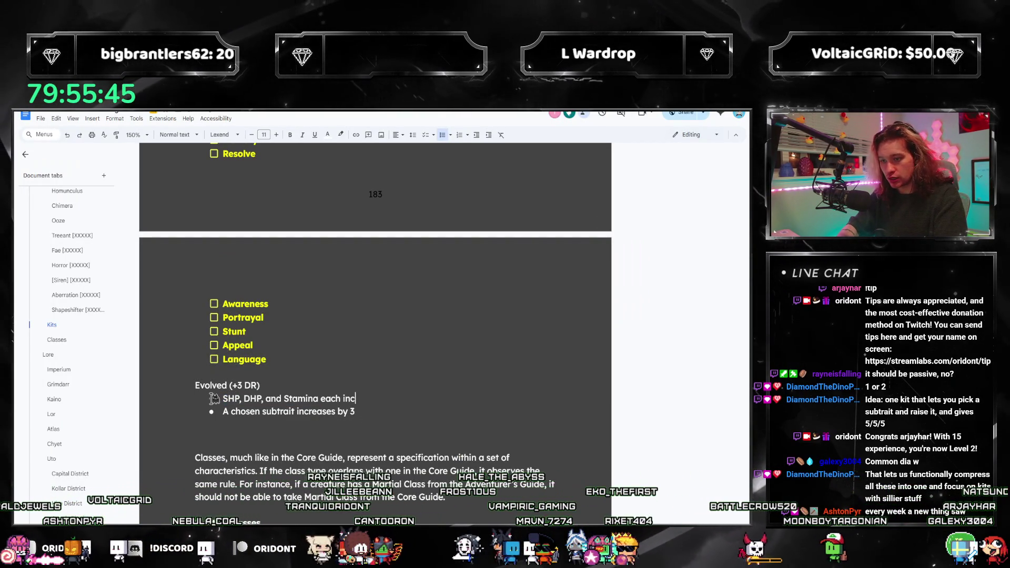
{"action": "type", "text": "rease by 3"}
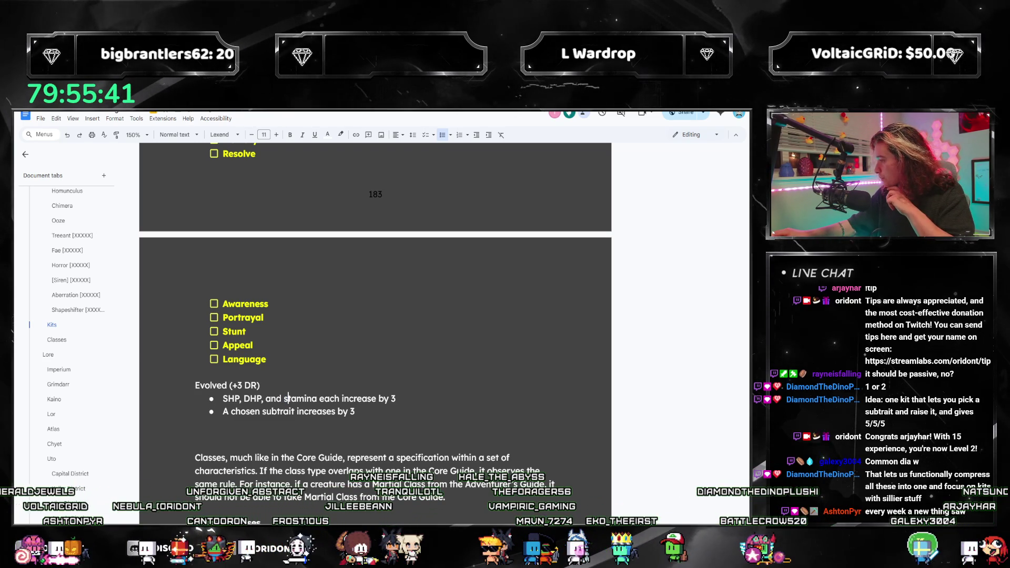
{"action": "key", "text": "alt+Tab"}
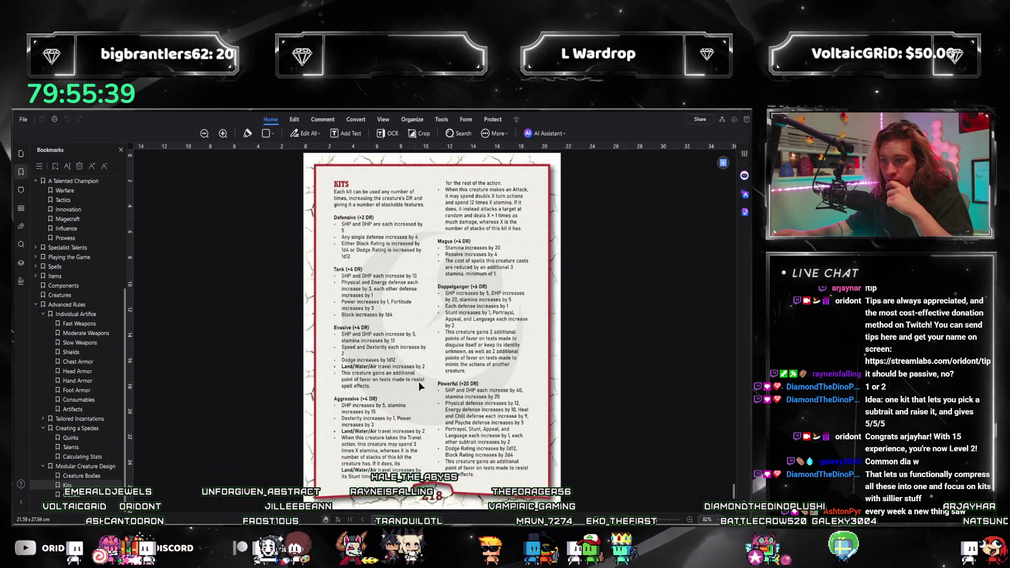
Return from the Kits reference page to the Kits draft document
{"action": "left_click", "coordinate": [720, 120]}
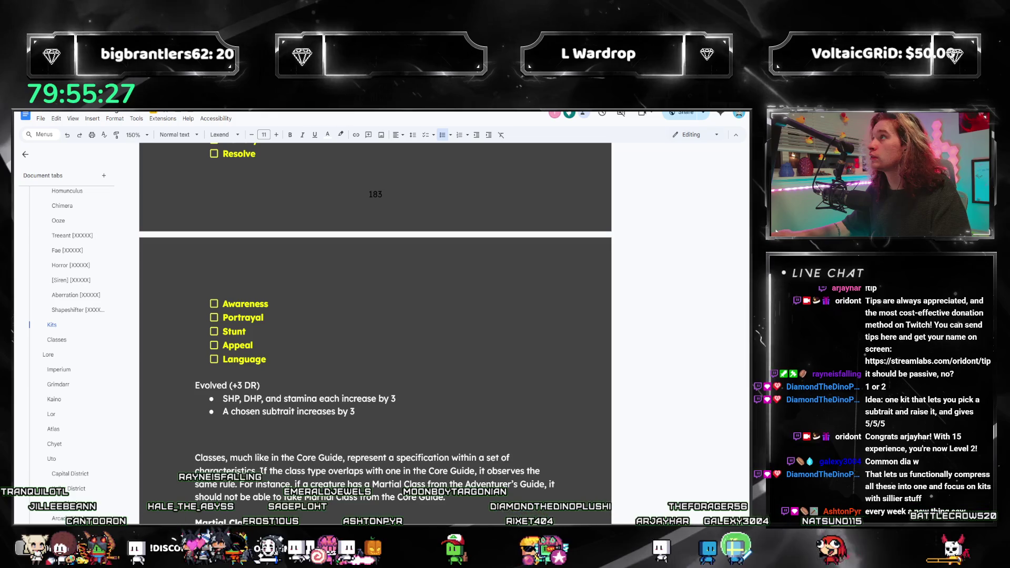
Place the caret after 'increases by 3' and switch to the PDF Kits rules page 218 for reference
{"action": "double_click", "coordinate": [379, 412]}
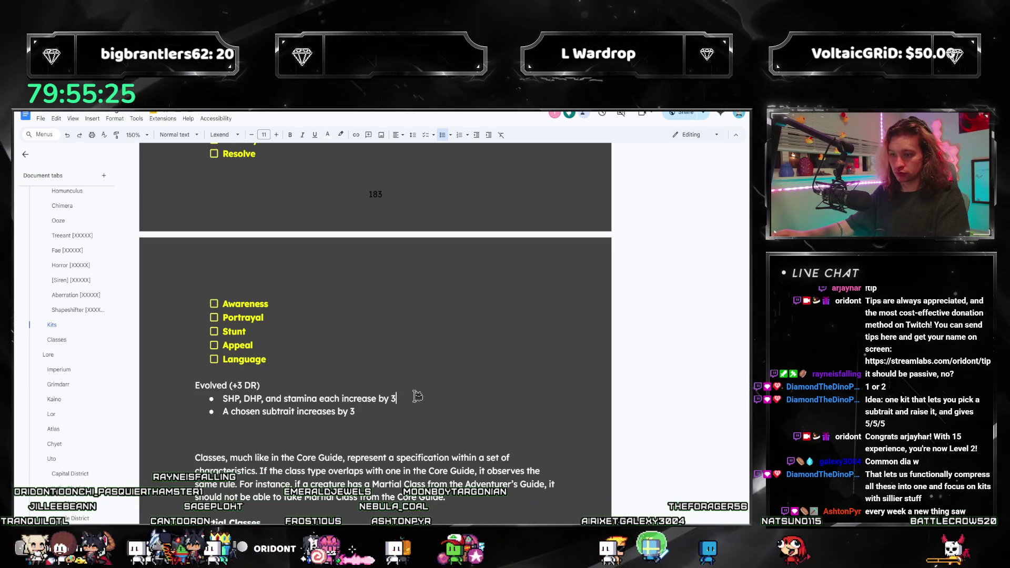
{"action": "key", "text": "alt+Tab"}
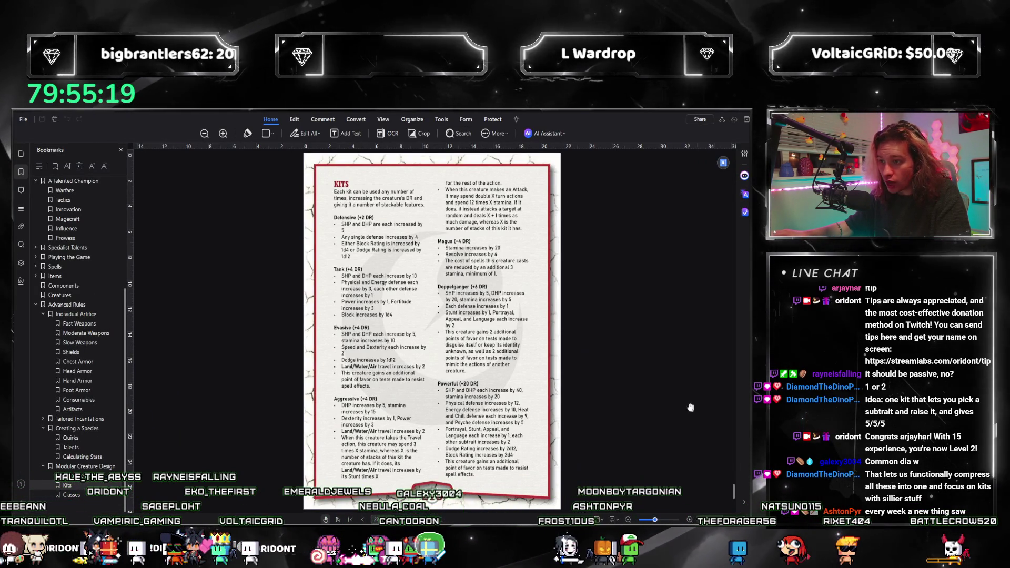
{"action": "scroll", "coordinate": [472, 352], "scroll_direction": "down", "scroll_amount": 3}
{"action": "scroll", "coordinate": [513, 367], "scroll_direction": "down", "scroll_amount": 2}
{"action": "scroll", "coordinate": [552, 381], "scroll_direction": "down", "scroll_amount": 1}
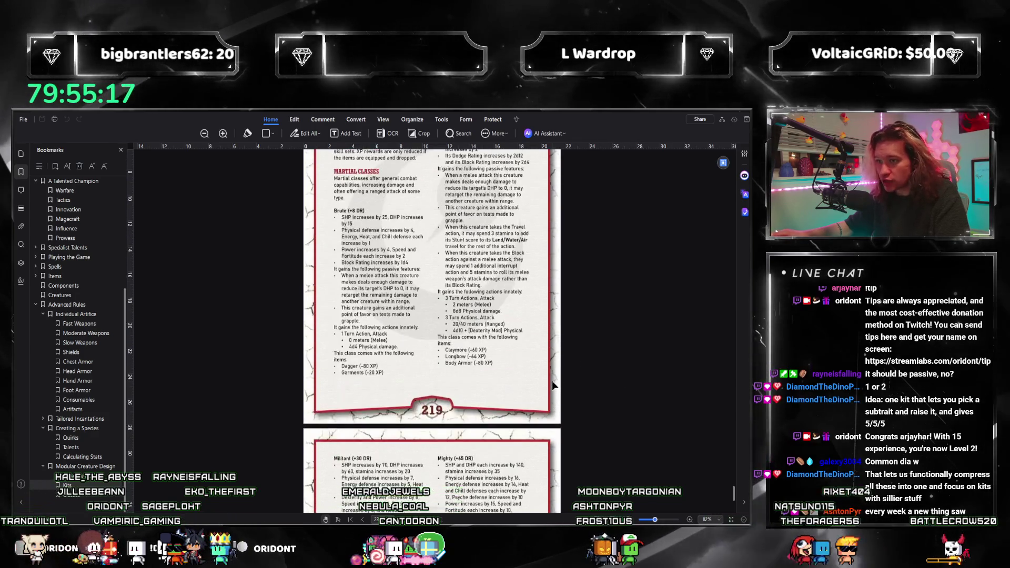
{"action": "scroll", "coordinate": [552, 381], "scroll_direction": "down", "scroll_amount": 2}
{"action": "scroll", "coordinate": [552, 383], "scroll_direction": "up", "scroll_amount": 3}
{"action": "scroll", "coordinate": [553, 383], "scroll_direction": "up", "scroll_amount": 2}
{"action": "scroll", "coordinate": [552, 380], "scroll_direction": "down", "scroll_amount": 1}
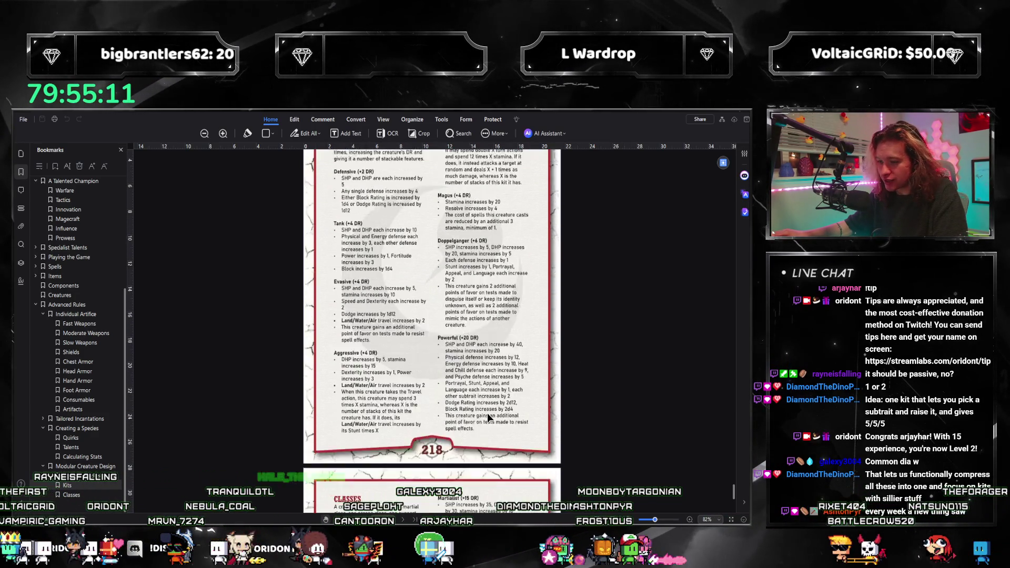
{"action": "scroll", "coordinate": [486, 412], "scroll_direction": "down", "scroll_amount": 2}
{"action": "scroll", "coordinate": [488, 413], "scroll_direction": "up", "scroll_amount": 3}
{"action": "scroll", "coordinate": [490, 371], "scroll_direction": "down", "scroll_amount": 1}
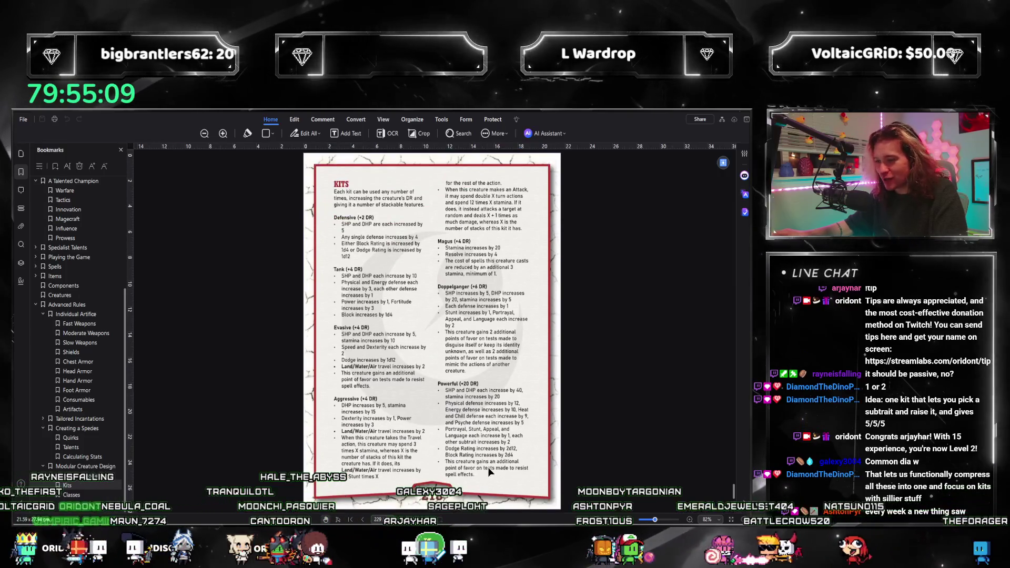
{"action": "scroll", "coordinate": [488, 467], "scroll_direction": "down", "scroll_amount": 3}
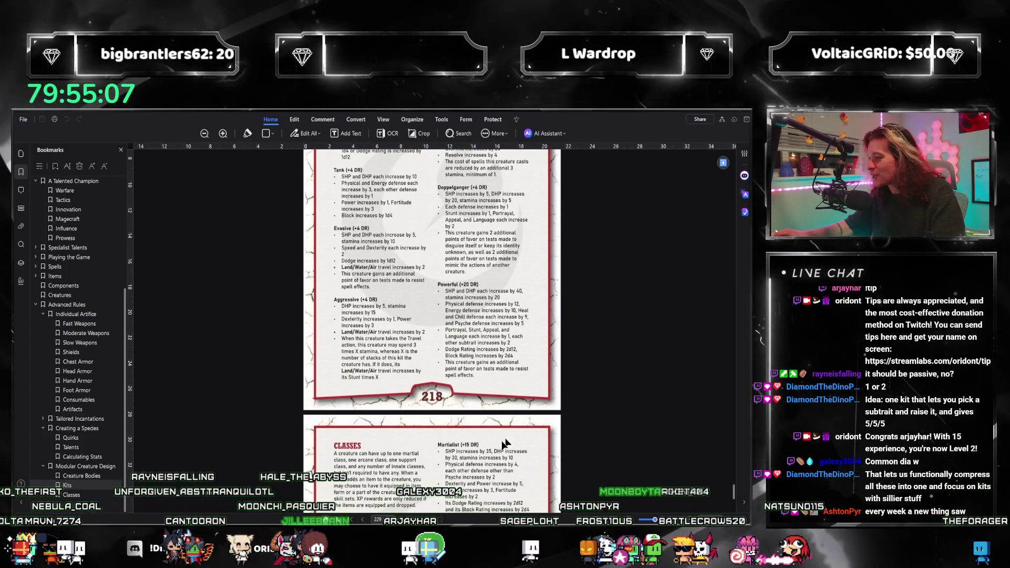
{"action": "scroll", "coordinate": [487, 413], "scroll_direction": "down", "scroll_amount": 2}
{"action": "scroll", "coordinate": [487, 413], "scroll_direction": "up", "scroll_amount": 1}
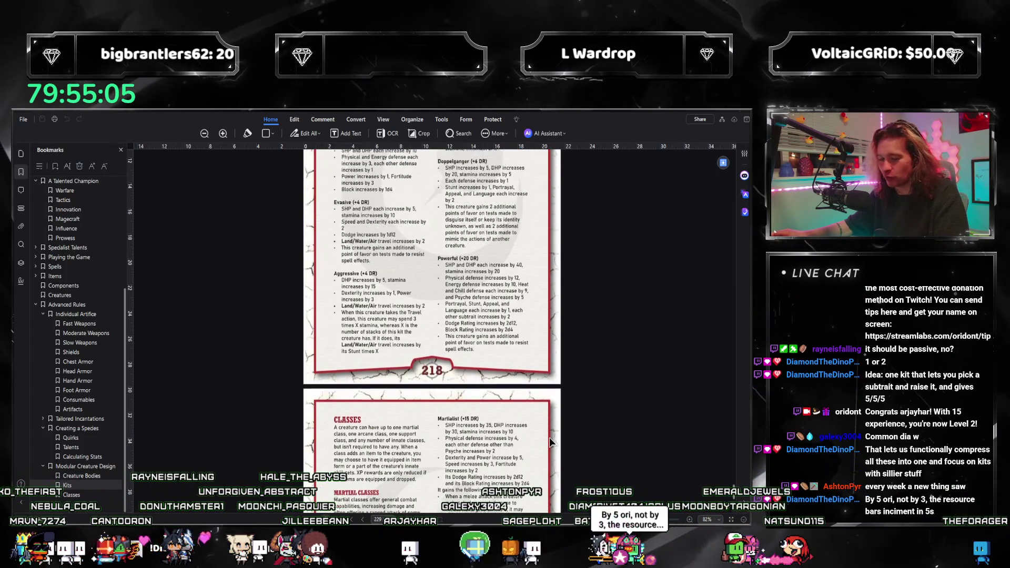
{"action": "scroll", "coordinate": [486, 451], "scroll_direction": "up", "scroll_amount": 1}
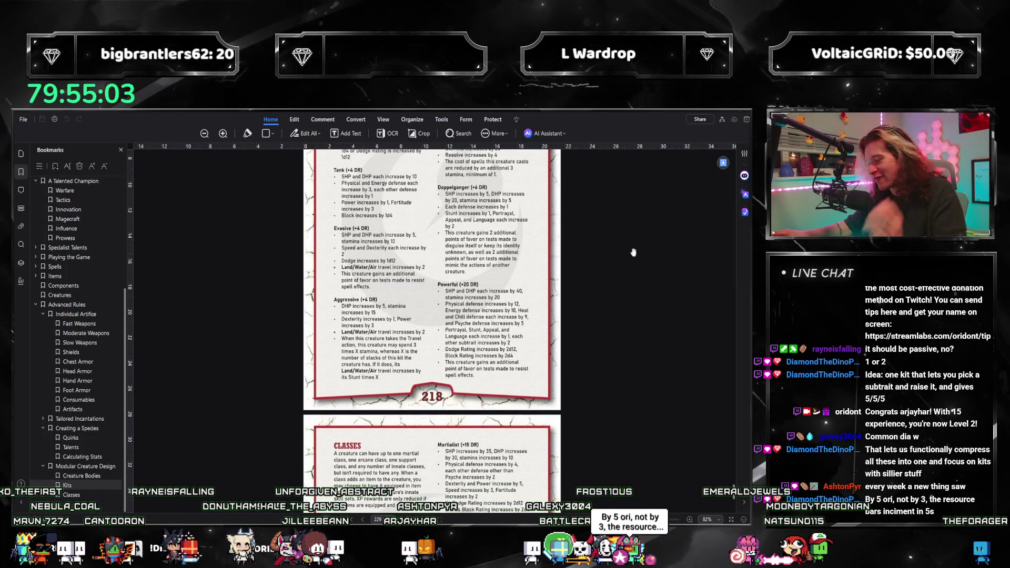
{"action": "scroll", "coordinate": [633, 252], "scroll_direction": "up", "scroll_amount": 1}
{"action": "scroll", "coordinate": [635, 251], "scroll_direction": "up", "scroll_amount": 1}
{"action": "left_click", "coordinate": [719, 123]}
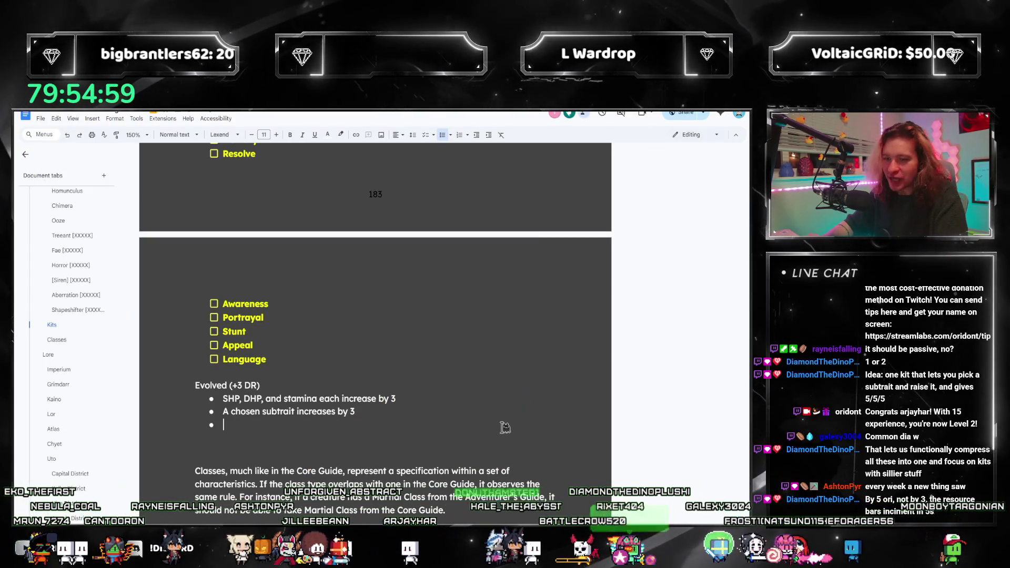
Add the third Evolved bullet: one between Dodge Rating or Block Rating increases by 1d12 or 1d4, respectively
{"action": "key", "text": "Return"}
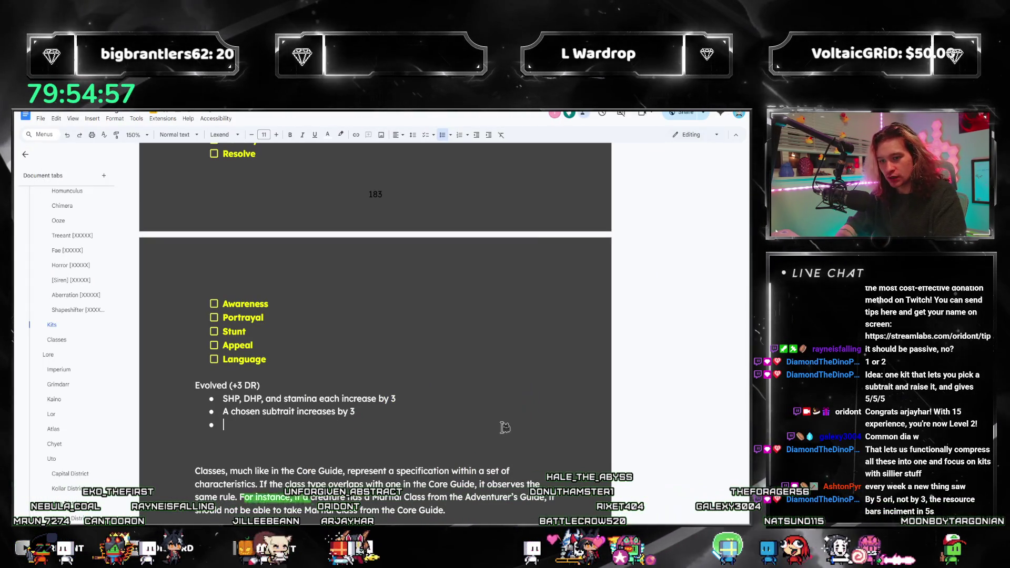
{"action": "type", "text": "D"}
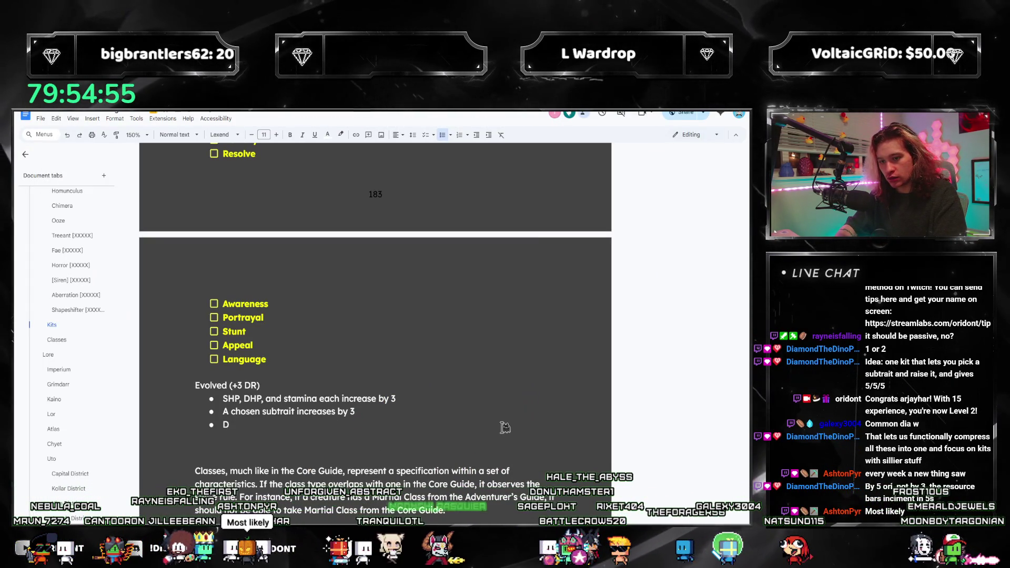
{"action": "key", "text": "BackSpace"}
{"action": "key", "text": "BackSpace"}
{"action": "key", "text": "BackSpace"}
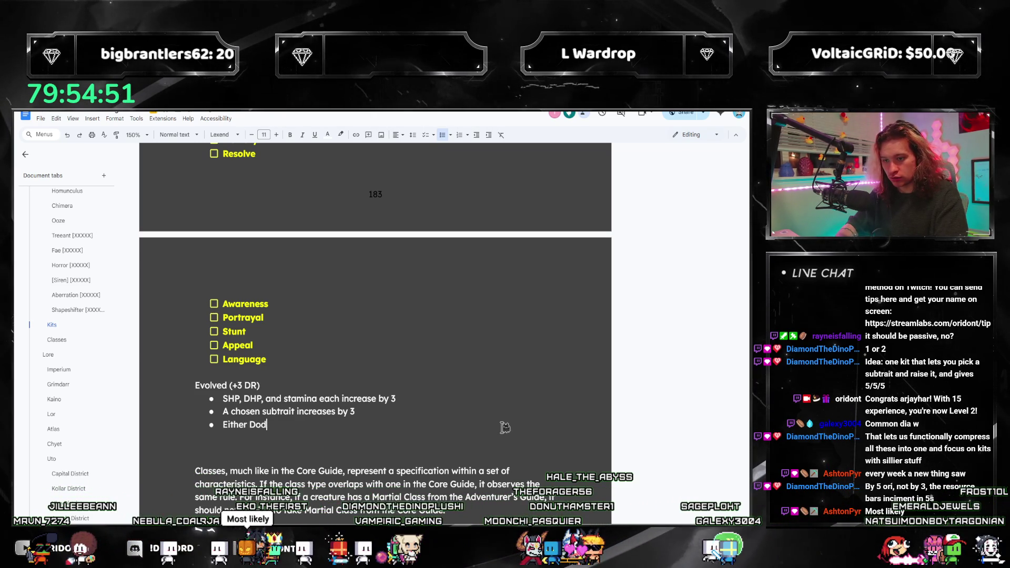
{"action": "type", "text": "Dodge or"}
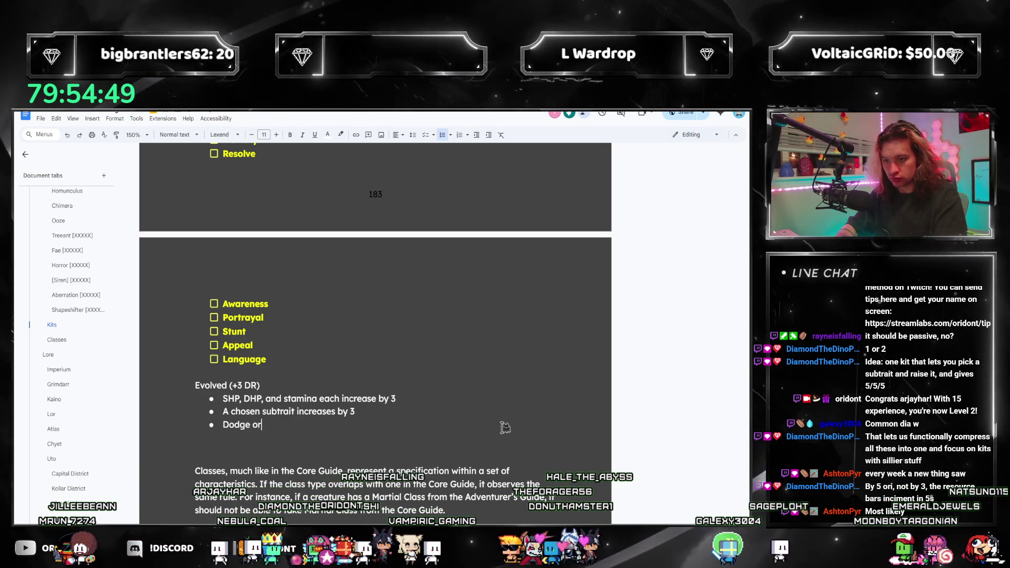
{"action": "type", "text": " Block Rating"}
{"action": "key", "text": "ctrl+Left"}
{"action": "key", "text": "ctrl+Left"}
{"action": "key", "text": "ctrl+Left"}
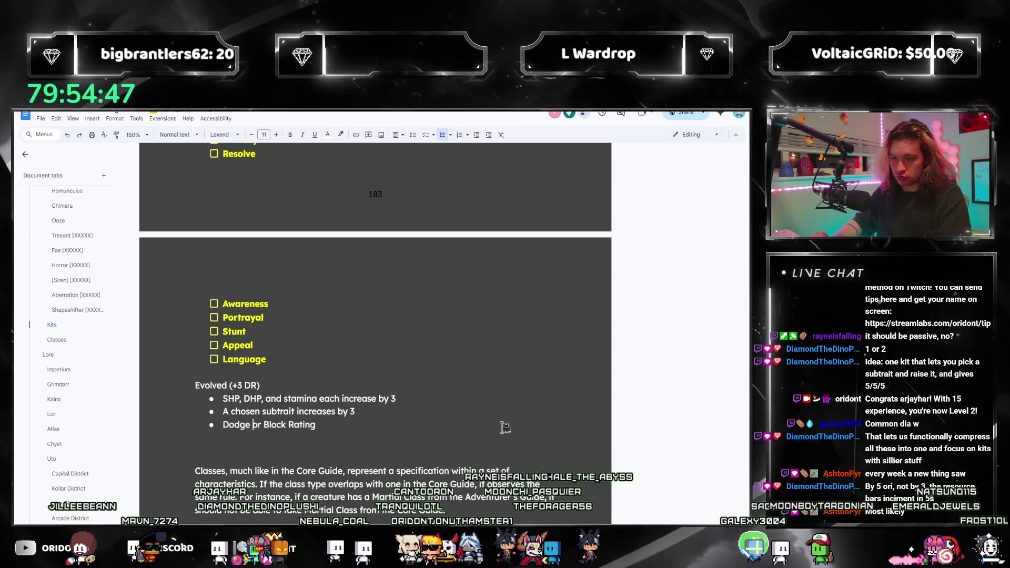
{"action": "type", "text": "Rating "}
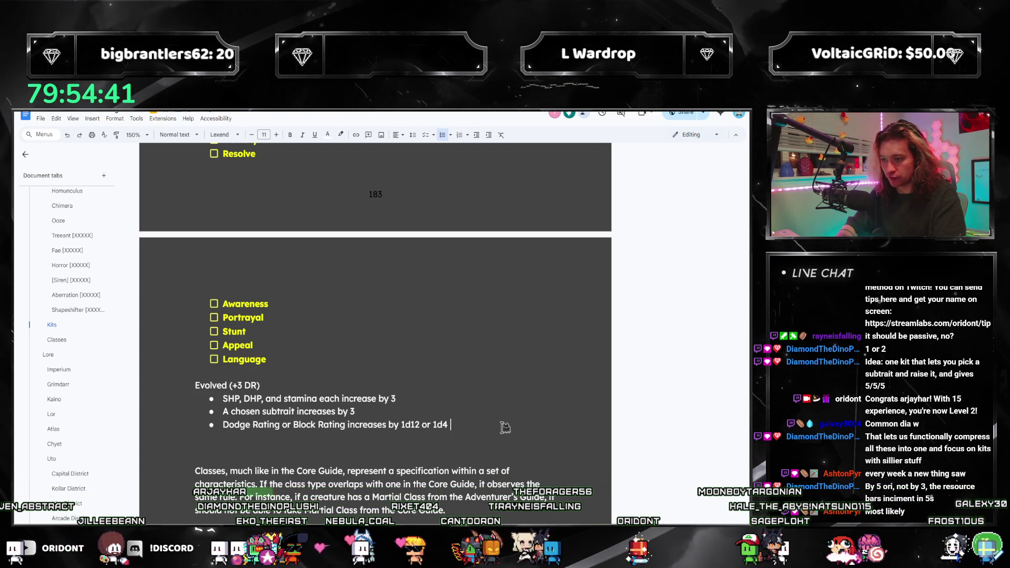
{"action": "type", "text": " respectively"}
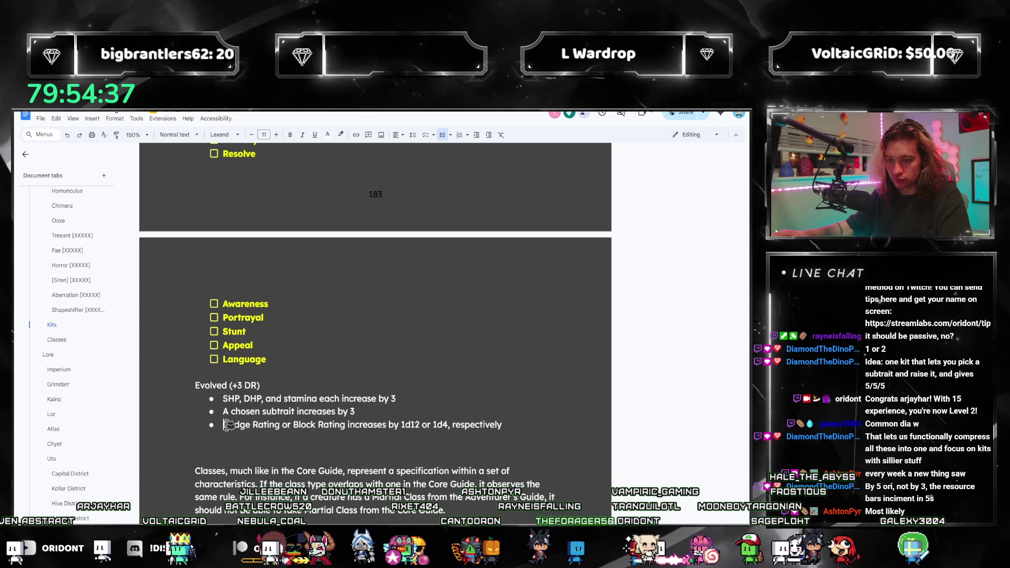
{"action": "key", "text": "Home"}
{"action": "key", "text": "ctrl+Right"}
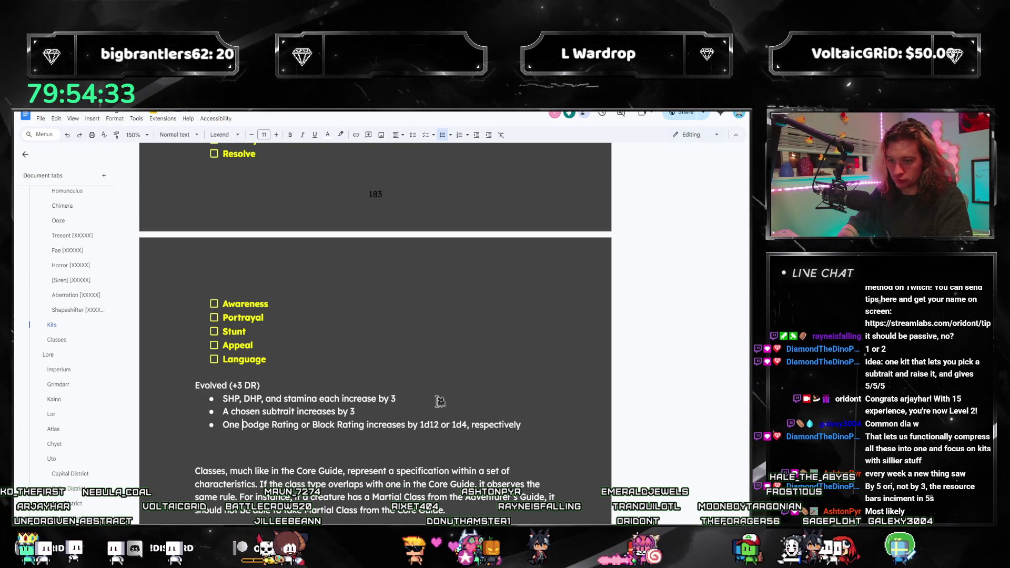
{"action": "type", "text": "between"}
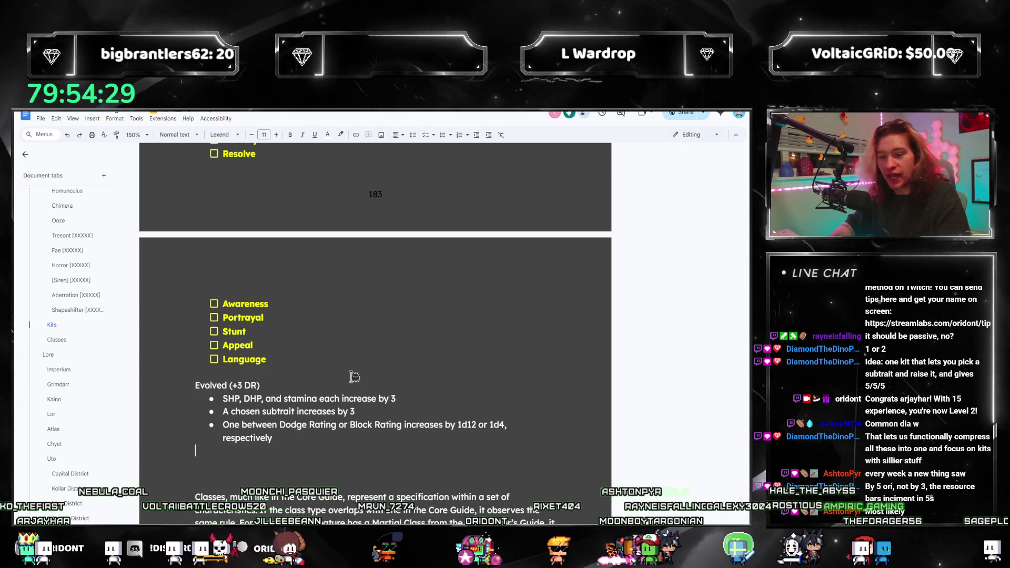
{"action": "scroll", "coordinate": [316, 379], "scroll_direction": "up", "scroll_amount": 1}
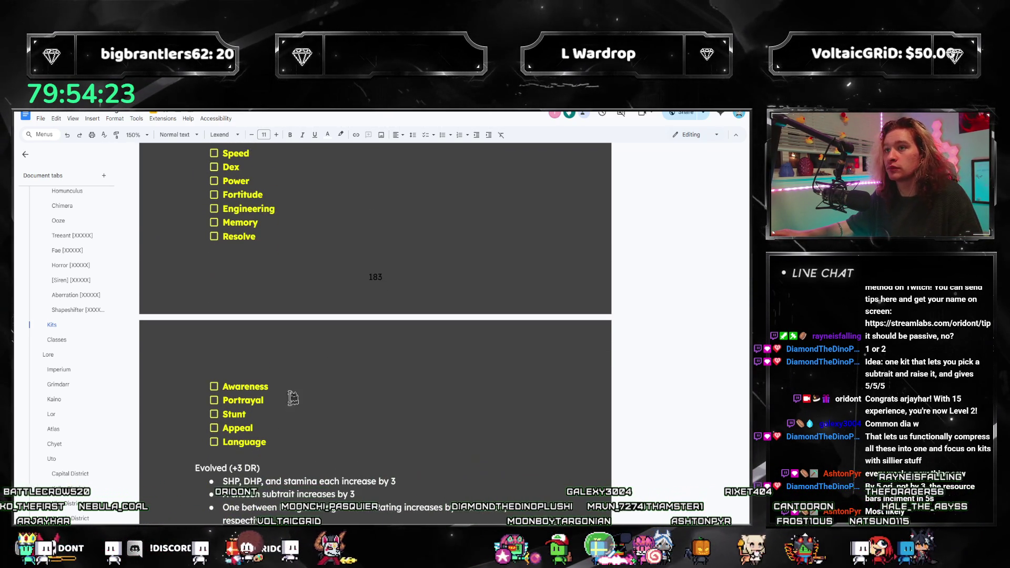
{"action": "scroll", "coordinate": [369, 440], "scroll_direction": "down", "scroll_amount": 1}
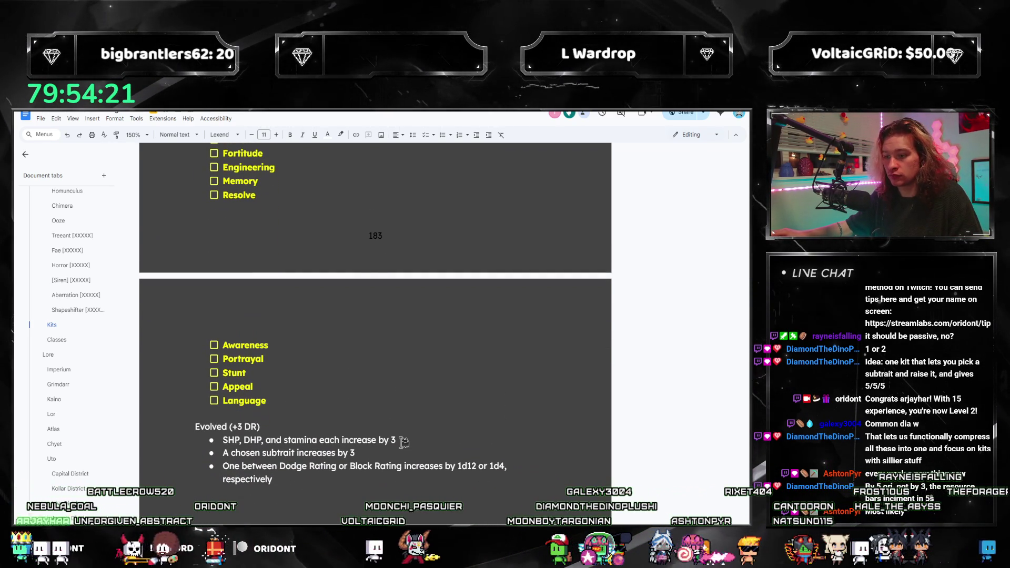
{"action": "key", "text": "BackSpace"}
{"action": "type", "text": "5"}
{"action": "scroll", "coordinate": [316, 450], "scroll_direction": "down", "scroll_amount": 1}
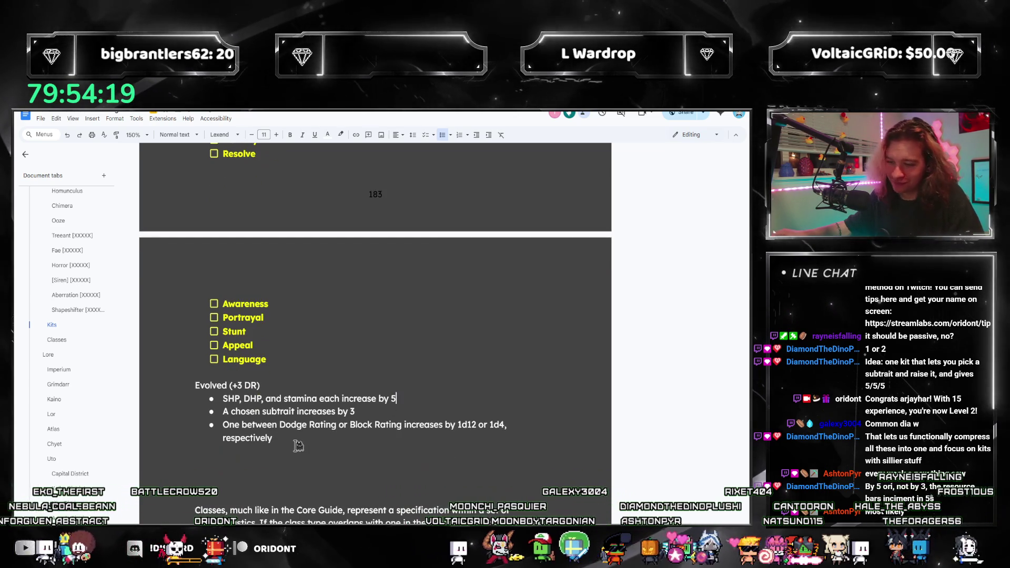
{"action": "left_click", "coordinate": [255, 466]}
{"action": "scroll", "coordinate": [363, 424], "scroll_direction": "up", "scroll_amount": 2}
{"action": "scroll", "coordinate": [364, 424], "scroll_direction": "up", "scroll_amount": 2}
{"action": "scroll", "coordinate": [363, 423], "scroll_direction": "down", "scroll_amount": 4}
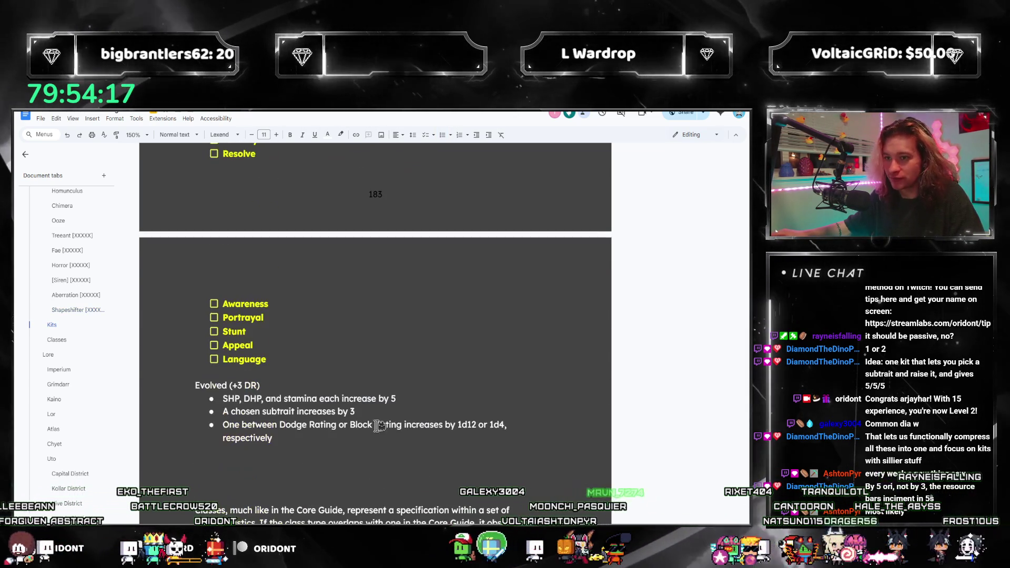
{"action": "triple_click", "coordinate": [412, 397]}
{"action": "left_click", "coordinate": [337, 465]}
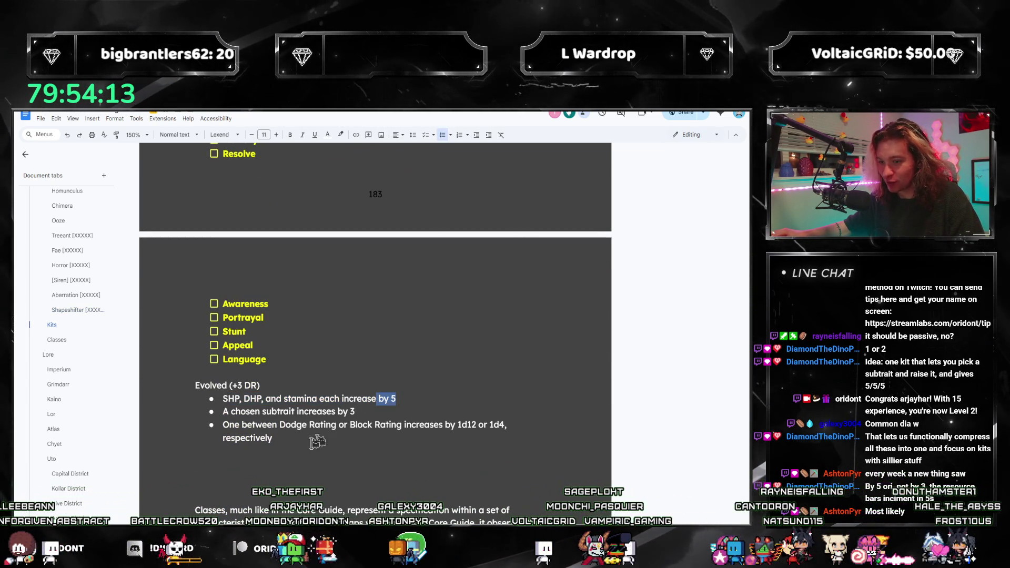
{"action": "scroll", "coordinate": [351, 426], "scroll_direction": "up", "scroll_amount": 2}
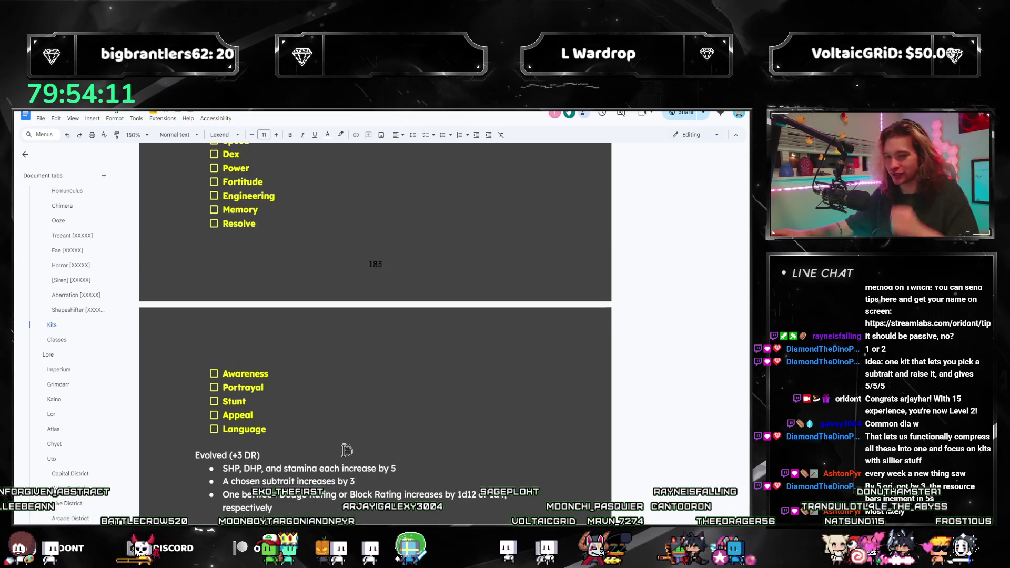
{"action": "scroll", "coordinate": [344, 449], "scroll_direction": "up", "scroll_amount": 2}
{"action": "scroll", "coordinate": [343, 447], "scroll_direction": "down", "scroll_amount": 1}
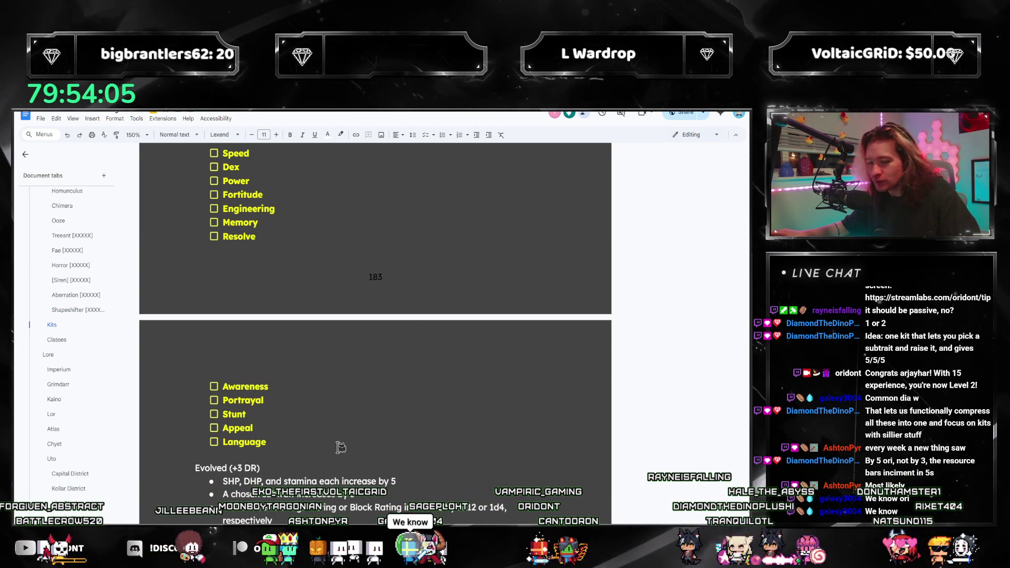
{"action": "scroll", "coordinate": [370, 394], "scroll_direction": "up", "scroll_amount": 1}
{"action": "scroll", "coordinate": [374, 384], "scroll_direction": "down", "scroll_amount": 2}
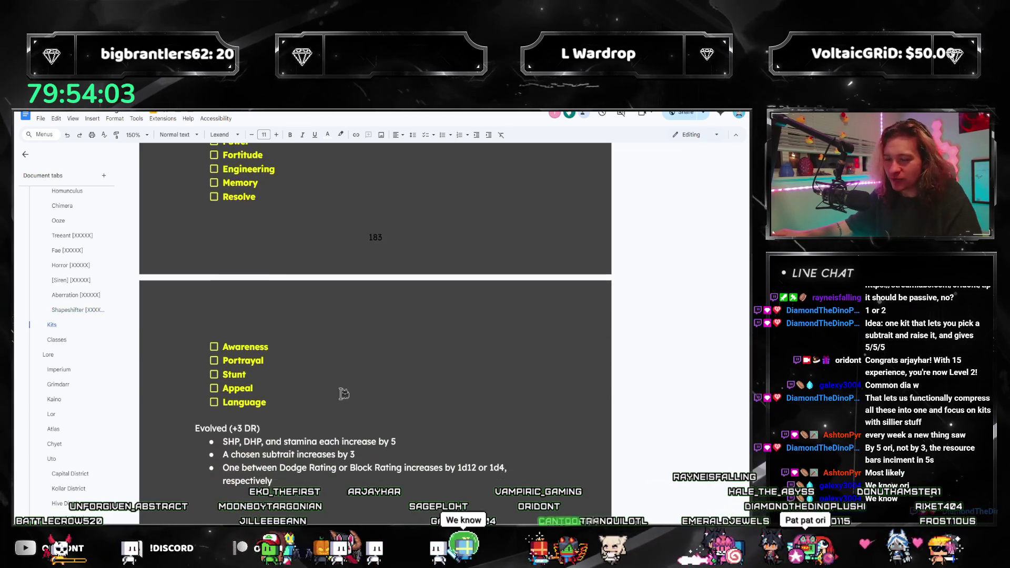
{"action": "scroll", "coordinate": [331, 411], "scroll_direction": "down", "scroll_amount": 1}
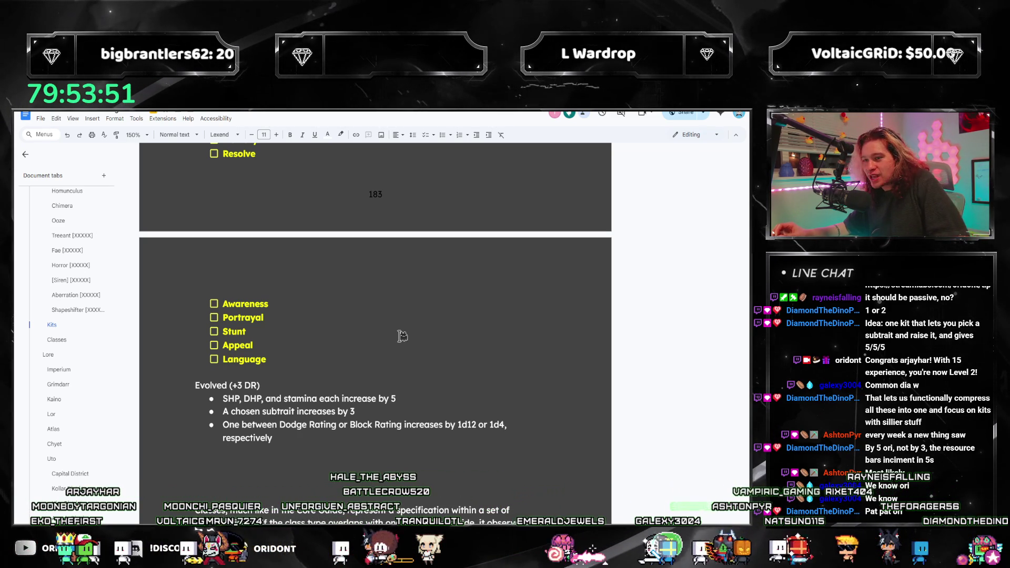
{"action": "scroll", "coordinate": [62, 361], "scroll_direction": "up", "scroll_amount": 10}
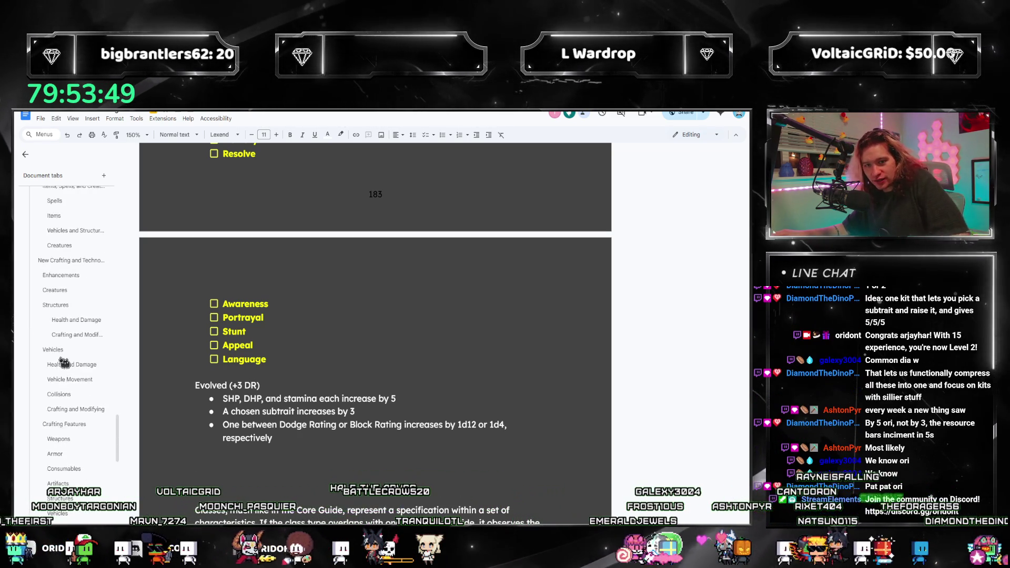
{"action": "scroll", "coordinate": [63, 341], "scroll_direction": "down", "scroll_amount": 6}
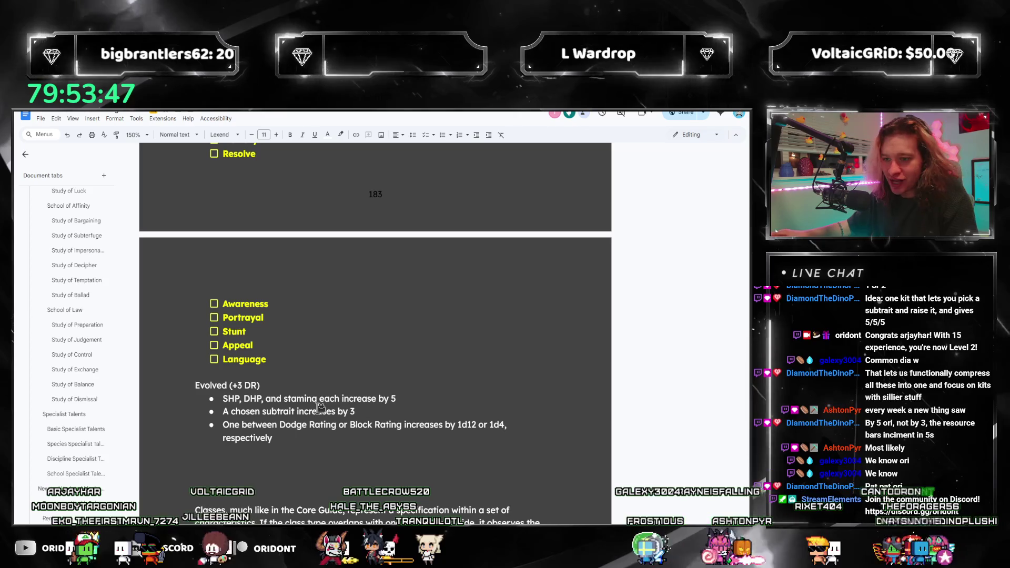
Search the document for 'travel' and move between its first matches
{"action": "left_click", "coordinate": [72, 285]}
{"action": "key", "text": "Return"}
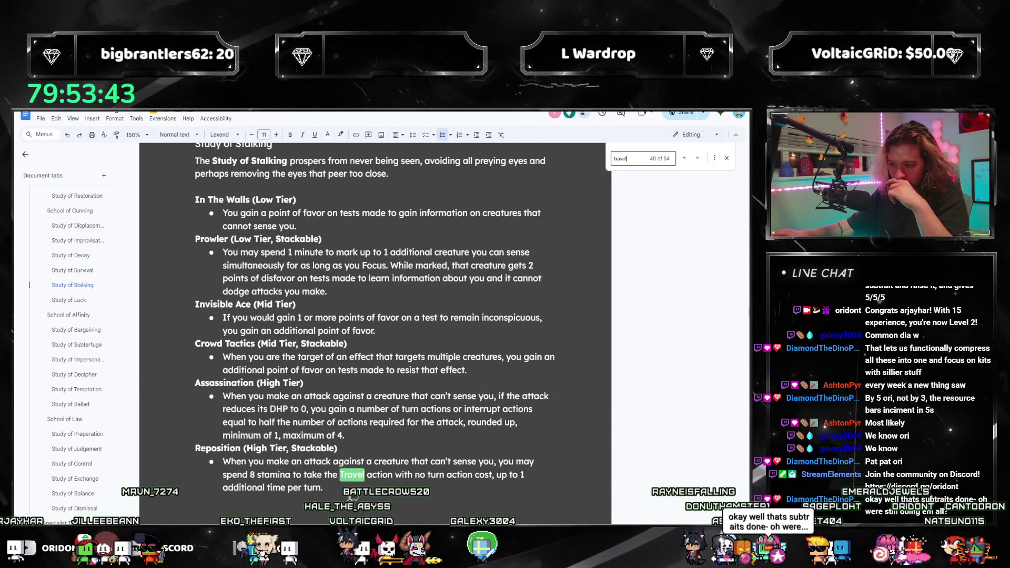
{"action": "key", "text": "Return"}
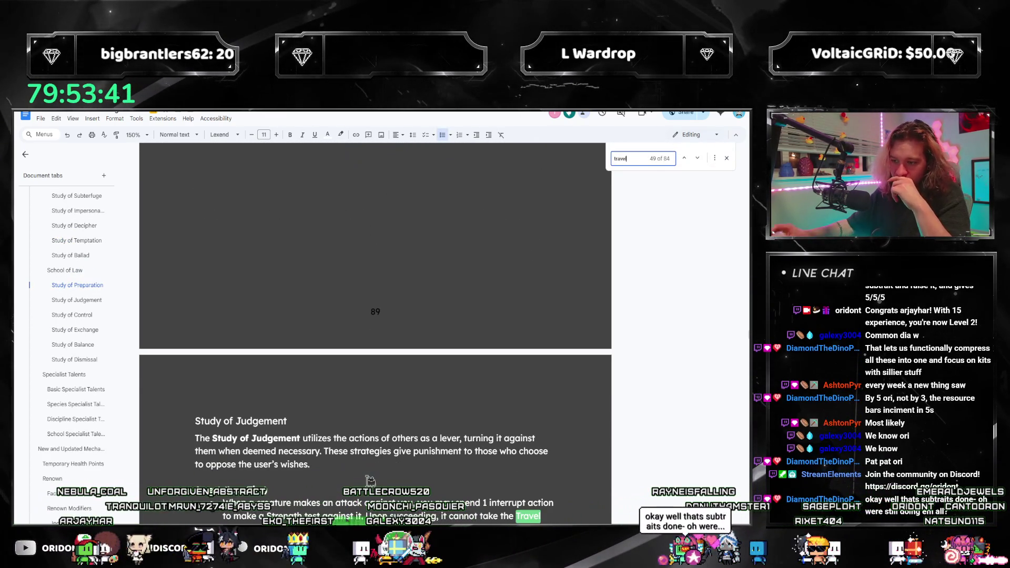
{"action": "left_click", "coordinate": [686, 158]}
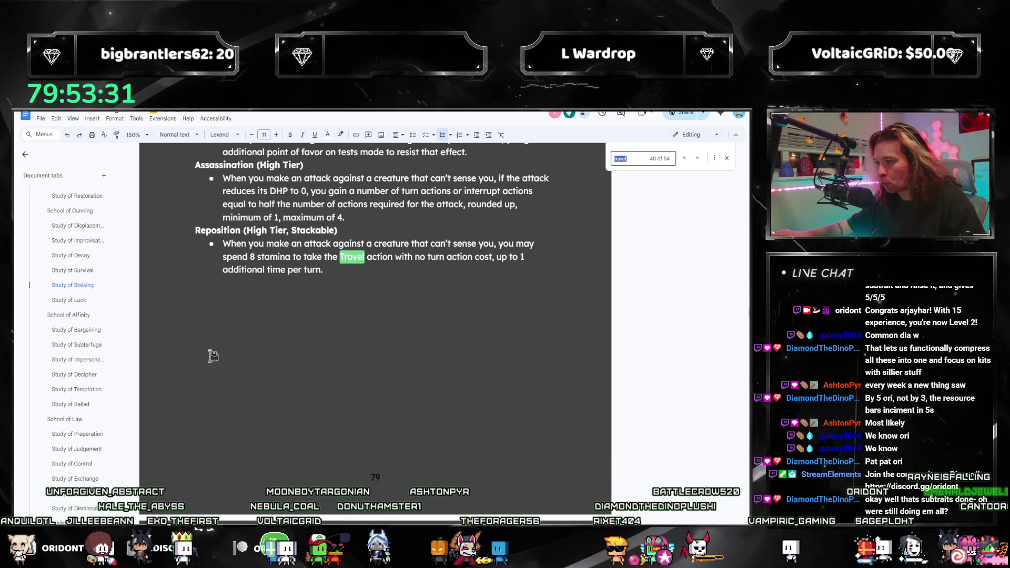
Step forward through the travel matches into the Study of Improvisation talents, then jump back to earlier ones
{"action": "left_click", "coordinate": [698, 159]}
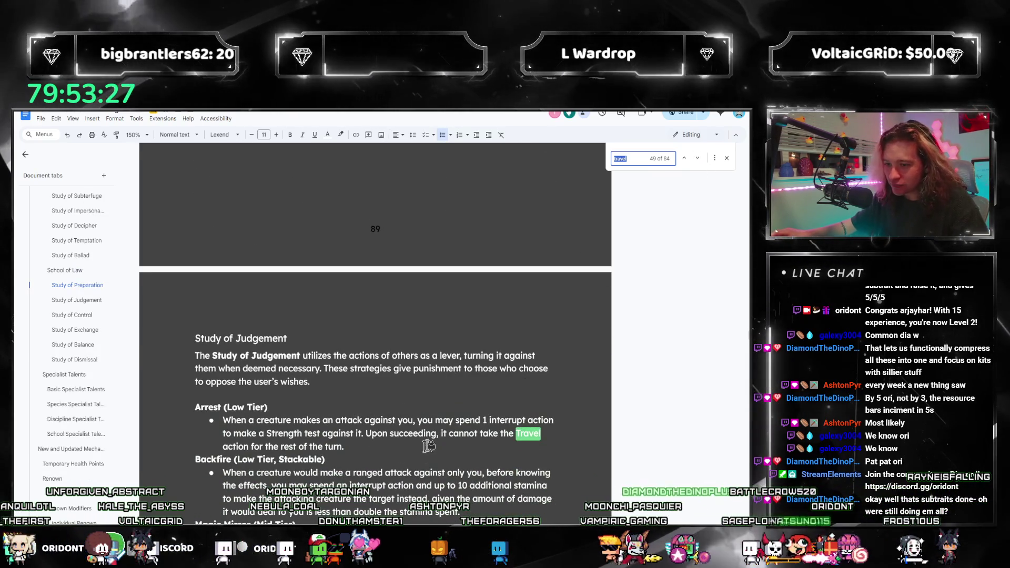
{"action": "left_click", "coordinate": [697, 158]}
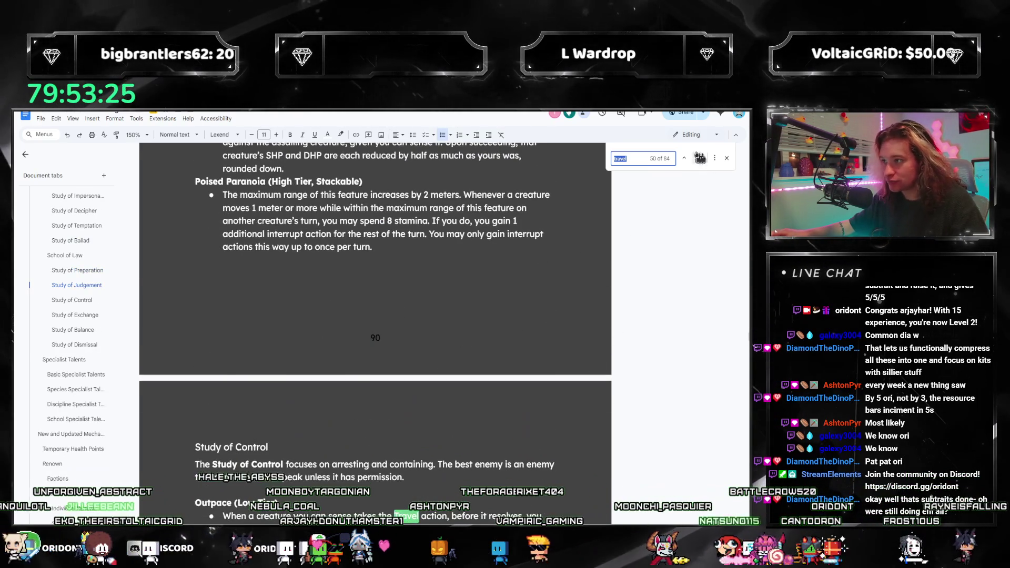
{"action": "left_click", "coordinate": [698, 159]}
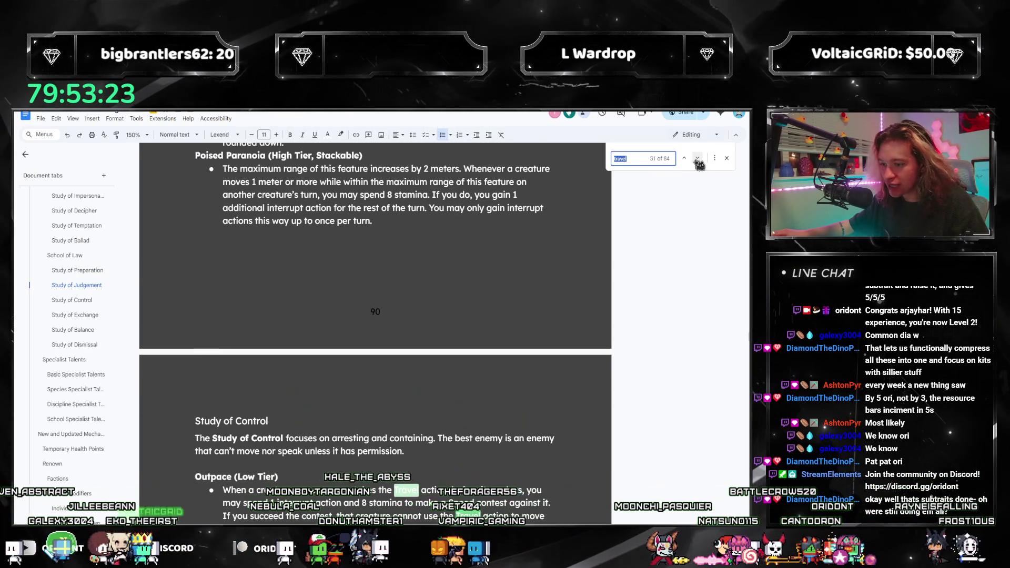
{"action": "left_click", "coordinate": [697, 160]}
{"action": "left_click", "coordinate": [698, 159]}
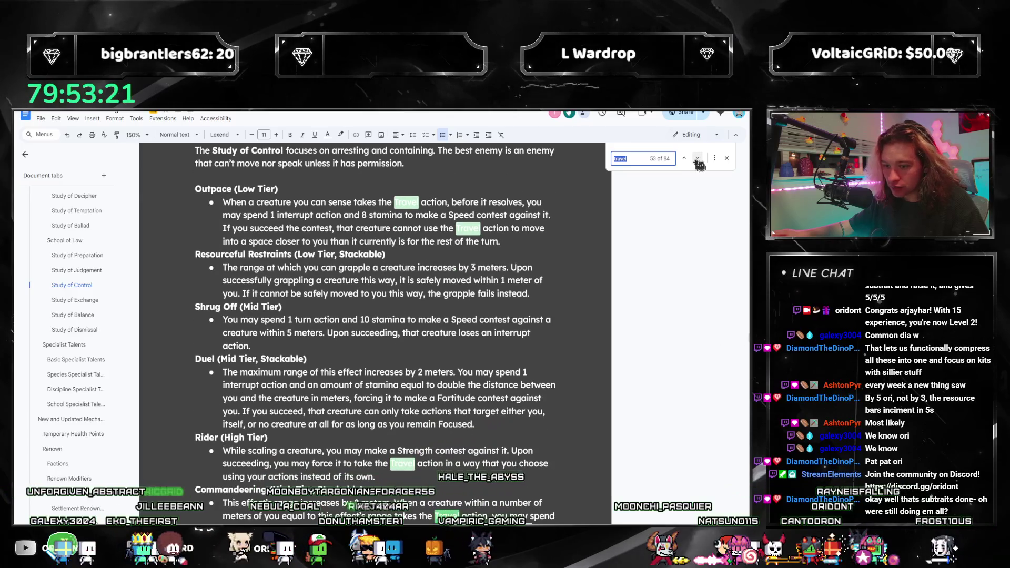
{"action": "scroll", "coordinate": [553, 361], "scroll_direction": "down", "scroll_amount": 2}
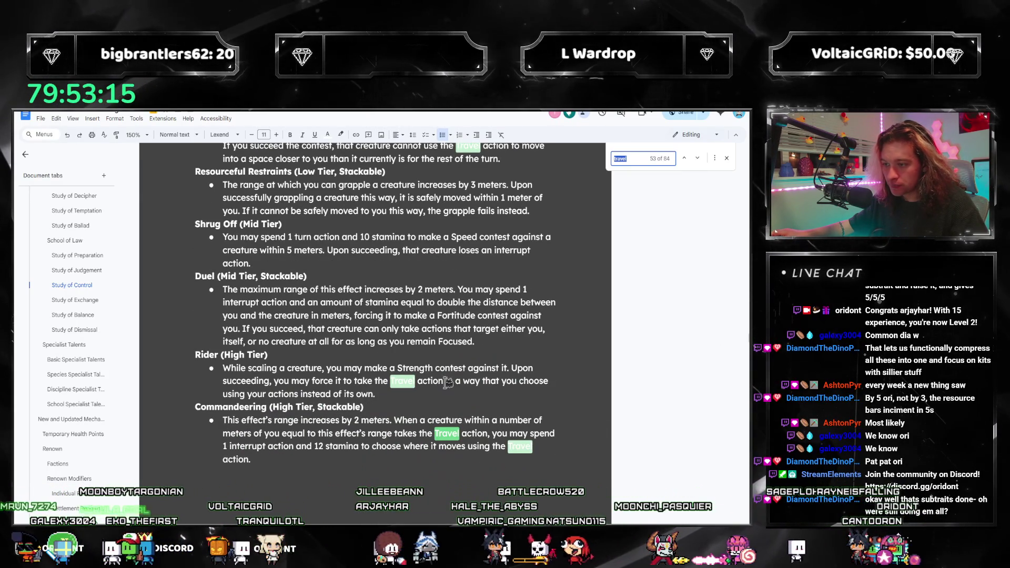
{"action": "left_click", "coordinate": [686, 158]}
{"action": "left_click", "coordinate": [686, 158]}
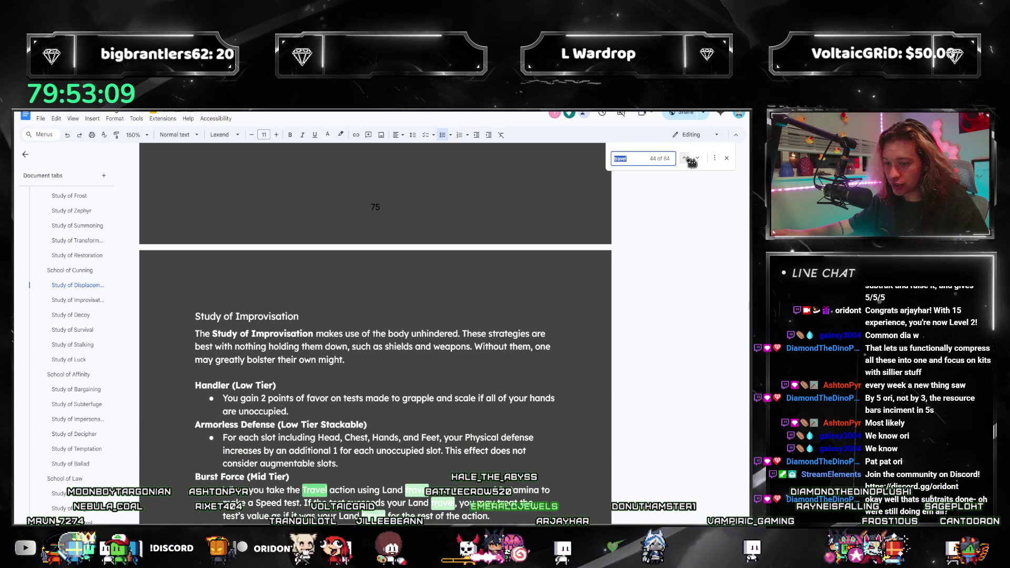
Step back to earlier 'travel' matches until the Inherent Upgrades talent with Land, Water and Air travel shows
{"action": "left_click", "coordinate": [686, 159]}
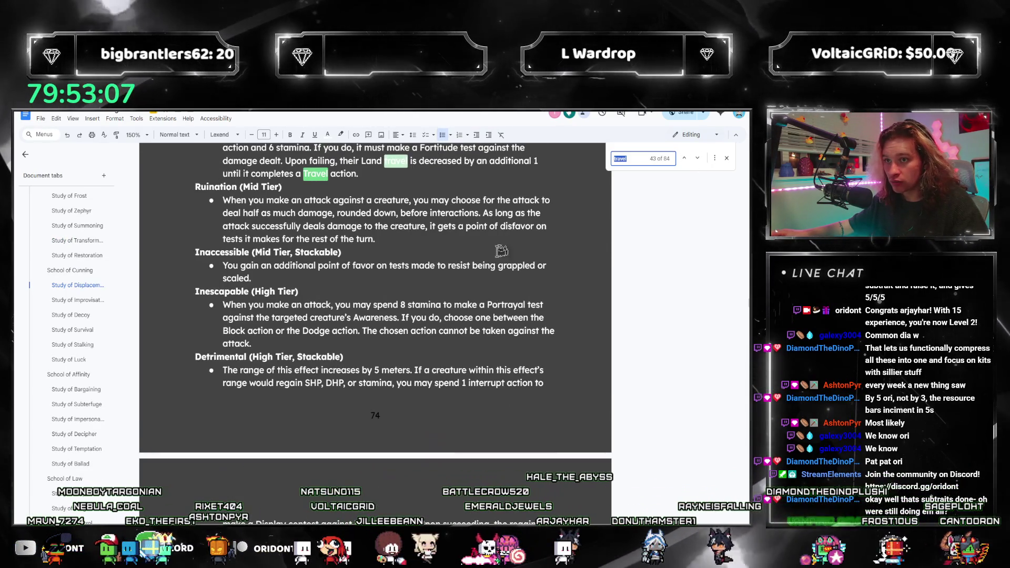
{"action": "scroll", "coordinate": [278, 251], "scroll_direction": "up", "scroll_amount": 3}
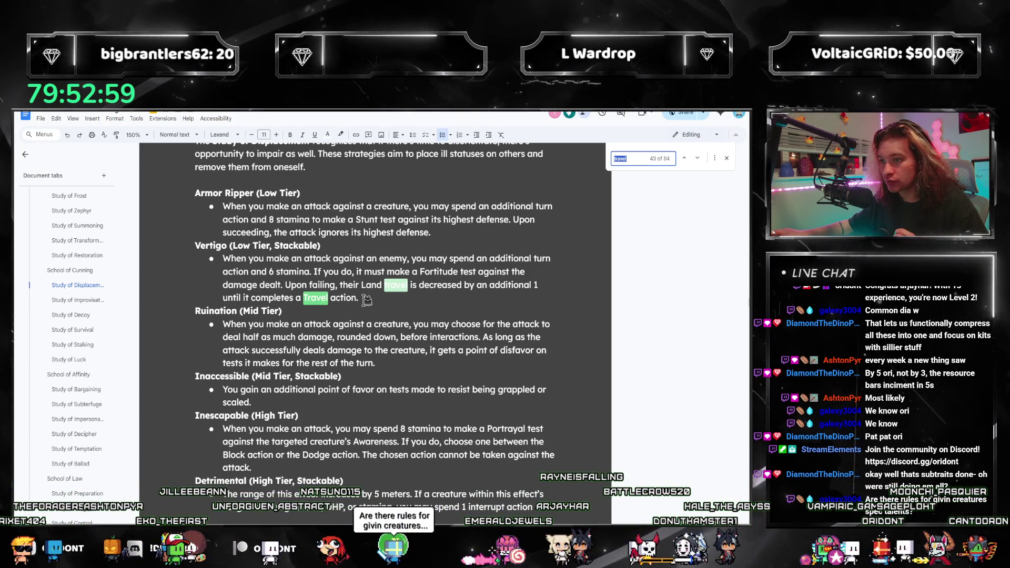
{"action": "left_click", "coordinate": [688, 161]}
{"action": "left_click", "coordinate": [688, 161]}
{"action": "scroll", "coordinate": [489, 266], "scroll_direction": "up", "scroll_amount": 3}
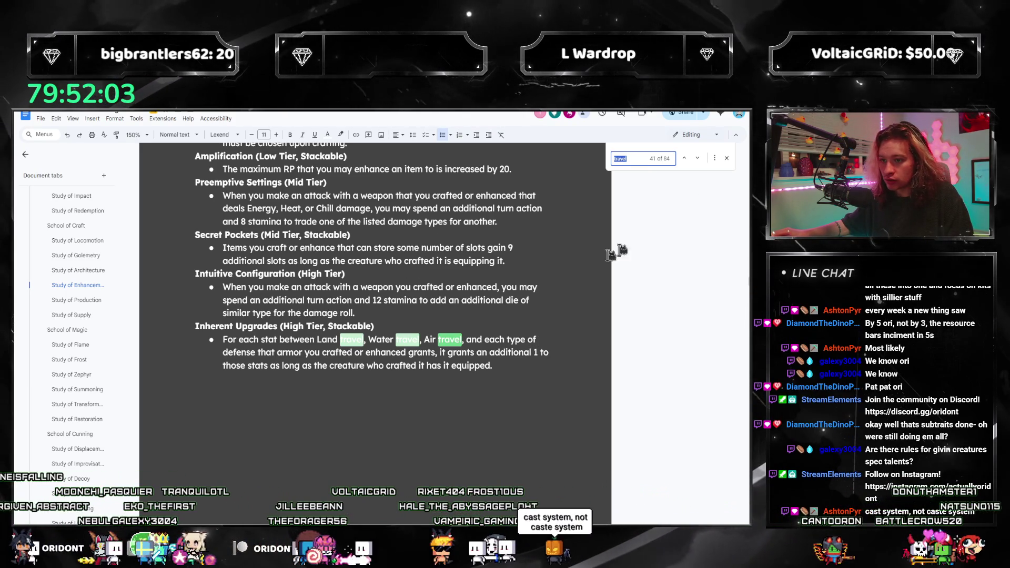
Step back through a few more 'travel' matches and close the find bar
{"action": "left_click", "coordinate": [686, 162]}
{"action": "scroll", "coordinate": [576, 178], "scroll_direction": "up", "scroll_amount": 1}
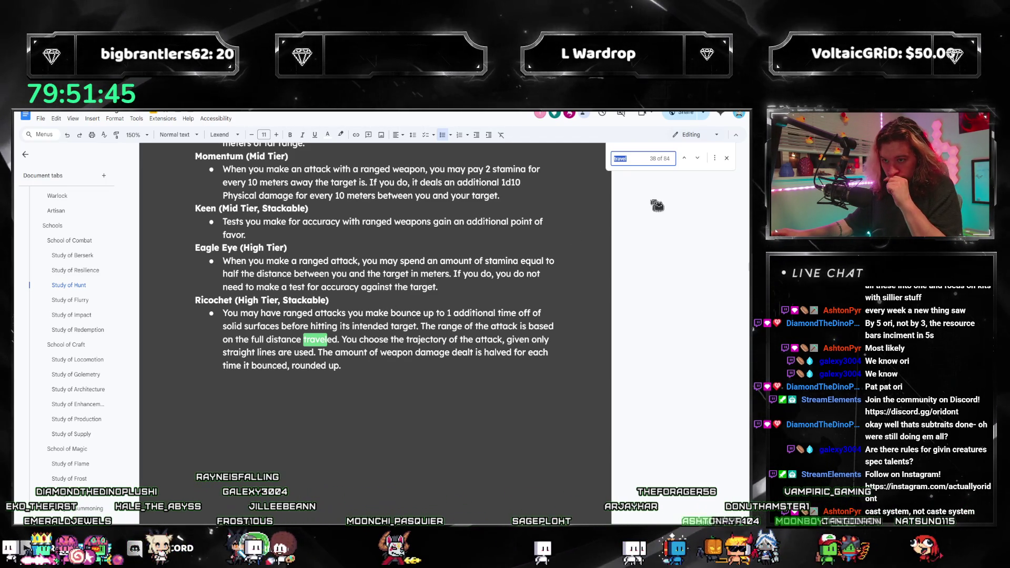
{"action": "left_click", "coordinate": [691, 159]}
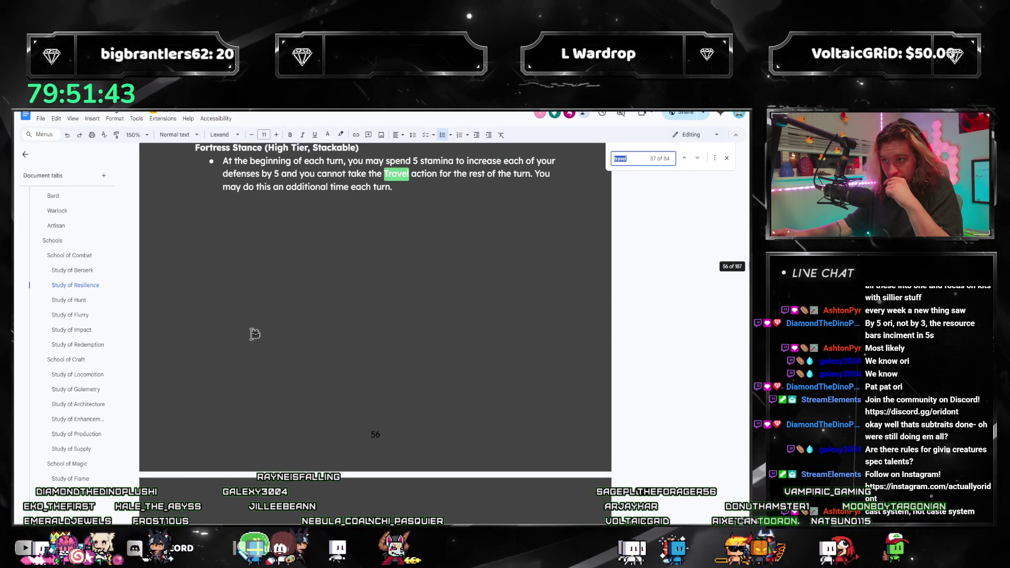
{"action": "scroll", "coordinate": [361, 334], "scroll_direction": "up", "scroll_amount": 2}
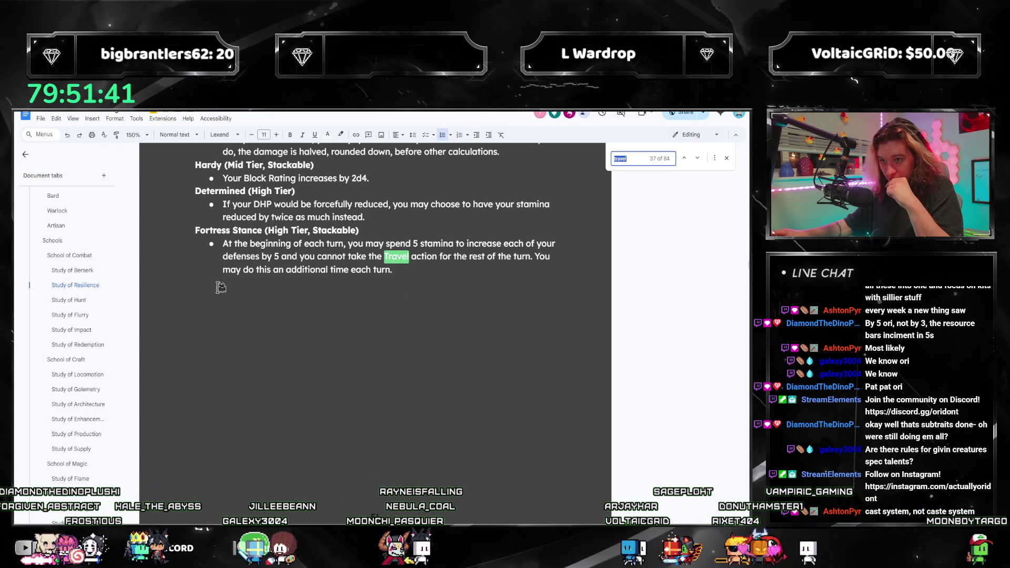
{"action": "left_click", "coordinate": [684, 158]}
{"action": "key", "text": "Escape"}
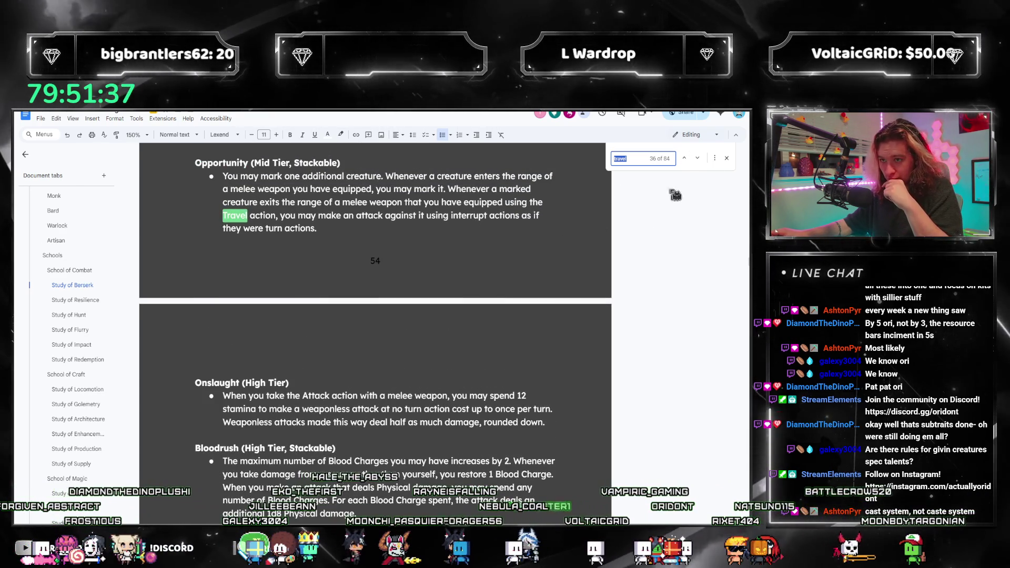
{"action": "scroll", "coordinate": [72, 455], "scroll_direction": "down", "scroll_amount": 3}
{"action": "scroll", "coordinate": [73, 455], "scroll_direction": "down", "scroll_amount": 3}
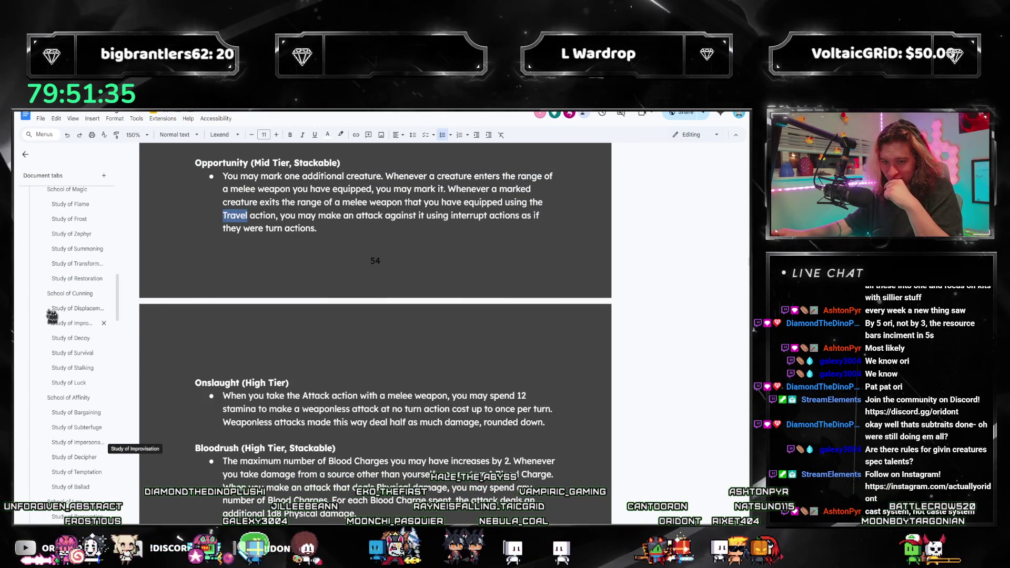
Jump via the outline to Study of Improvisation, then to Study of Stalking with its Reposition talent
{"action": "left_click", "coordinate": [64, 324]}
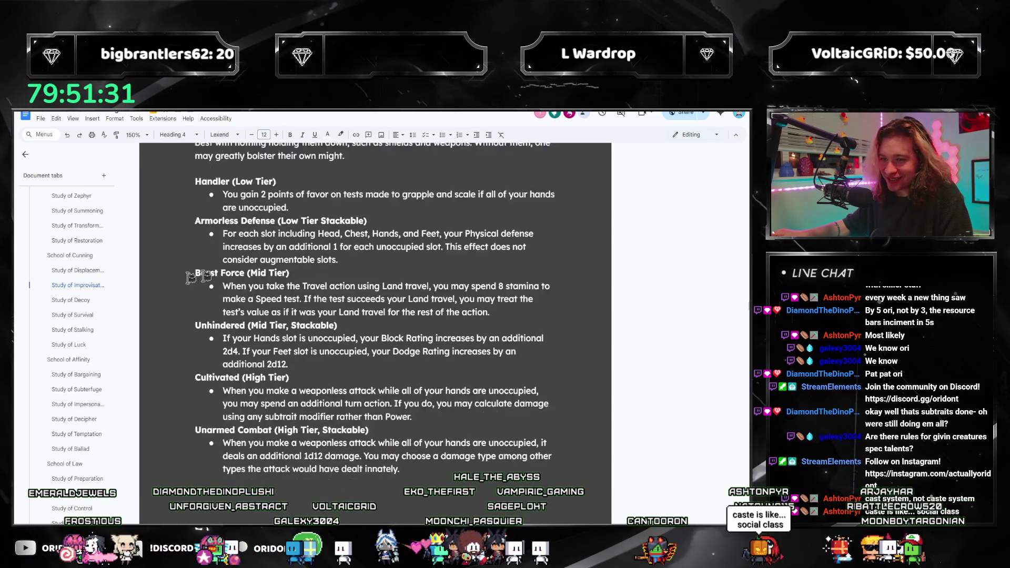
{"action": "scroll", "coordinate": [440, 332], "scroll_direction": "down", "scroll_amount": 10}
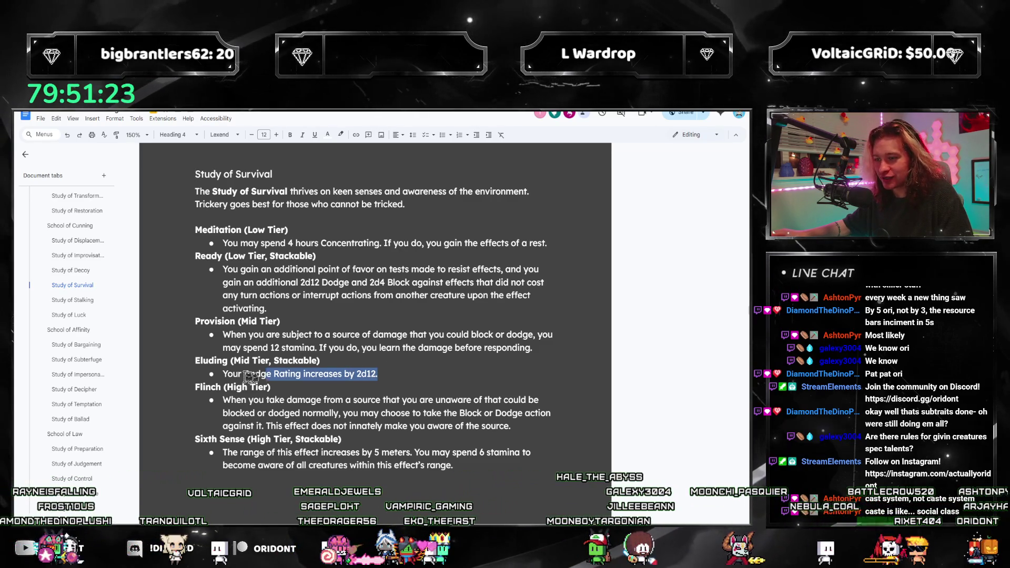
{"action": "left_click", "coordinate": [268, 414]}
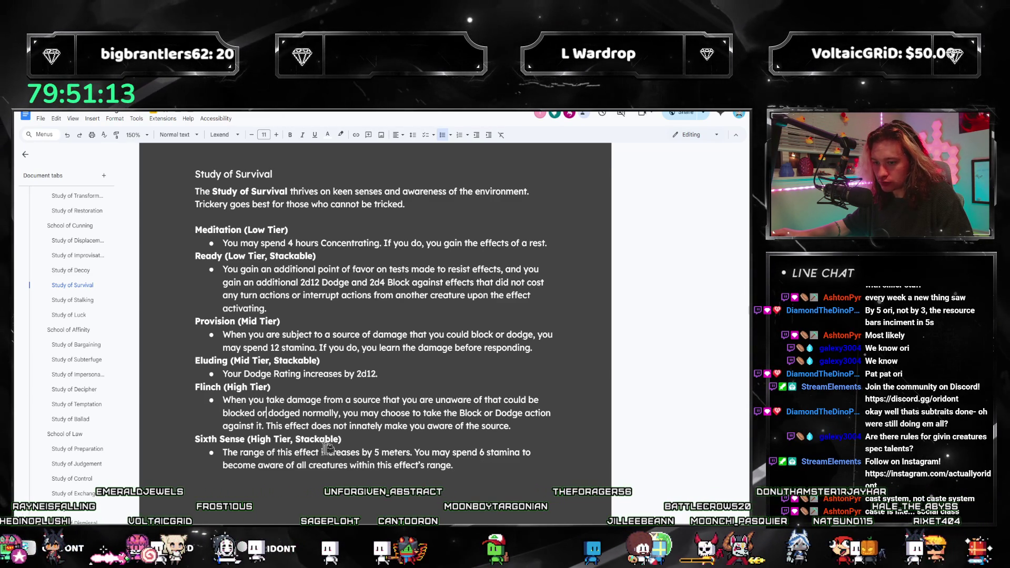
{"action": "left_click", "coordinate": [73, 300]}
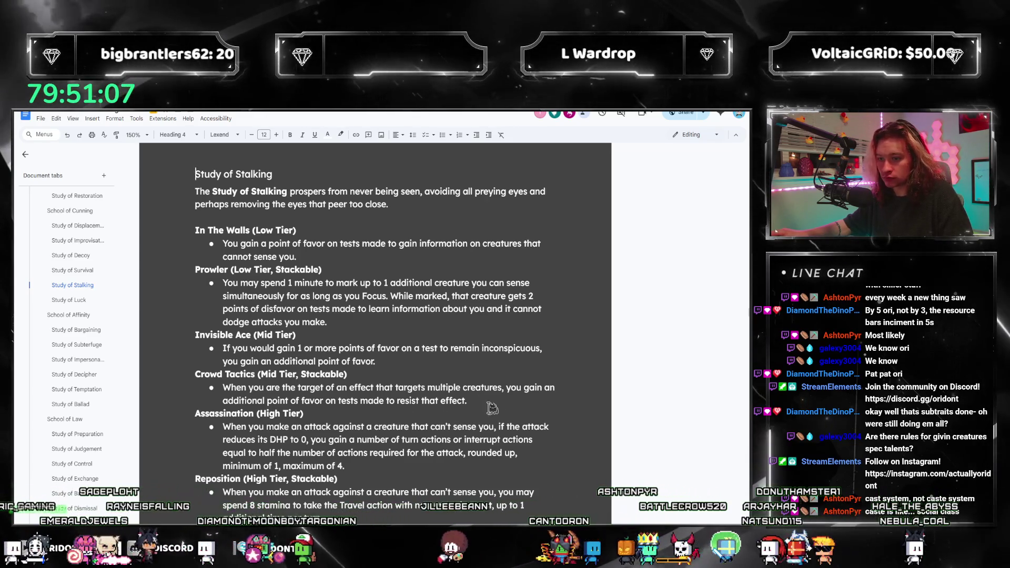
Visit Study of Luck, return to Study of Stalking and select the Crowd Tactics rule text
{"action": "left_click_drag", "start_coordinate": [468, 401], "coordinate": [223, 388]}
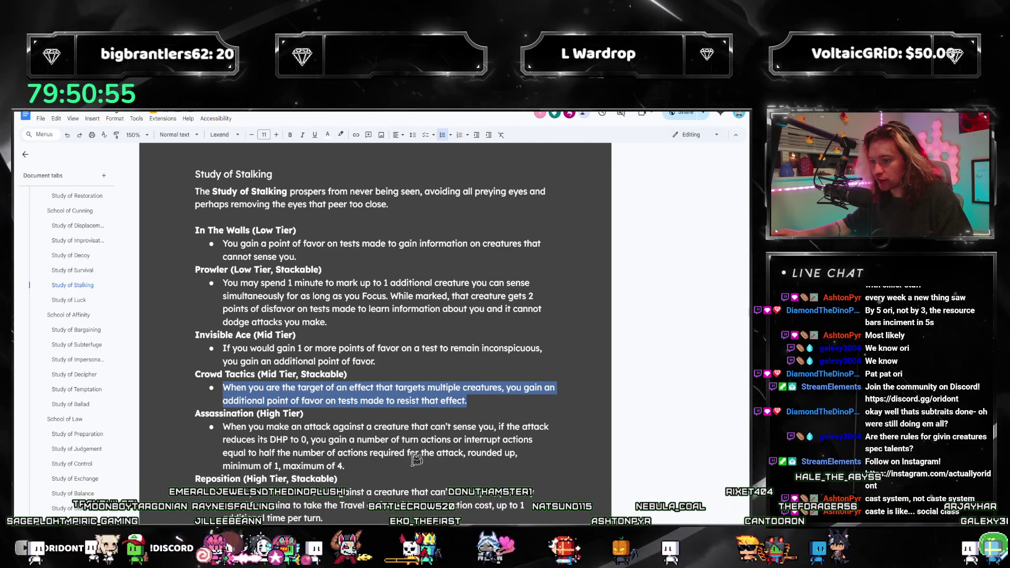
{"action": "scroll", "coordinate": [399, 433], "scroll_direction": "down", "scroll_amount": 1}
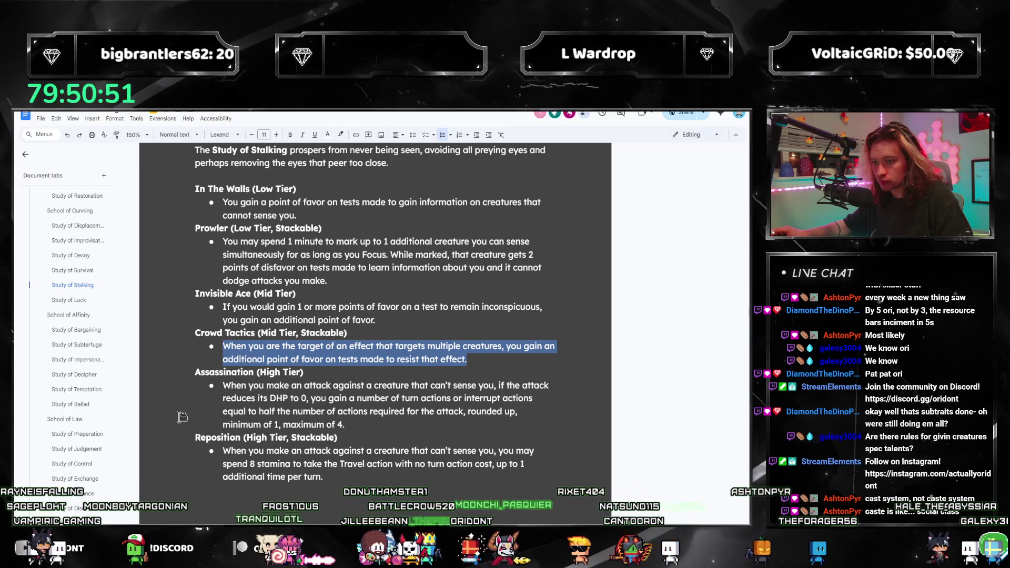
{"action": "left_click", "coordinate": [68, 298]}
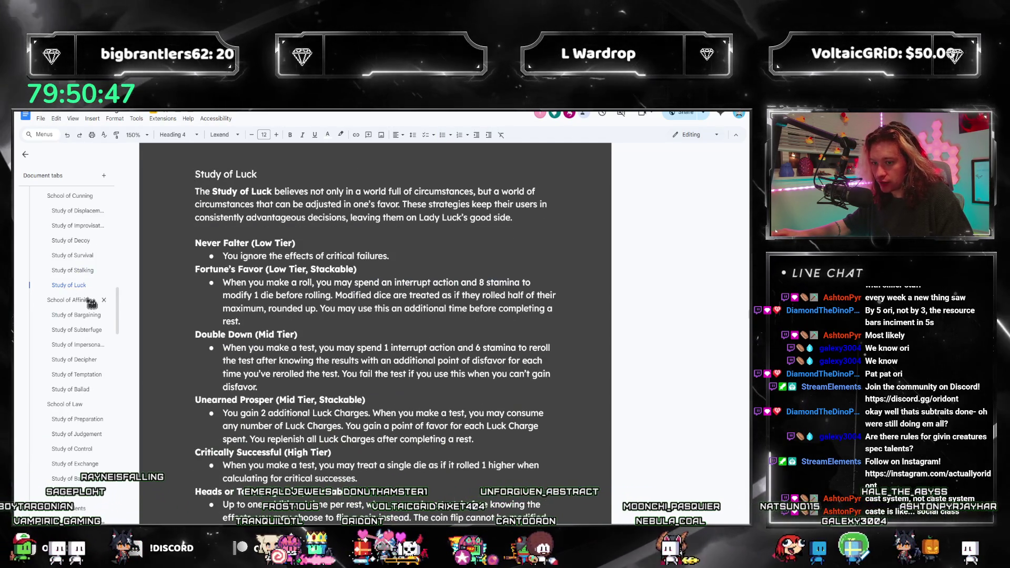
{"action": "left_click", "coordinate": [71, 271]}
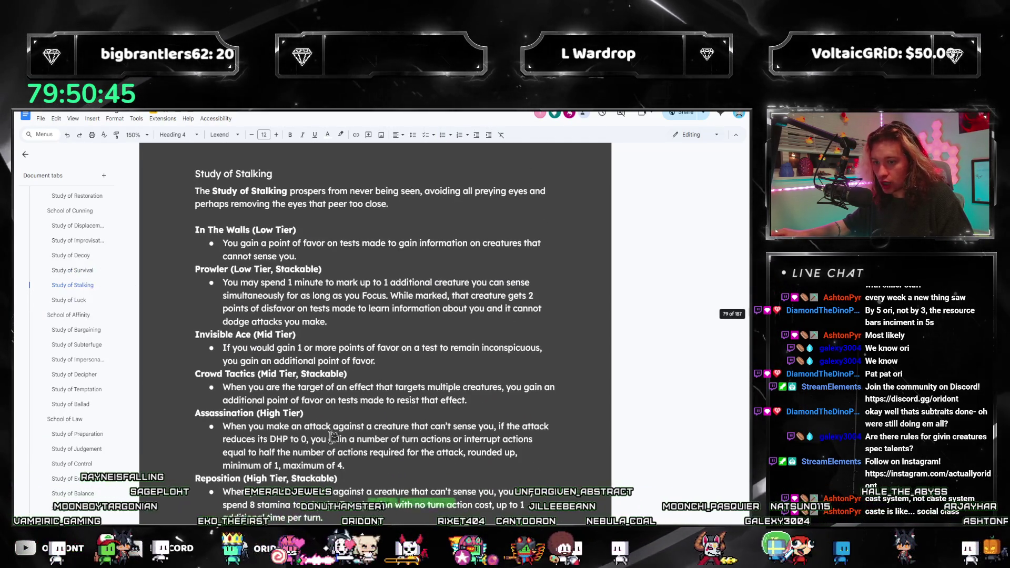
{"action": "scroll", "coordinate": [348, 344], "scroll_direction": "down", "scroll_amount": 2}
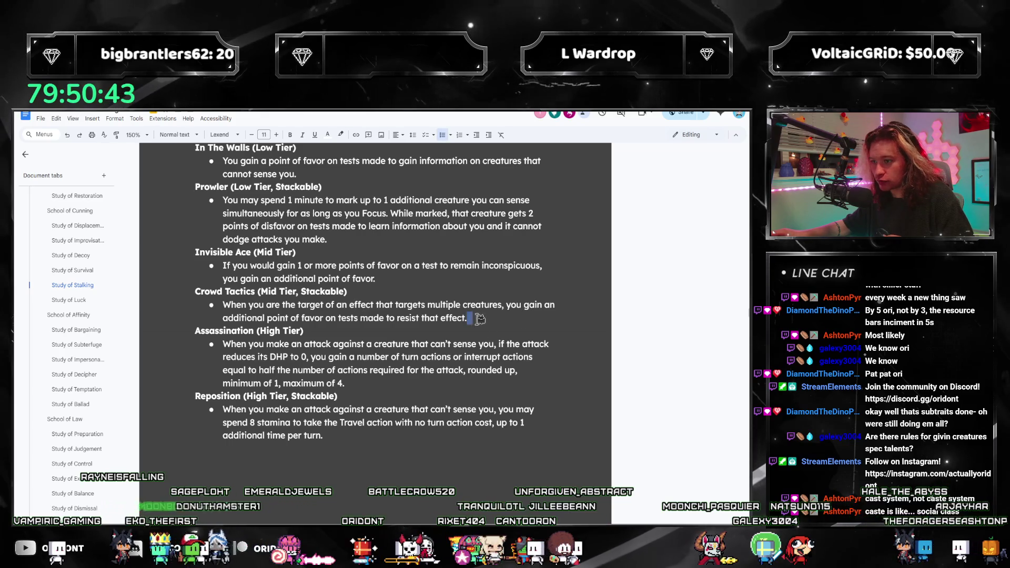
{"action": "left_click_drag", "start_coordinate": [479, 318], "coordinate": [213, 295]}
Re-select the entire Crowd Tactics bullet paragraph for review
{"action": "left_click", "coordinate": [405, 318]}
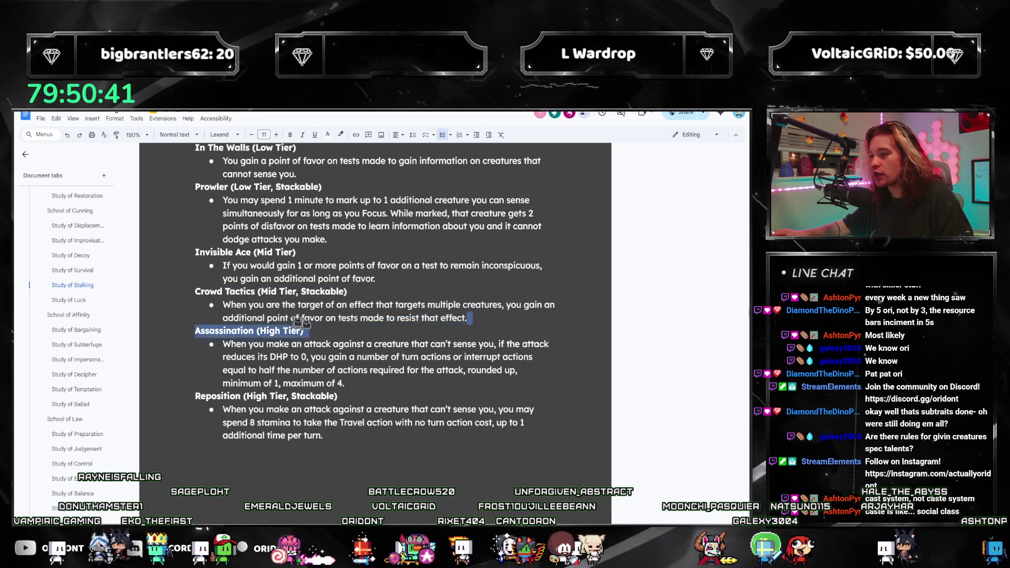
{"action": "left_click_drag", "start_coordinate": [300, 324], "coordinate": [203, 300]}
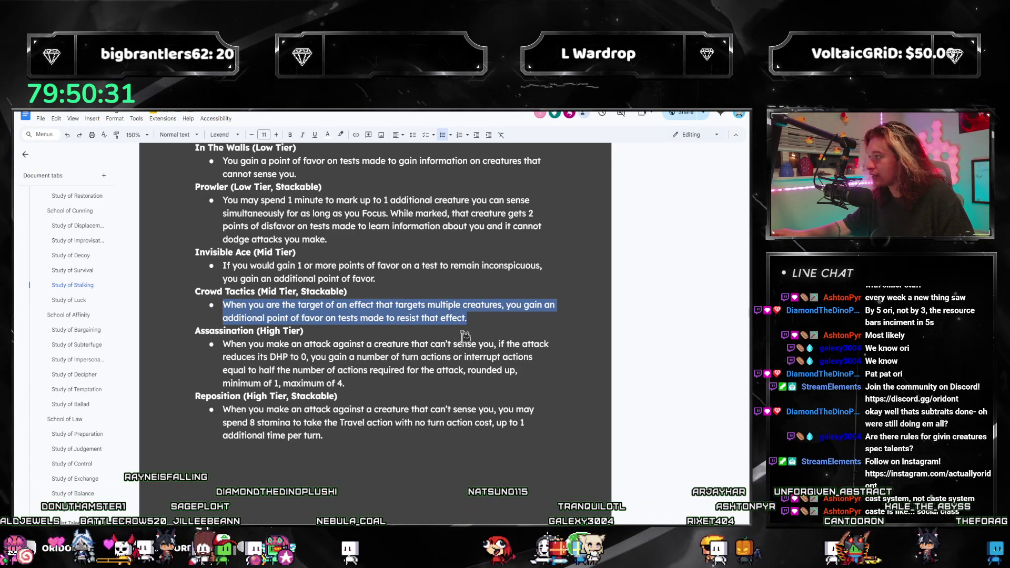
{"action": "left_click", "coordinate": [479, 319]}
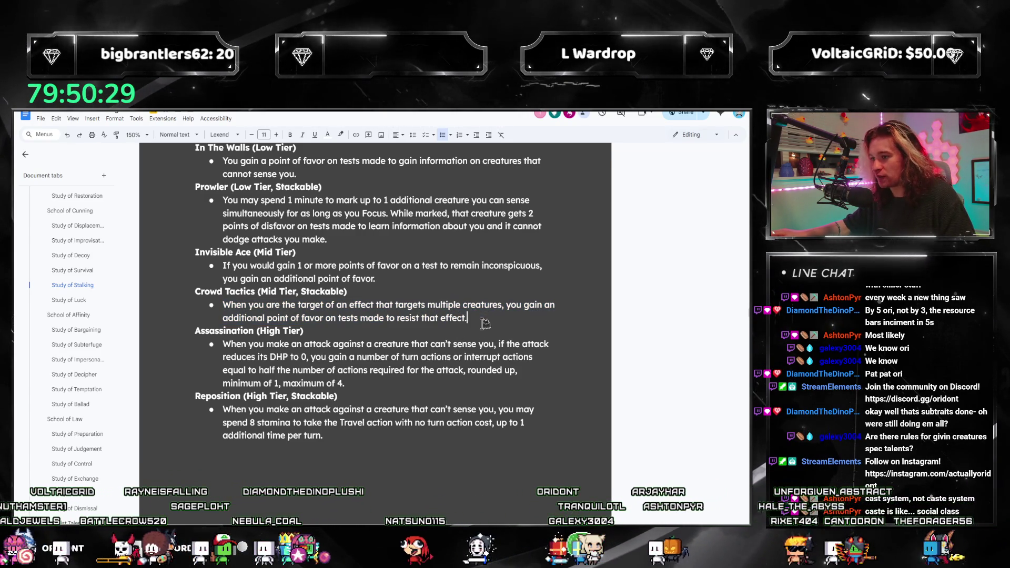
{"action": "triple_click", "coordinate": [300, 315]}
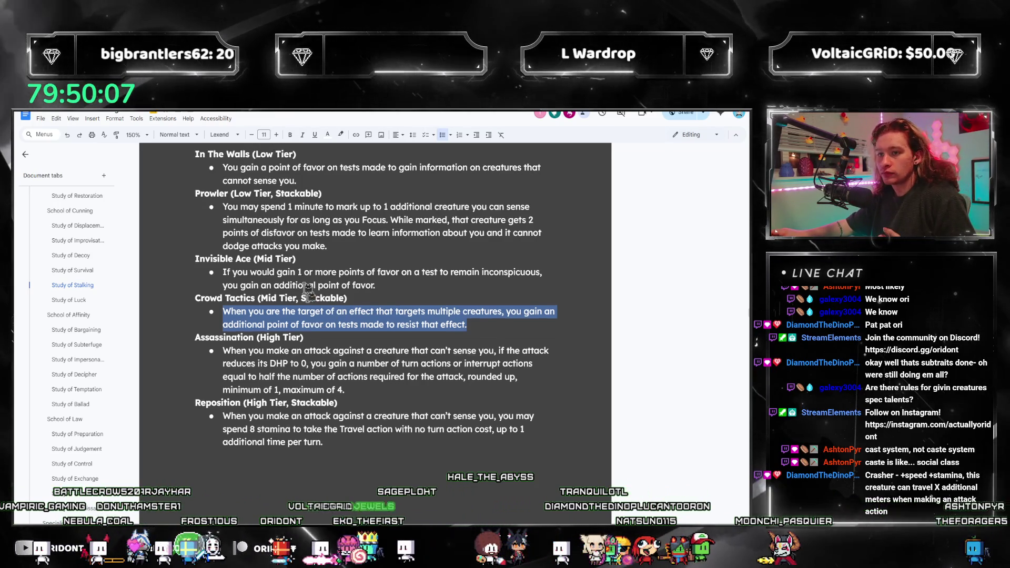
{"action": "scroll", "coordinate": [338, 298], "scroll_direction": "up", "scroll_amount": 1}
{"action": "scroll", "coordinate": [79, 314], "scroll_direction": "up", "scroll_amount": 3}
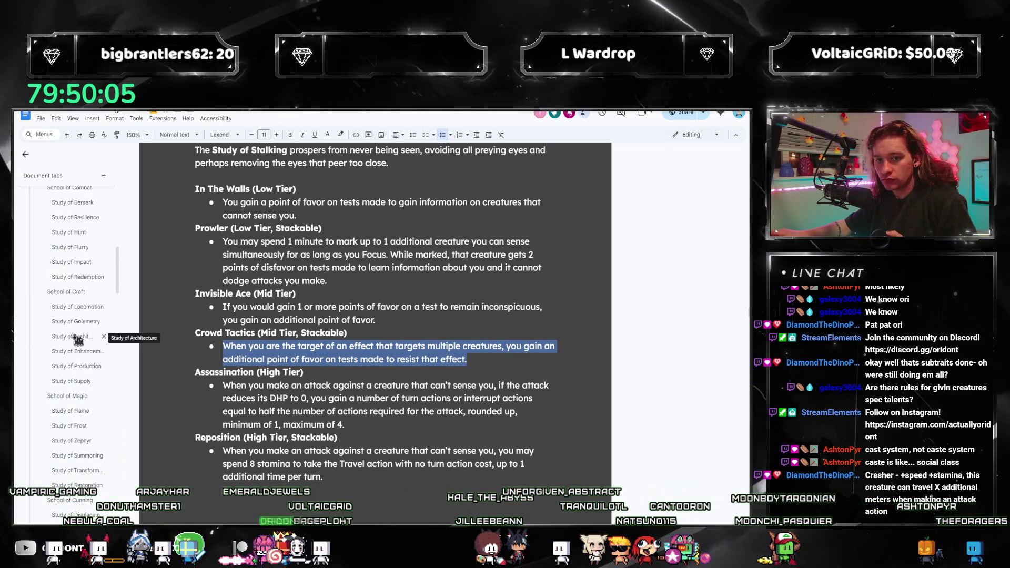
{"action": "scroll", "coordinate": [76, 324], "scroll_direction": "up", "scroll_amount": 3}
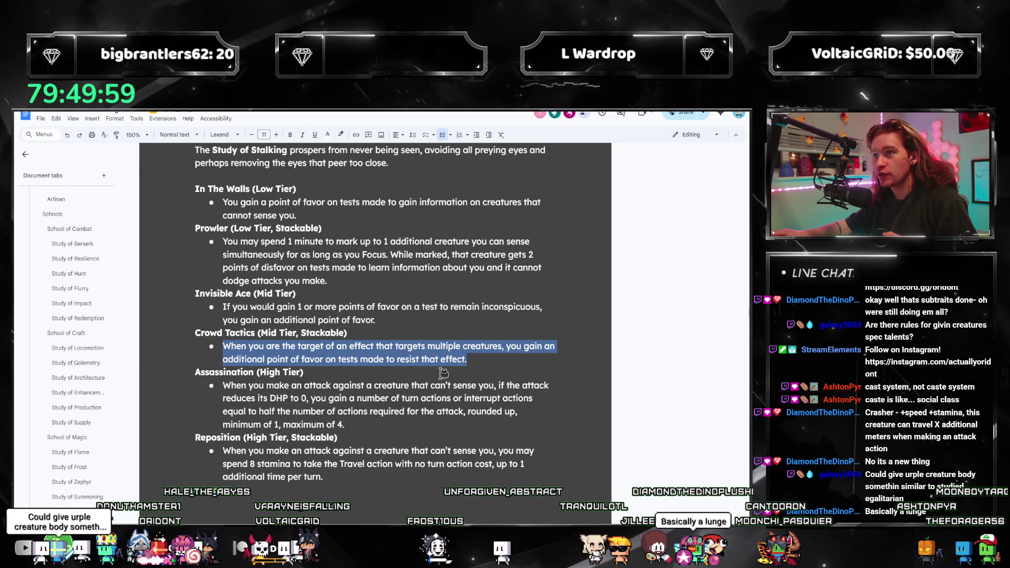
{"action": "scroll", "coordinate": [93, 423], "scroll_direction": "down", "scroll_amount": 2}
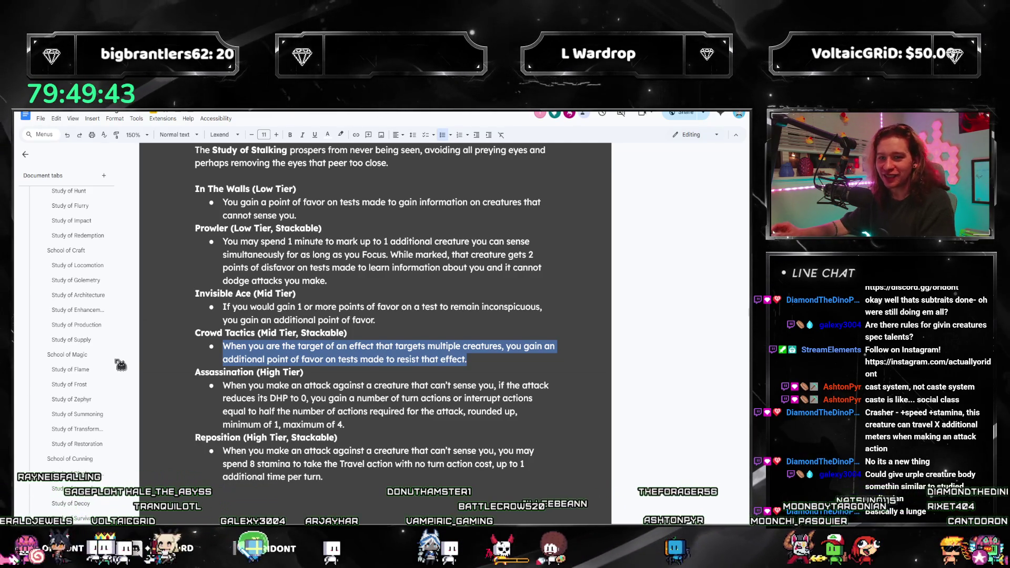
Jump to the Study of Impact section and start a search within the document
{"action": "left_click", "coordinate": [71, 220]}
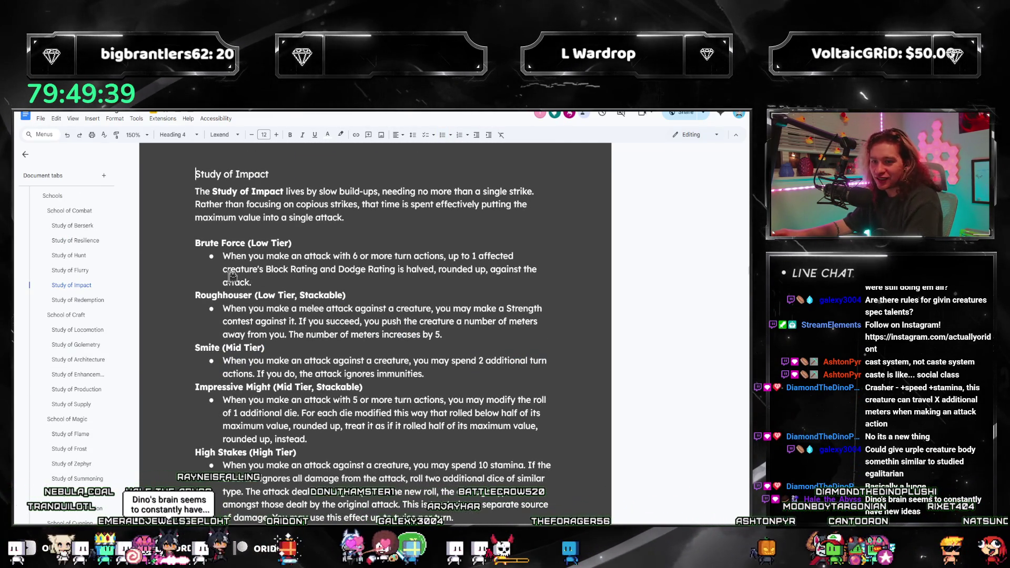
{"action": "scroll", "coordinate": [384, 360], "scroll_direction": "down", "scroll_amount": 2}
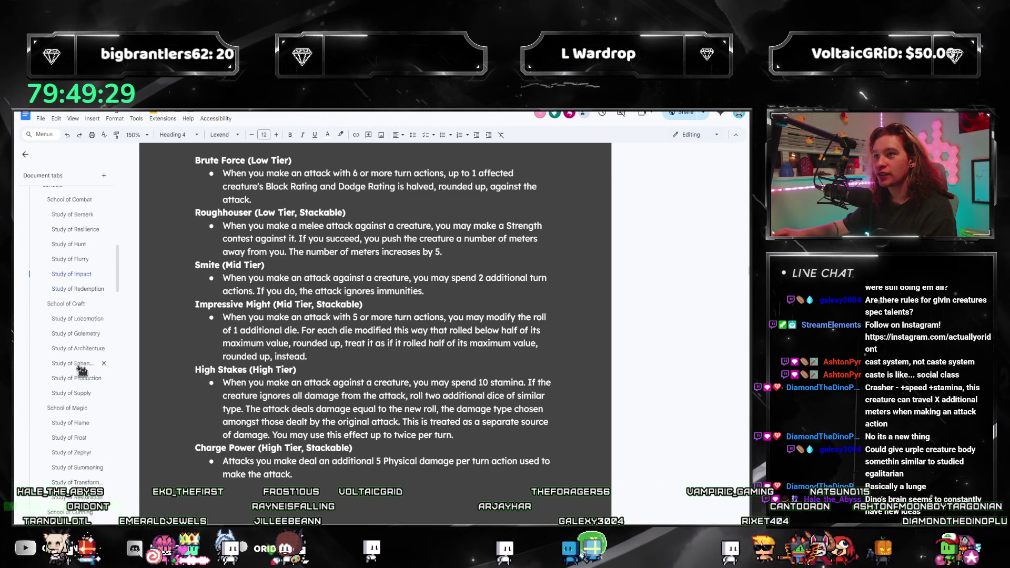
{"action": "scroll", "coordinate": [83, 371], "scroll_direction": "down", "scroll_amount": 5}
{"action": "scroll", "coordinate": [82, 368], "scroll_direction": "down", "scroll_amount": 5}
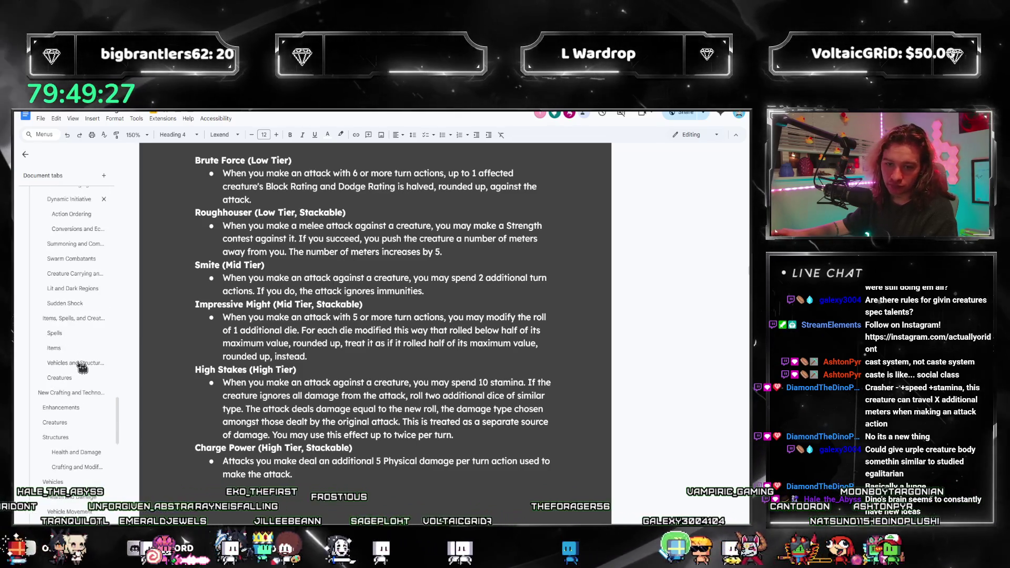
{"action": "scroll", "coordinate": [82, 368], "scroll_direction": "down", "scroll_amount": 5}
{"action": "scroll", "coordinate": [82, 367], "scroll_direction": "down", "scroll_amount": 5}
{"action": "scroll", "coordinate": [81, 368], "scroll_direction": "up", "scroll_amount": 10}
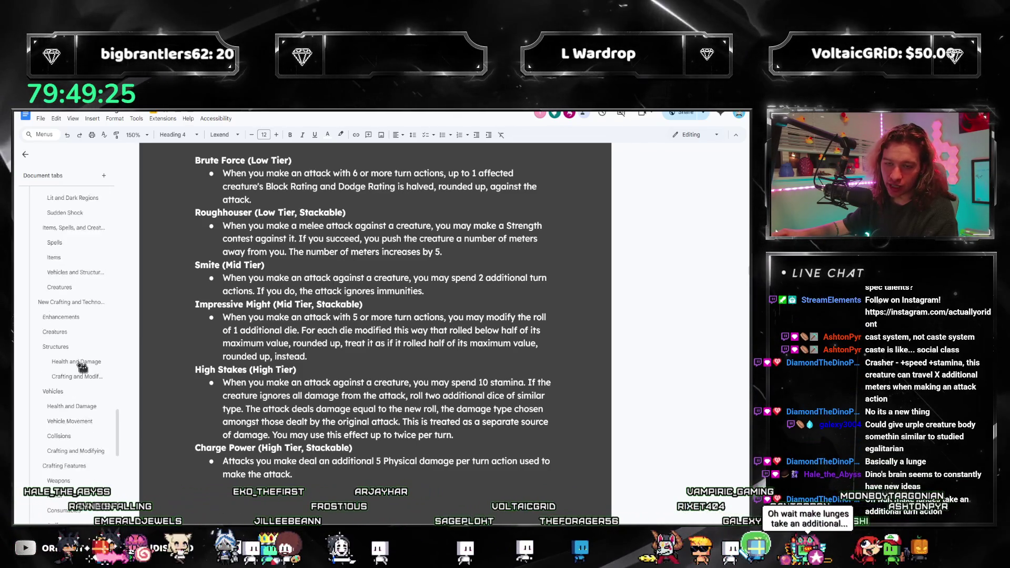
{"action": "key", "text": "ctrl+f"}
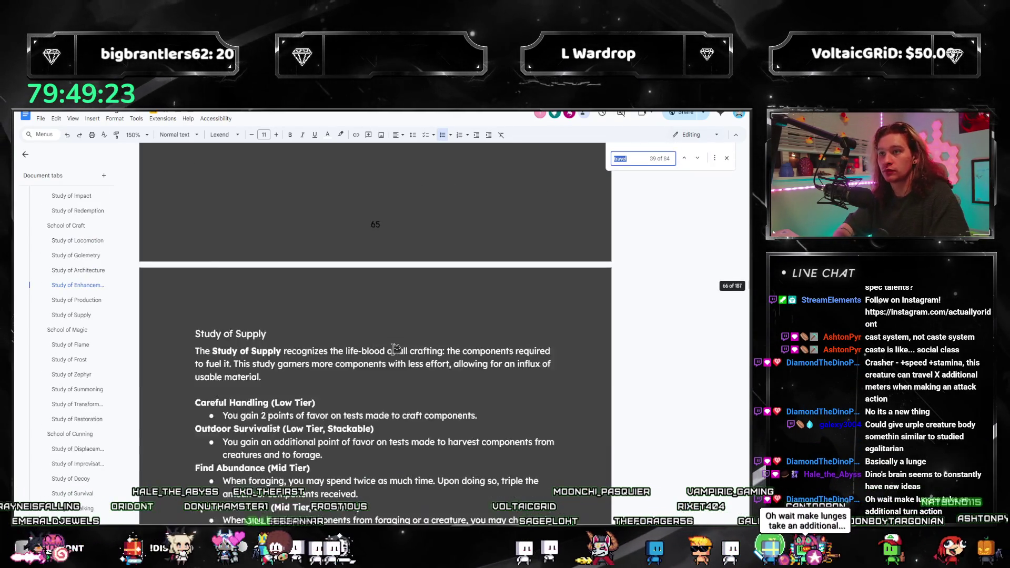
{"action": "type", "text": "egalitar"}
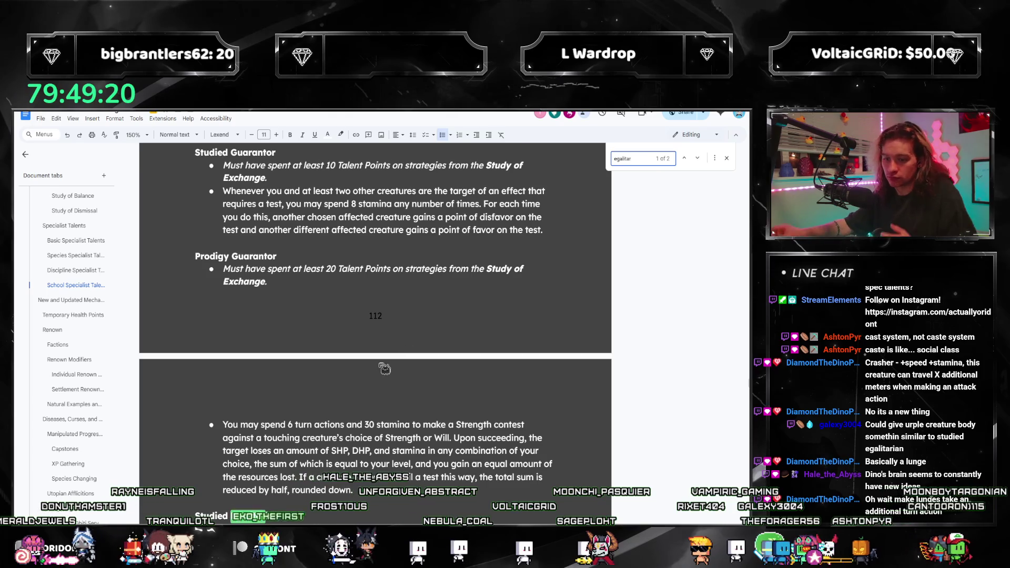
{"action": "scroll", "coordinate": [383, 369], "scroll_direction": "down", "scroll_amount": 3}
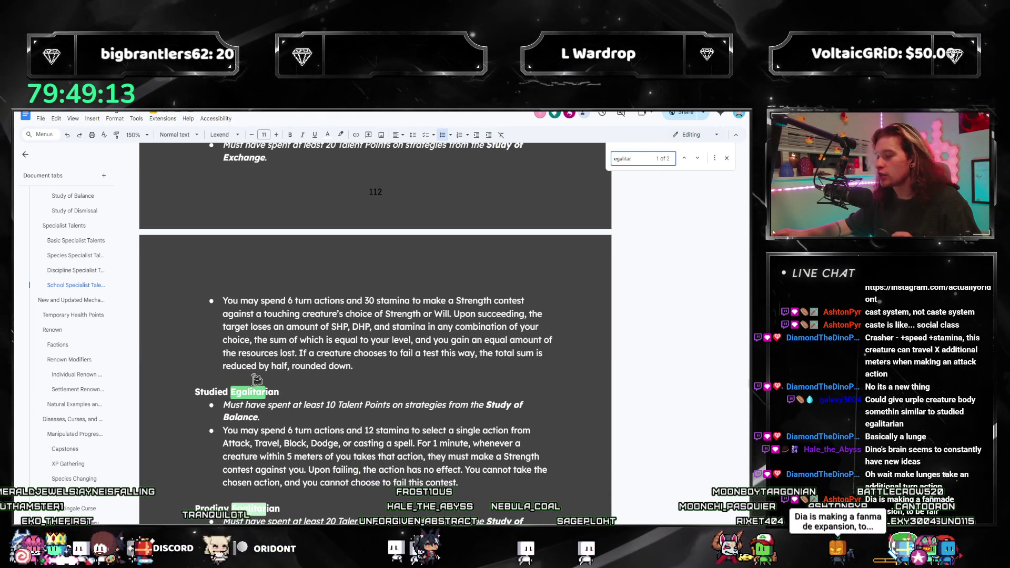
{"action": "scroll", "coordinate": [250, 383], "scroll_direction": "down", "scroll_amount": 1}
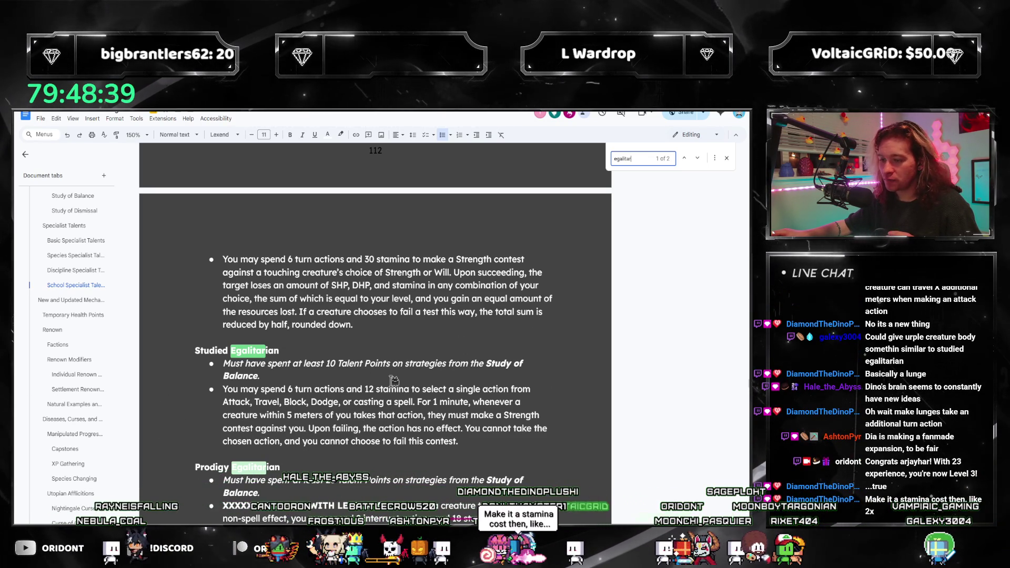
Close the 'egalitar' search, leaving the Studied and Prodigy Egalitarian talents in view
{"action": "left_click", "coordinate": [728, 160]}
{"action": "scroll", "coordinate": [72, 340], "scroll_direction": "up", "scroll_amount": 5}
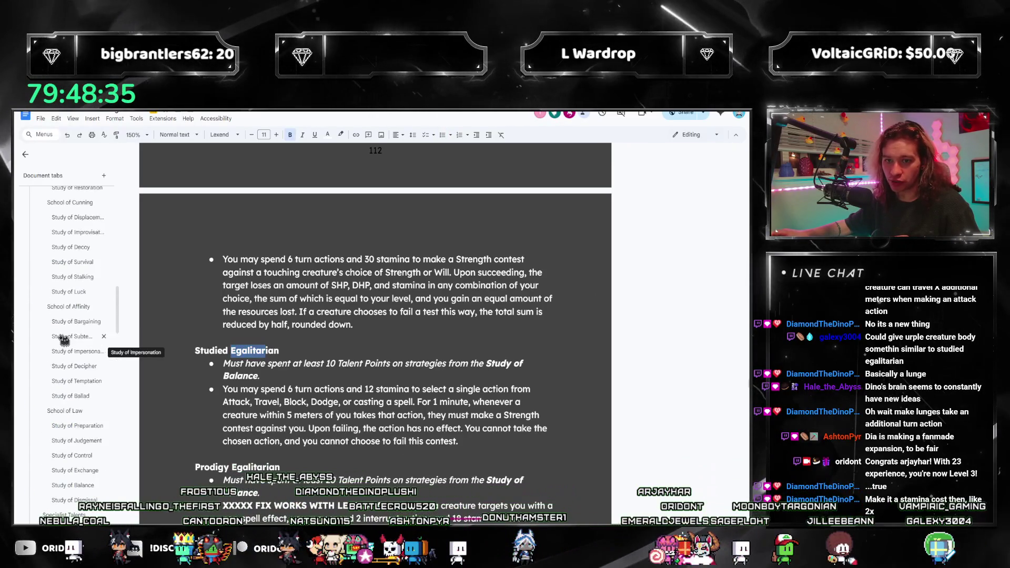
{"action": "scroll", "coordinate": [71, 347], "scroll_direction": "up", "scroll_amount": 3}
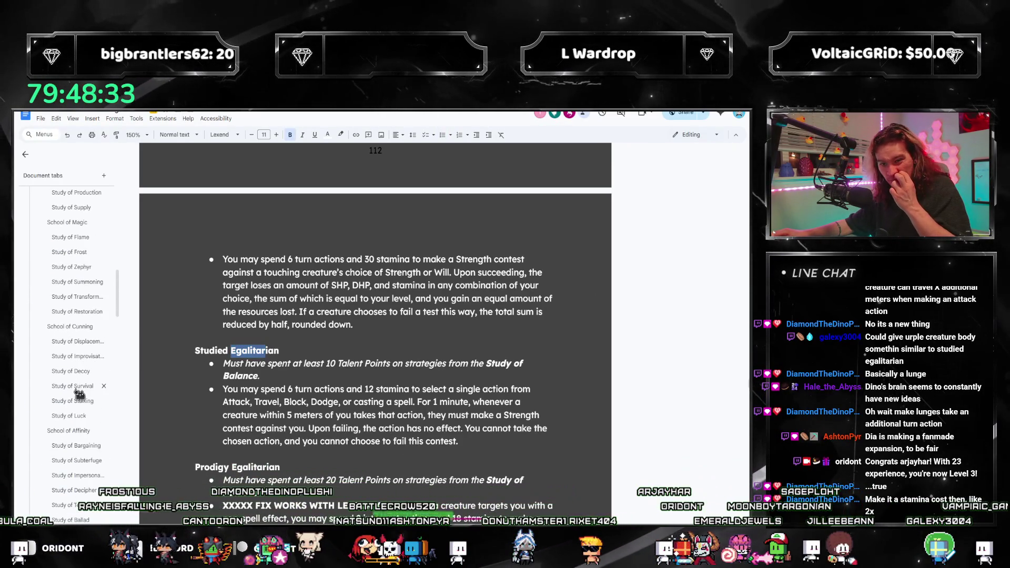
Review Study of Survival and Study of Luck, selecting the Critically Successful rule text
{"action": "left_click", "coordinate": [77, 391]}
{"action": "scroll", "coordinate": [287, 409], "scroll_direction": "down", "scroll_amount": 3}
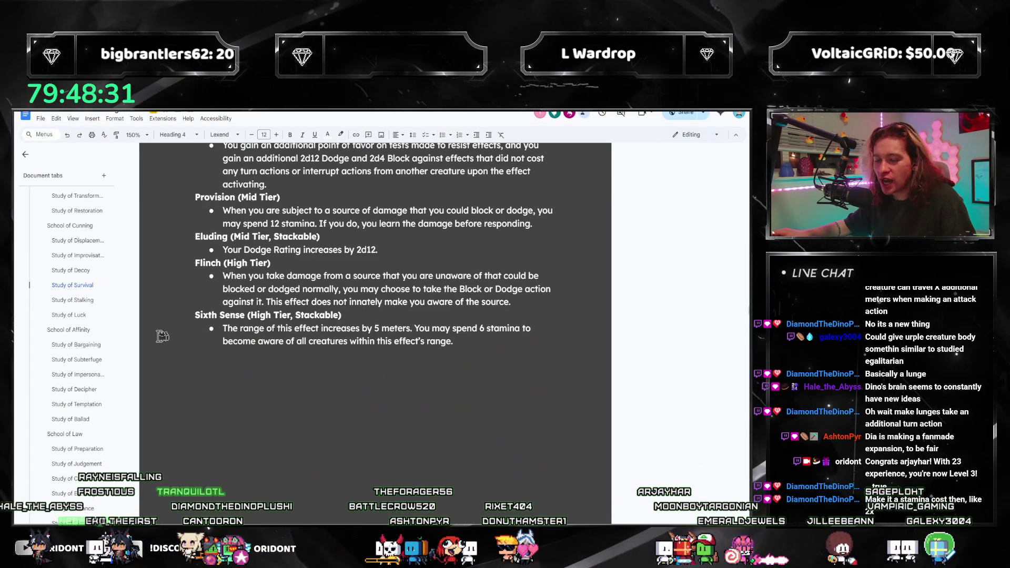
{"action": "left_click", "coordinate": [61, 315]}
{"action": "scroll", "coordinate": [374, 405], "scroll_direction": "down", "scroll_amount": 3}
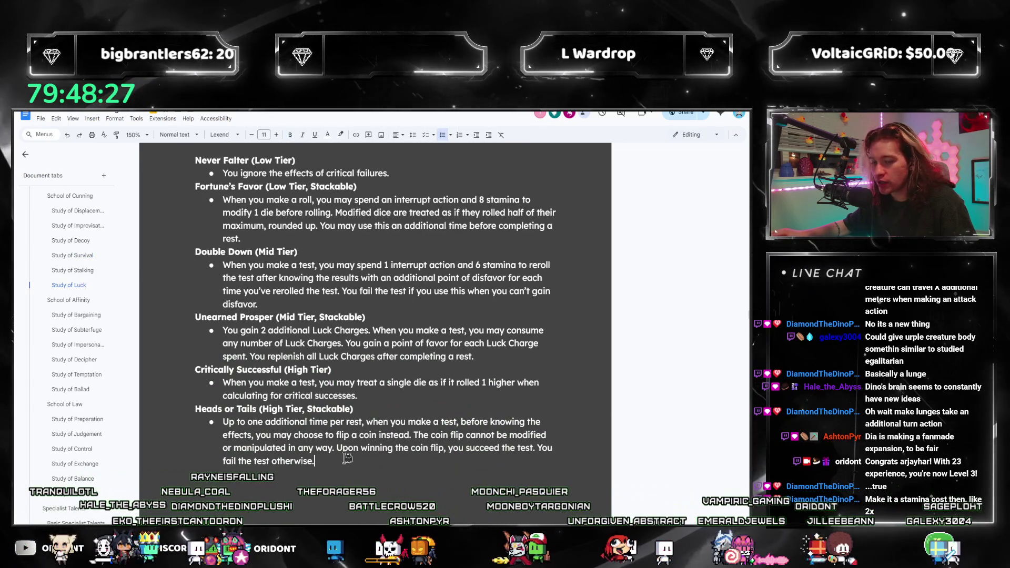
{"action": "scroll", "coordinate": [307, 364], "scroll_direction": "up", "scroll_amount": 1}
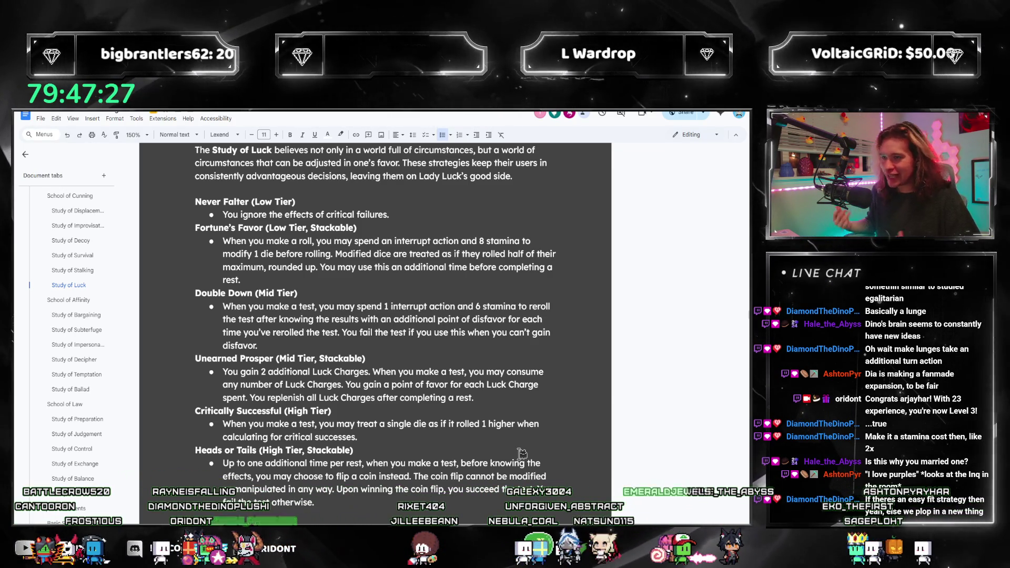
{"action": "left_click", "coordinate": [378, 398]}
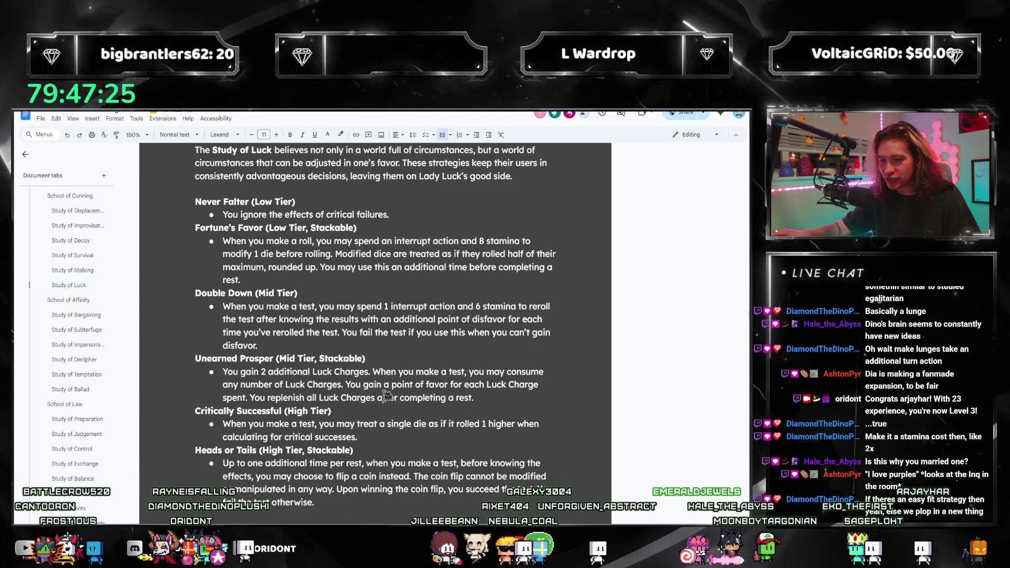
{"action": "left_click_drag", "start_coordinate": [368, 435], "coordinate": [223, 424]}
{"action": "left_click_drag", "start_coordinate": [358, 437], "coordinate": [205, 412]}
{"action": "left_click", "coordinate": [319, 426]}
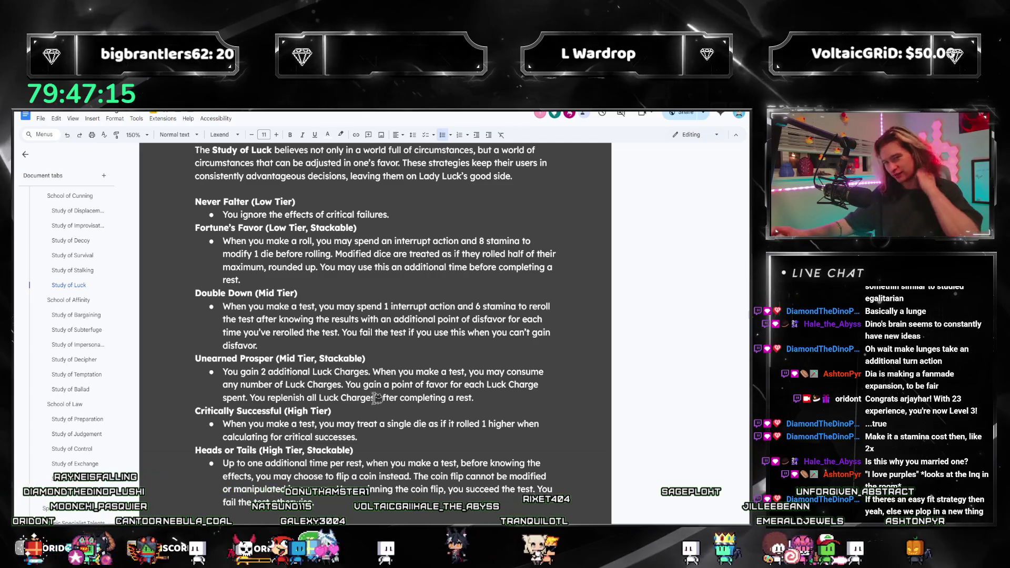
{"action": "scroll", "coordinate": [377, 398], "scroll_direction": "up", "scroll_amount": 3}
{"action": "scroll", "coordinate": [371, 398], "scroll_direction": "up", "scroll_amount": 5}
{"action": "scroll", "coordinate": [363, 398], "scroll_direction": "up", "scroll_amount": 2}
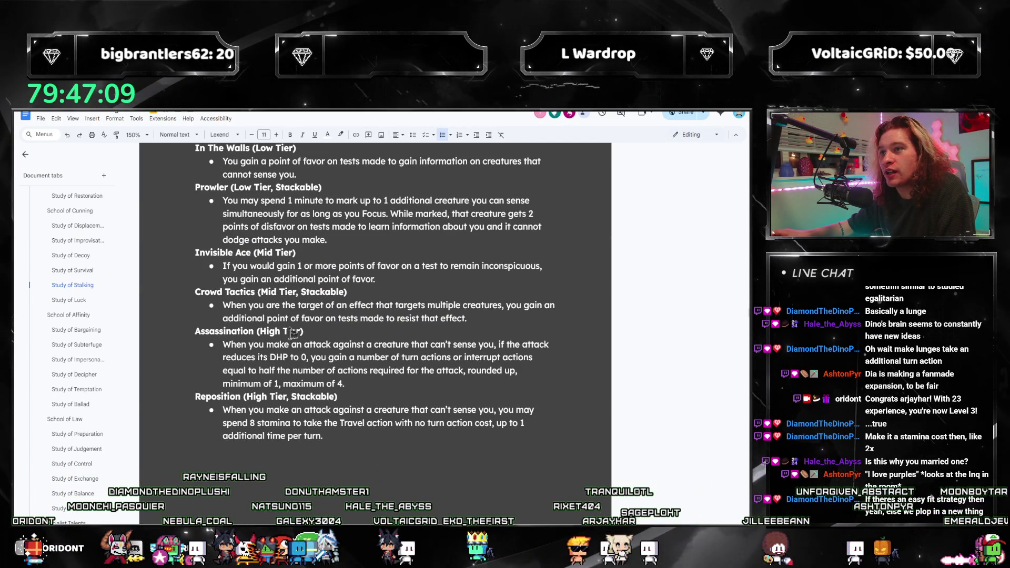
{"action": "scroll", "coordinate": [293, 333], "scroll_direction": "up", "scroll_amount": 2}
{"action": "scroll", "coordinate": [295, 351], "scroll_direction": "down", "scroll_amount": 1}
{"action": "scroll", "coordinate": [298, 368], "scroll_direction": "down", "scroll_amount": 1}
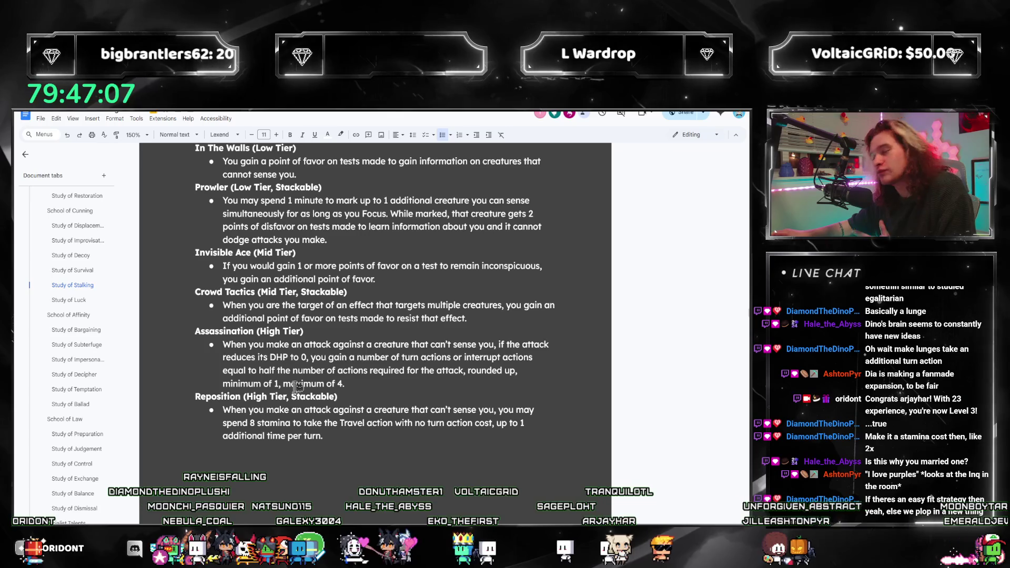
Return to Study of Stalking and select the Crowd Tactics bullet
{"action": "left_click_drag", "start_coordinate": [466, 318], "coordinate": [214, 303]}
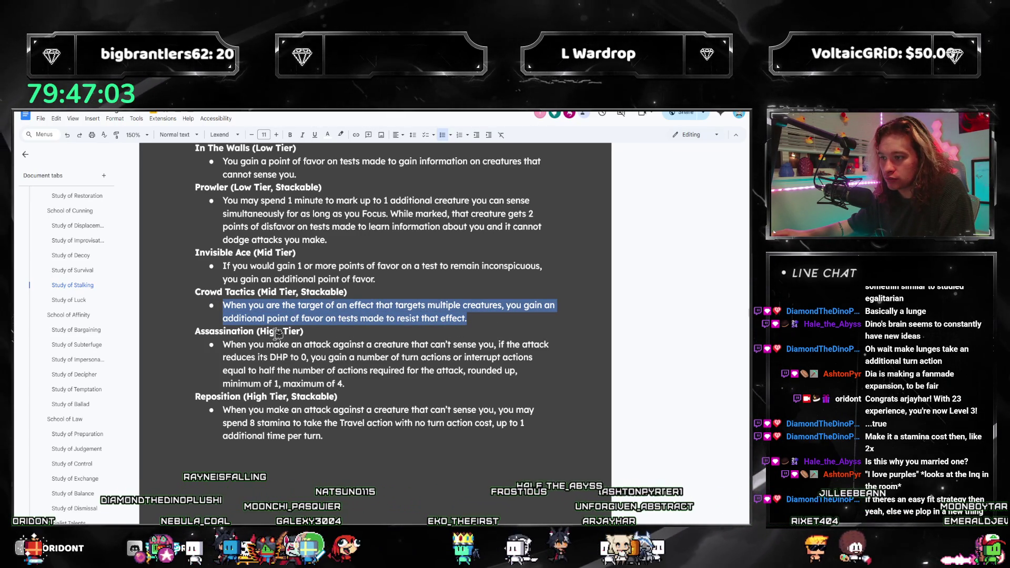
{"action": "scroll", "coordinate": [71, 335], "scroll_direction": "down", "scroll_amount": 10}
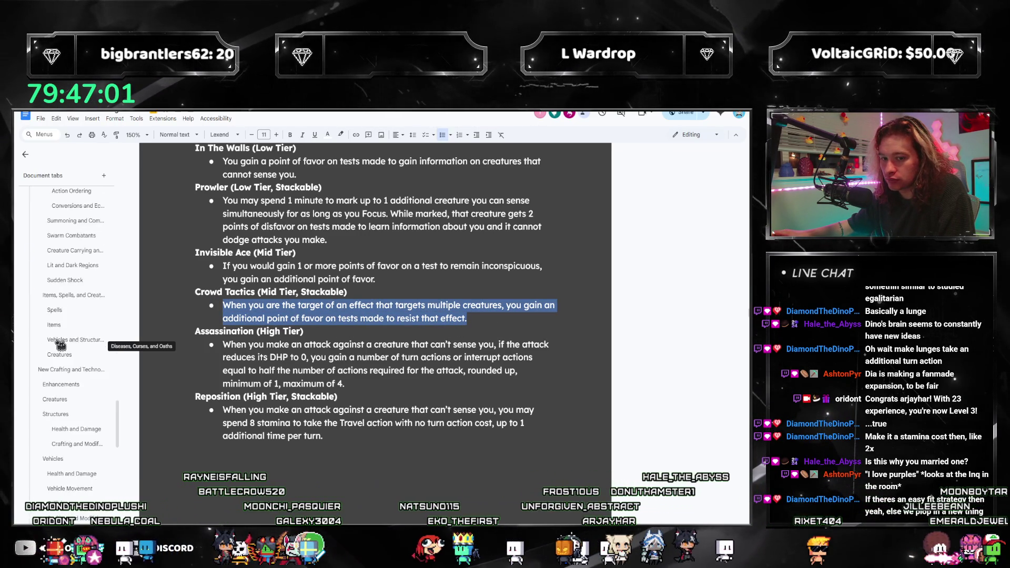
On the Kits page, add 'Crasher (+3 DR)' below Evolved with its first bonus bullets
{"action": "left_click", "coordinate": [59, 344]}
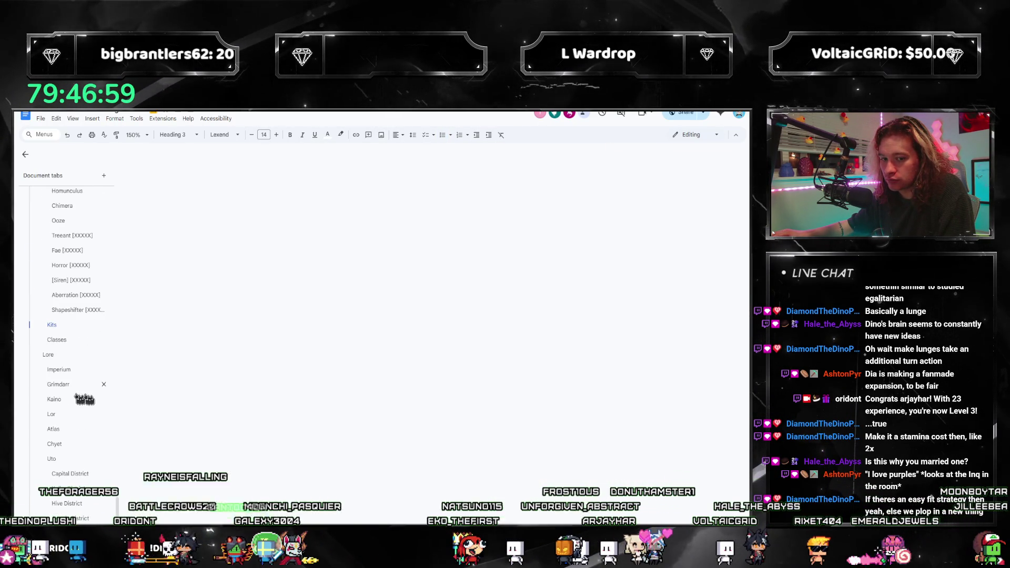
{"action": "scroll", "coordinate": [307, 346], "scroll_direction": "down", "scroll_amount": 2}
{"action": "scroll", "coordinate": [293, 388], "scroll_direction": "down", "scroll_amount": 3}
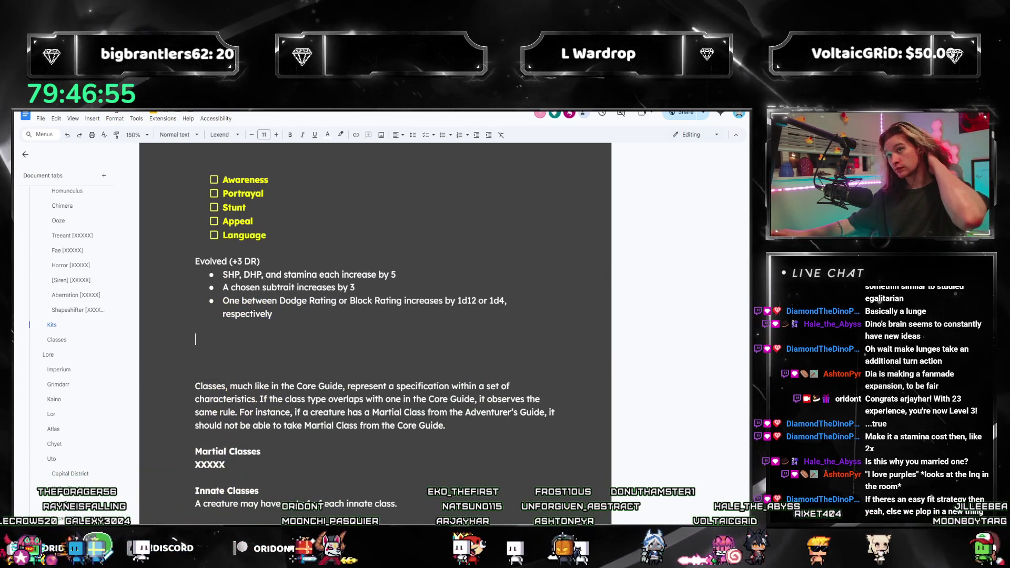
{"action": "left_click", "coordinate": [198, 338]}
{"action": "type", "text": "Crasher ("}
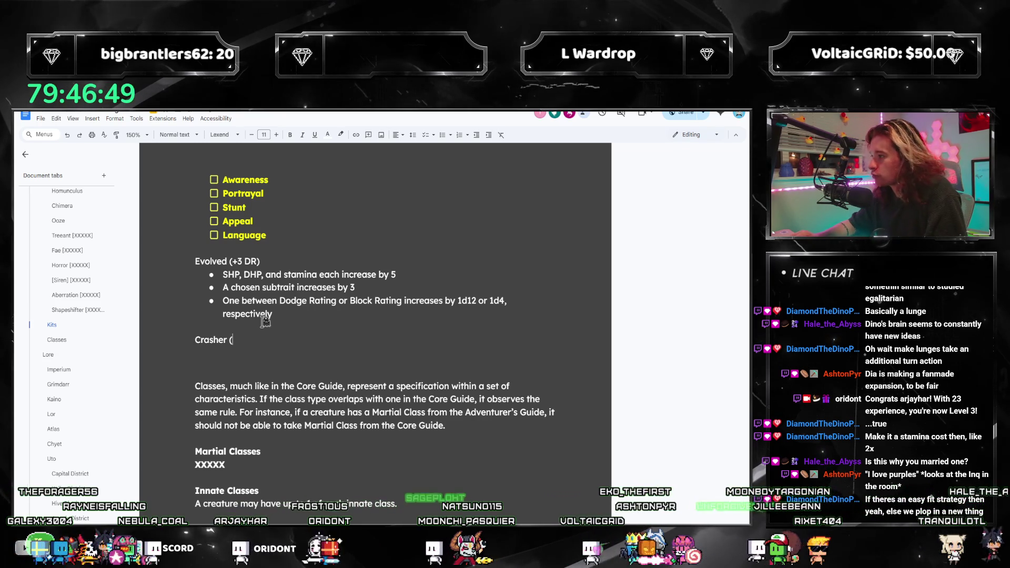
{"action": "type", "text": "+3"}
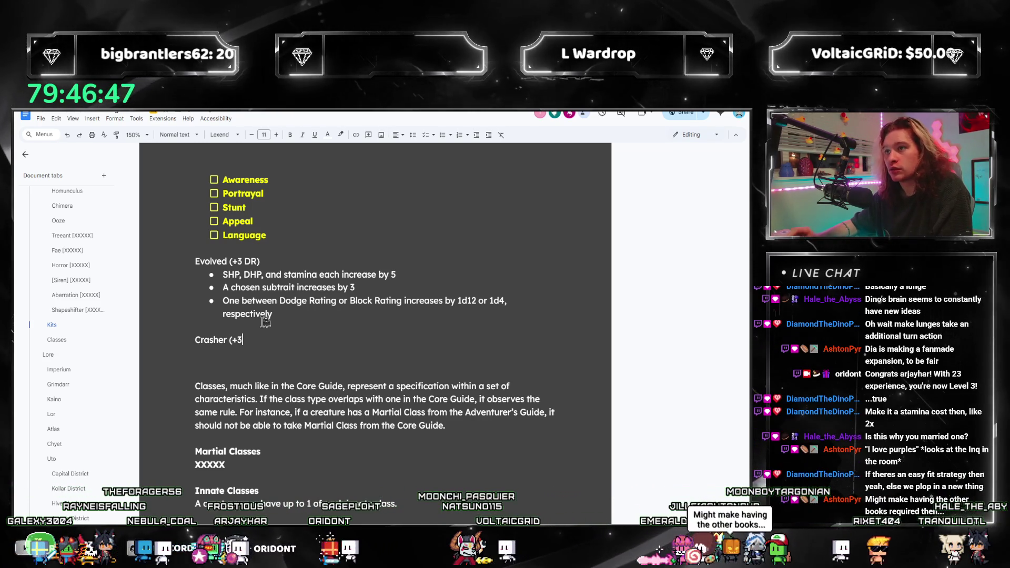
{"action": "type", "text": " DR)"}
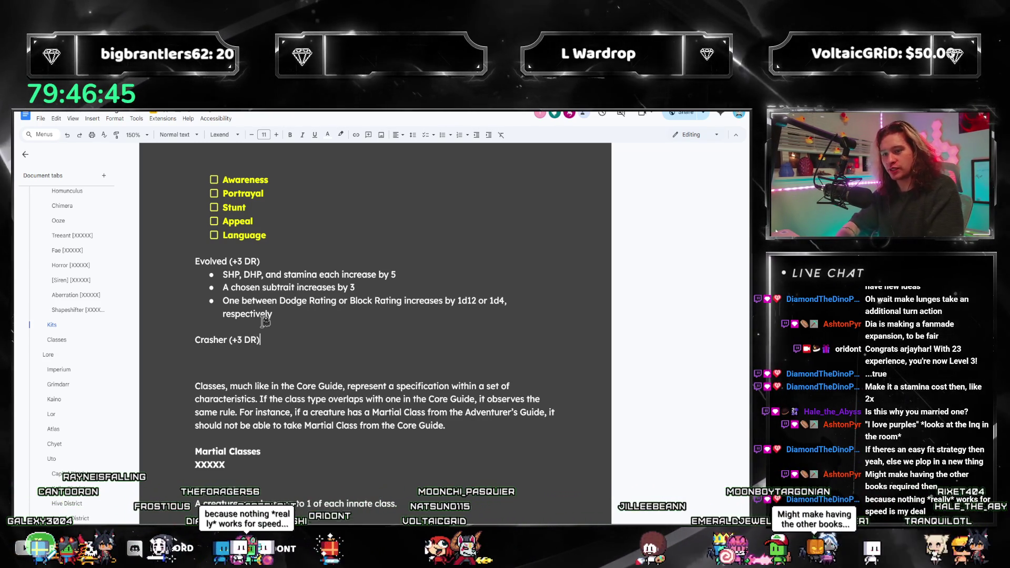
{"action": "key", "text": "Return"}
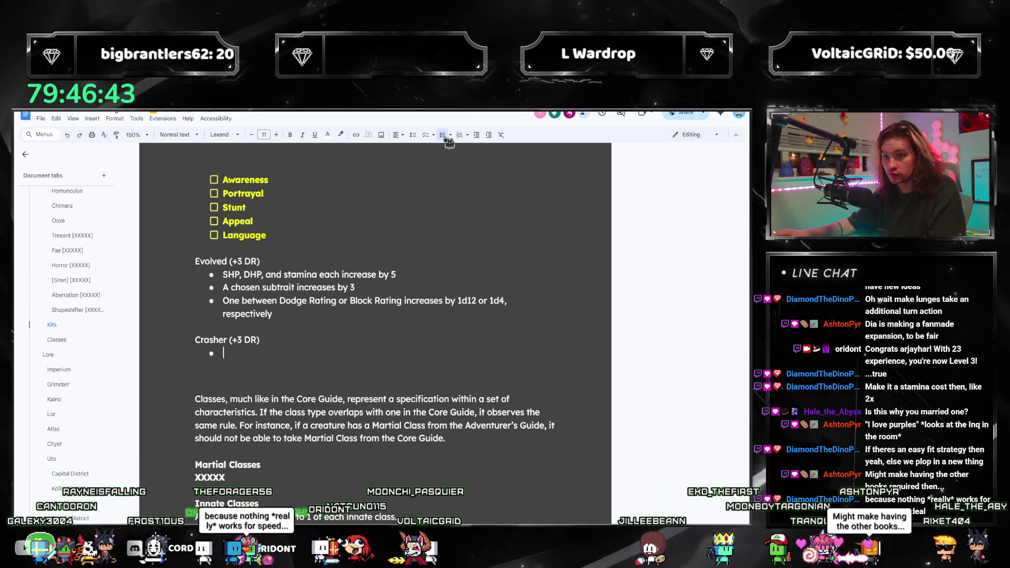
{"action": "type", "text": "Stamina increases by 15"}
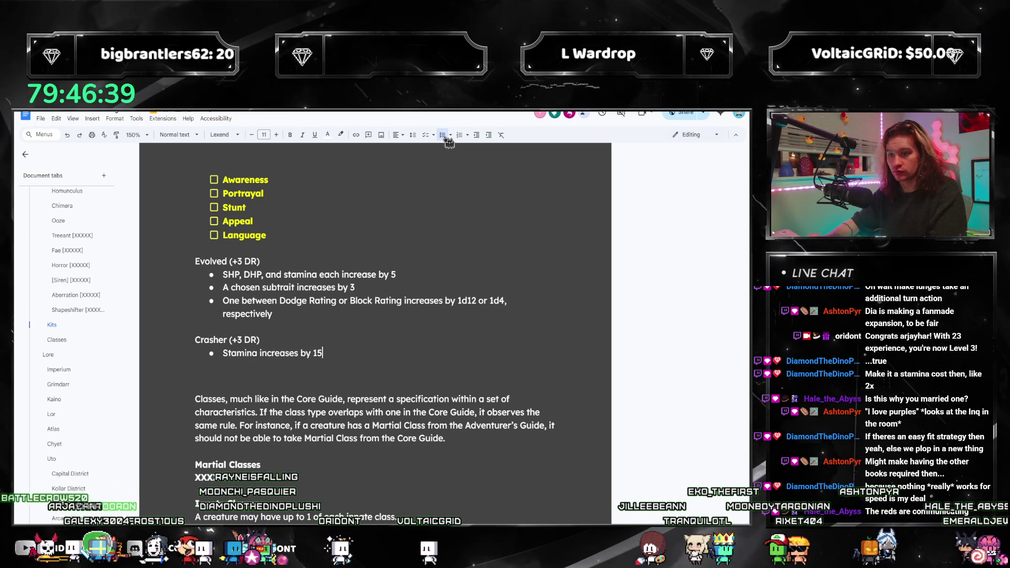
{"action": "key", "text": "Return"}
{"action": "type", "text": "S"}
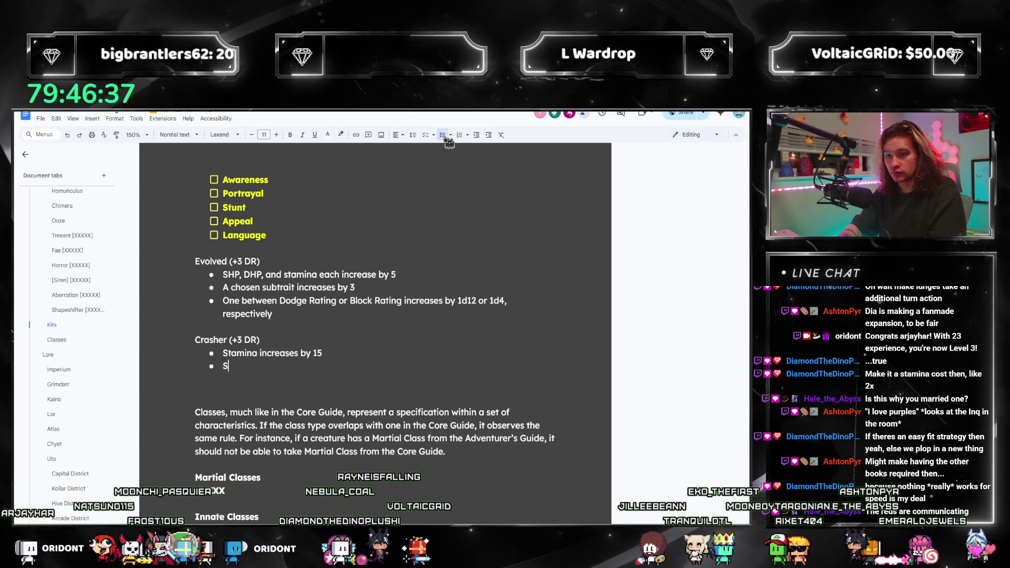
{"action": "type", "text": "peed increases by 2"}
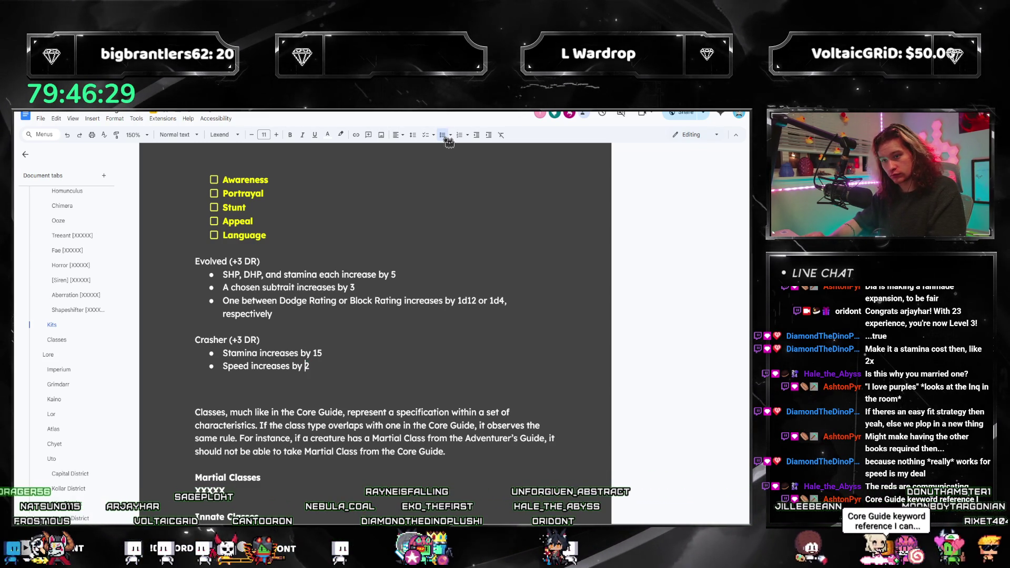
{"action": "type", "text": ", "}
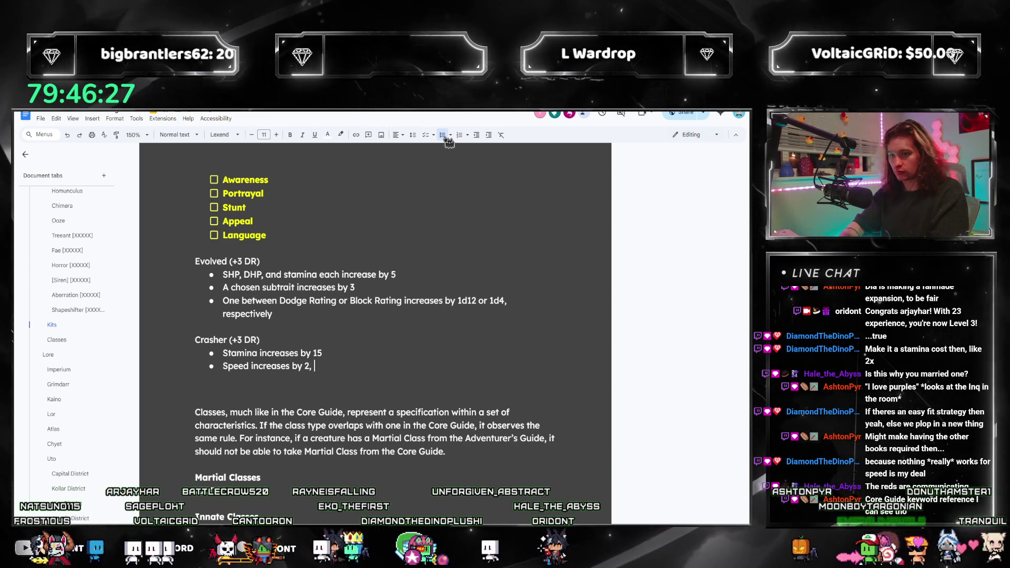
{"action": "type", "text": "Stunt increases by 1"}
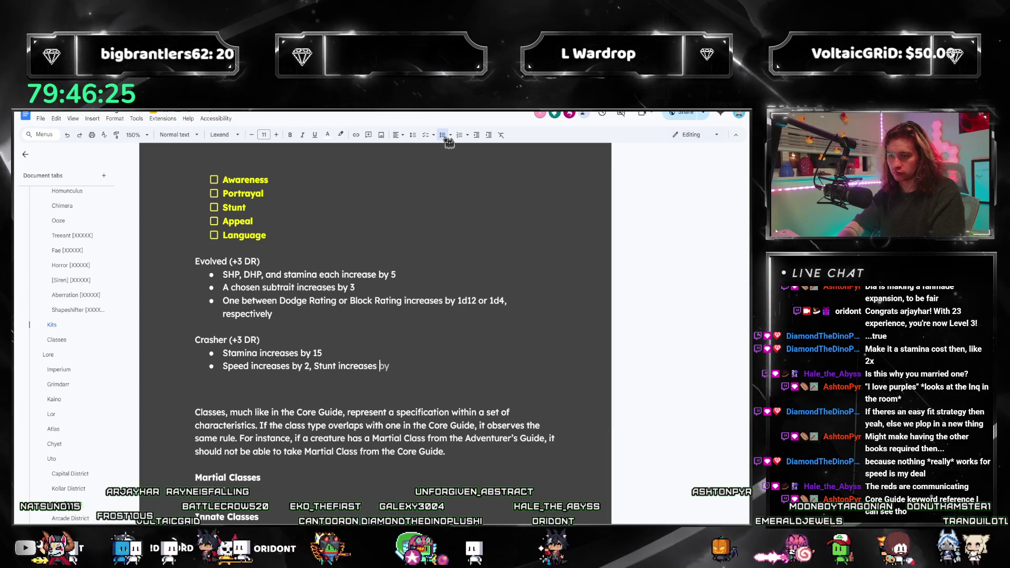
Write the third Crasher bullet for the extra meter when attacking and trim its ending
{"action": "key", "text": "Return"}
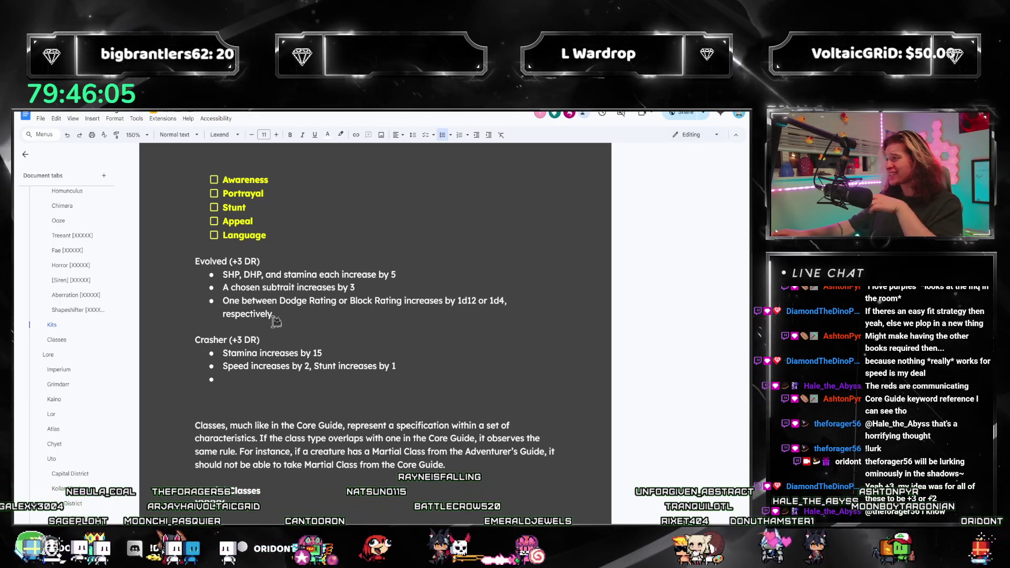
{"action": "double_click", "coordinate": [236, 380]}
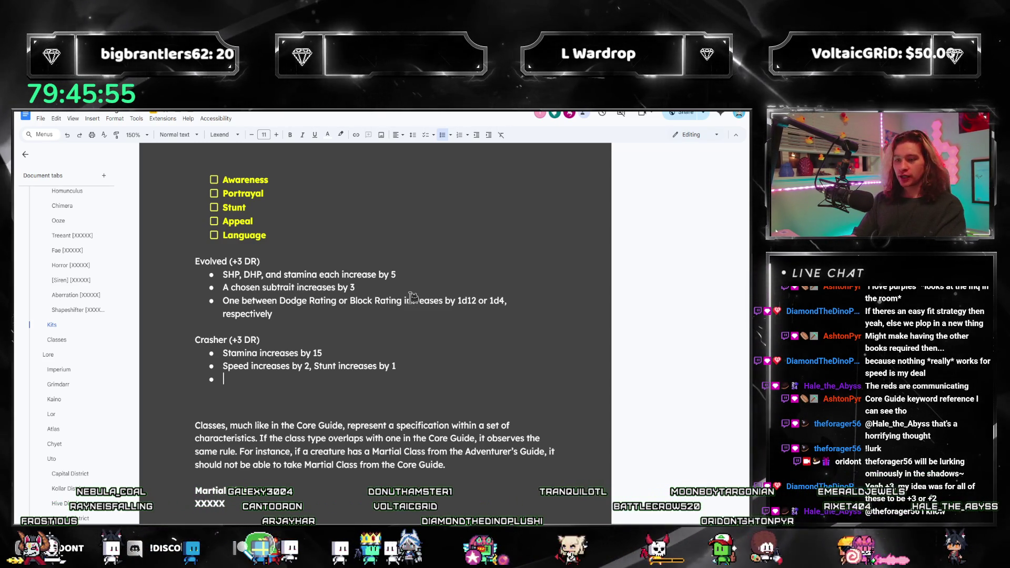
{"action": "type", "text": "When this creature makes an"}
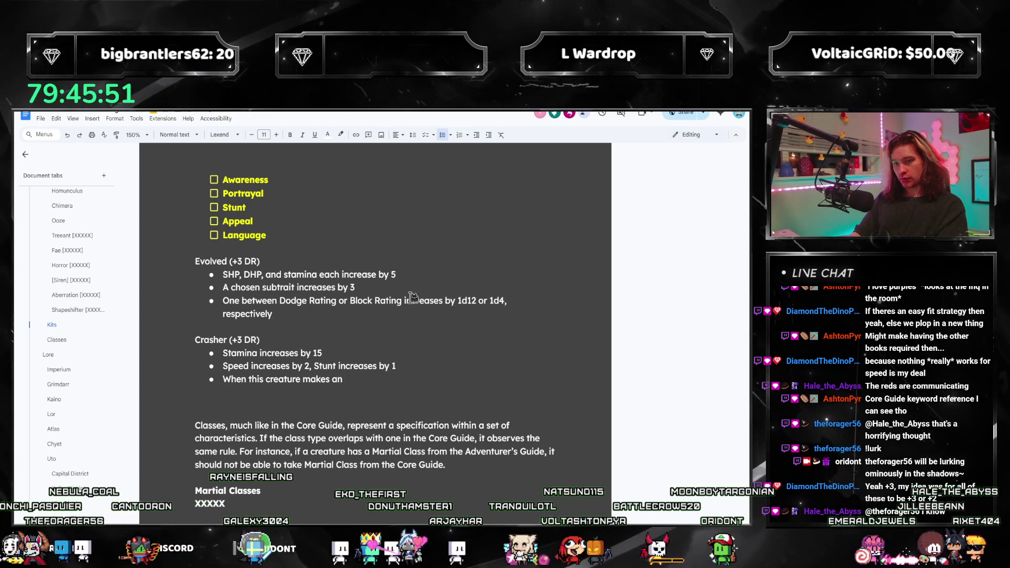
{"action": "type", "text": " attack, it may"}
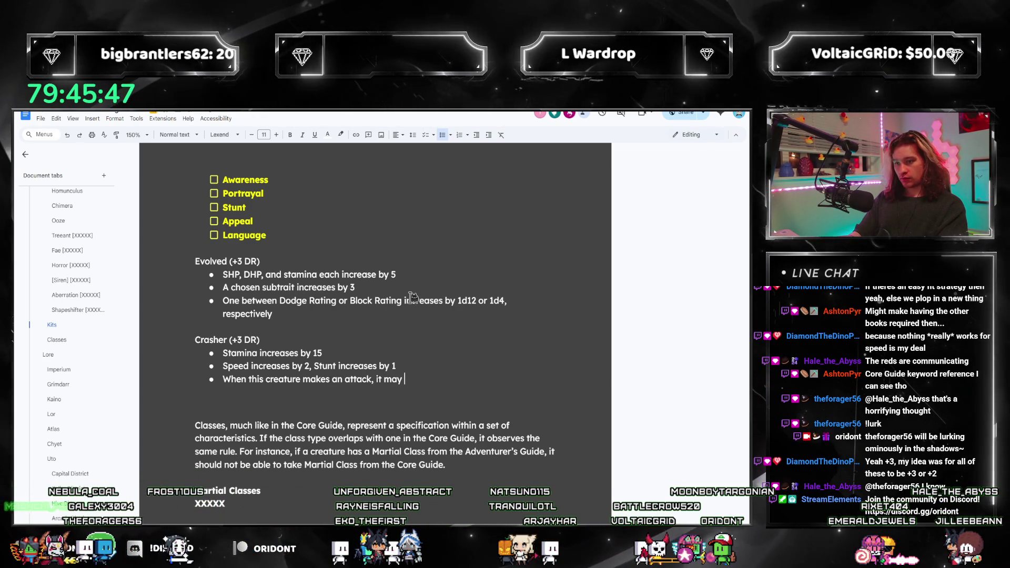
{"action": "type", "text": "move up to "}
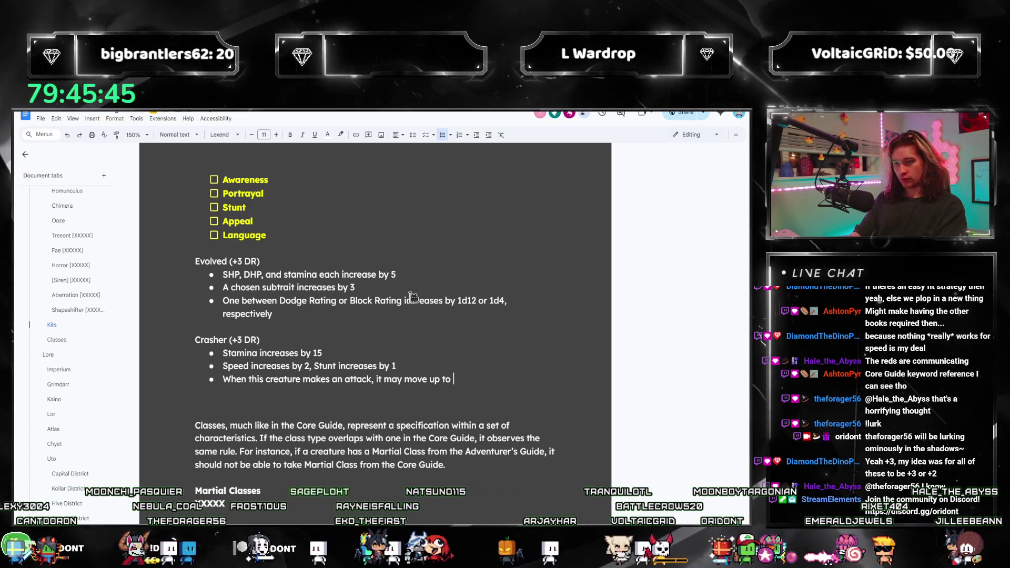
{"action": "type", "text": "1 addti"}
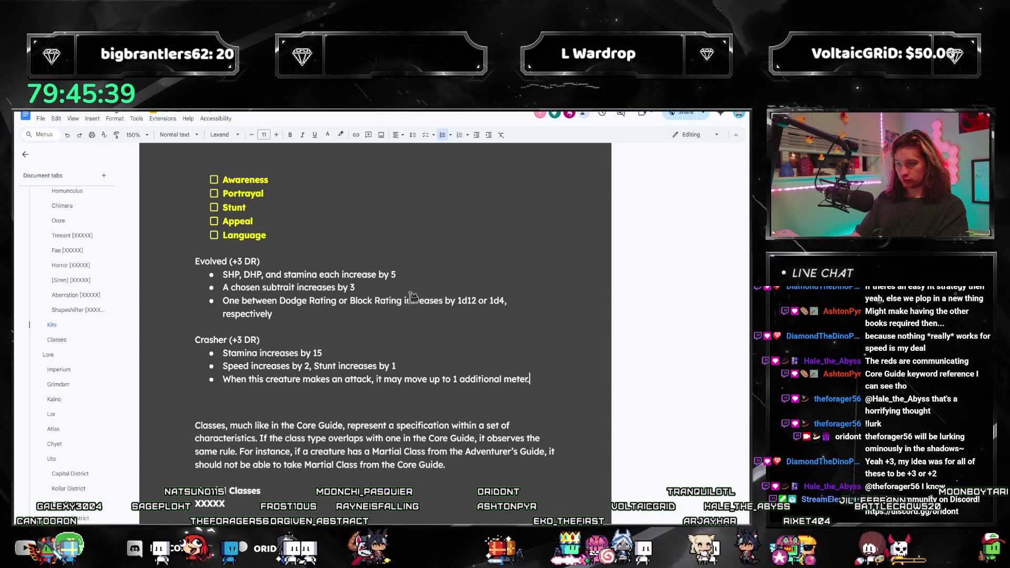
{"action": "key", "text": "BackSpace"}
{"action": "type", "text": "as"}
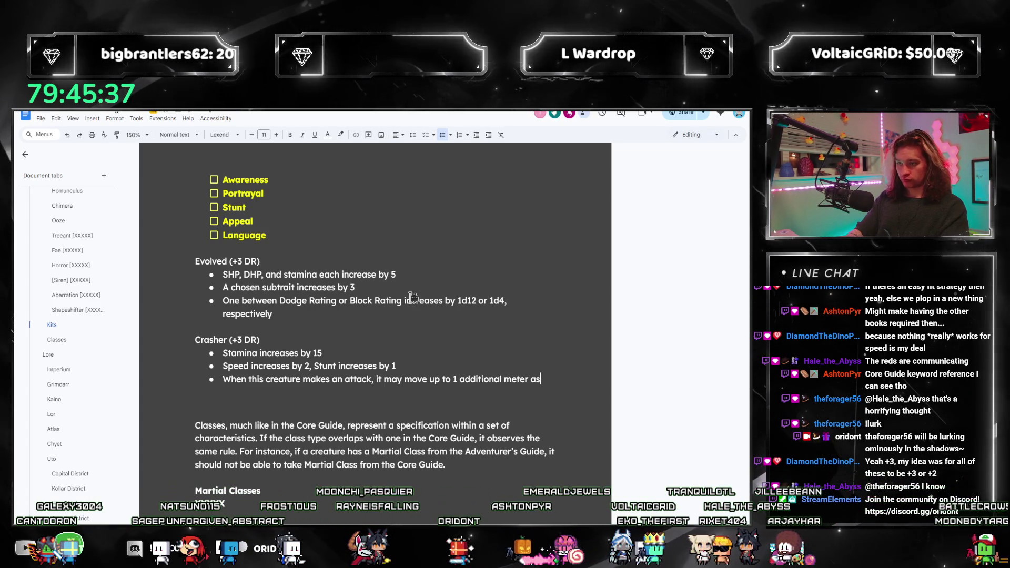
{"action": "key", "text": "BackSpace"}
{"action": "key", "text": "BackSpace"}
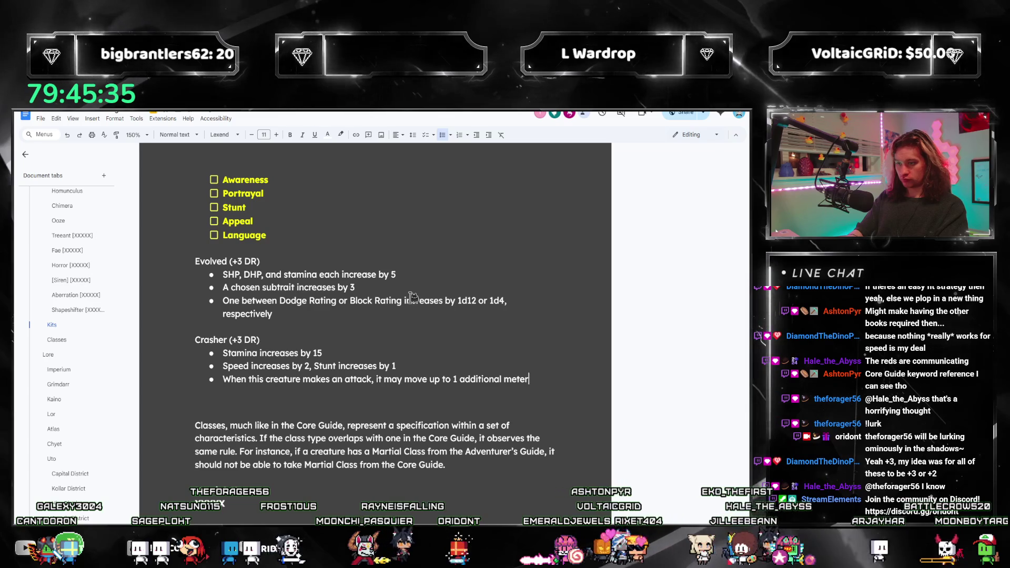
{"action": "type", "text": " as if it was traveling"}
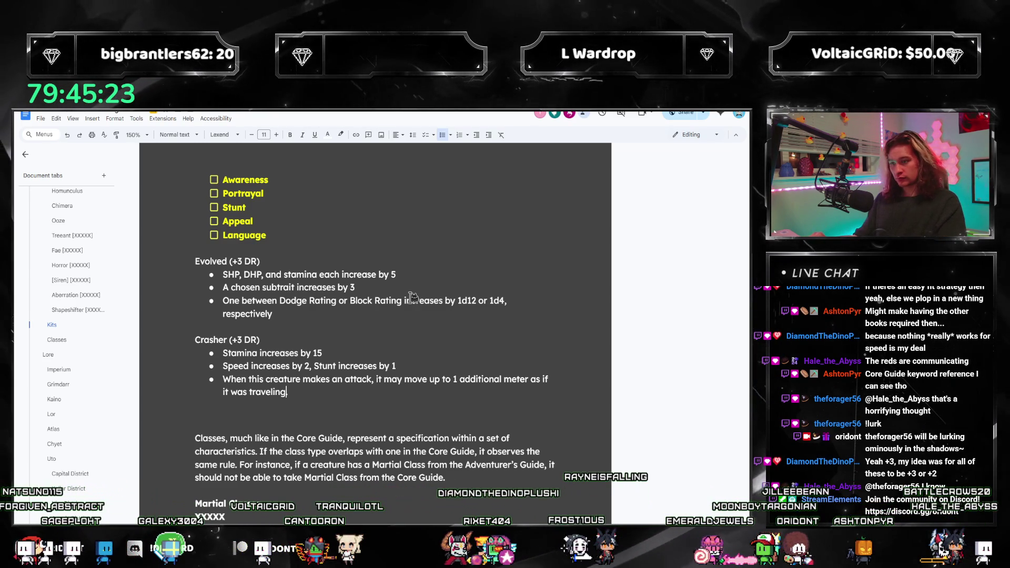
{"action": "type", "text": ","}
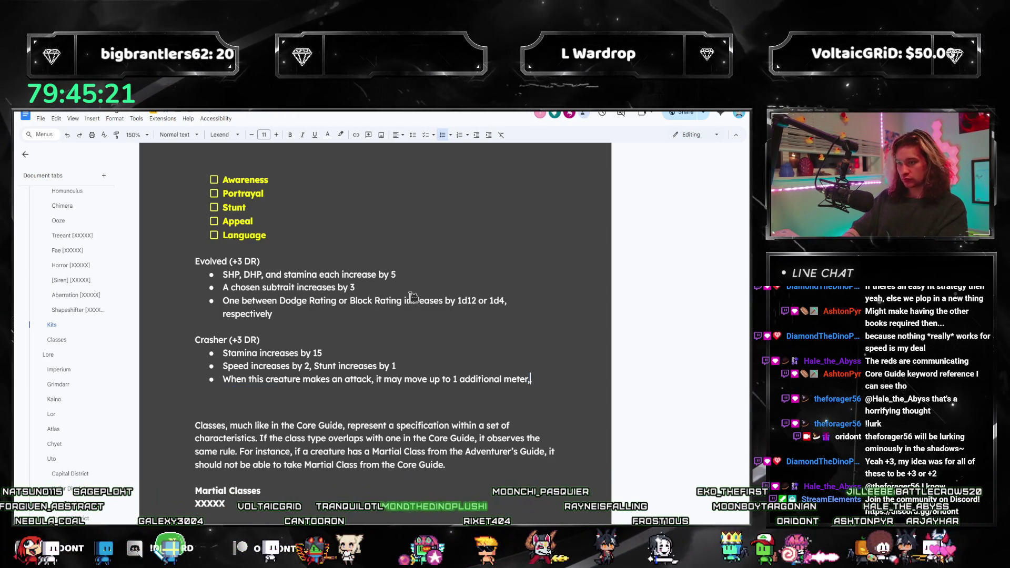
{"action": "type", "text": " utilizing any t"}
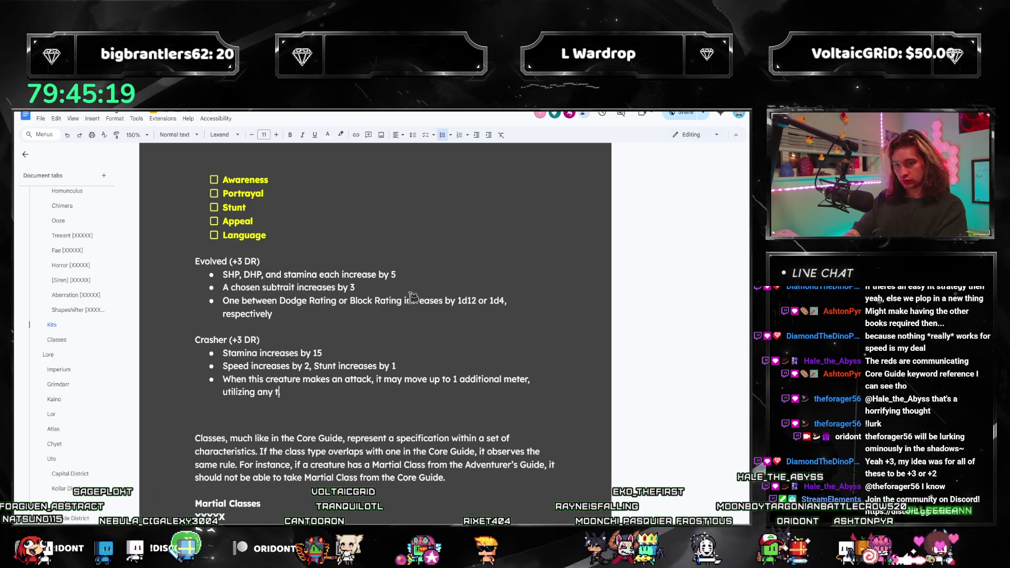
{"action": "type", "text": "ravel type that it has"}
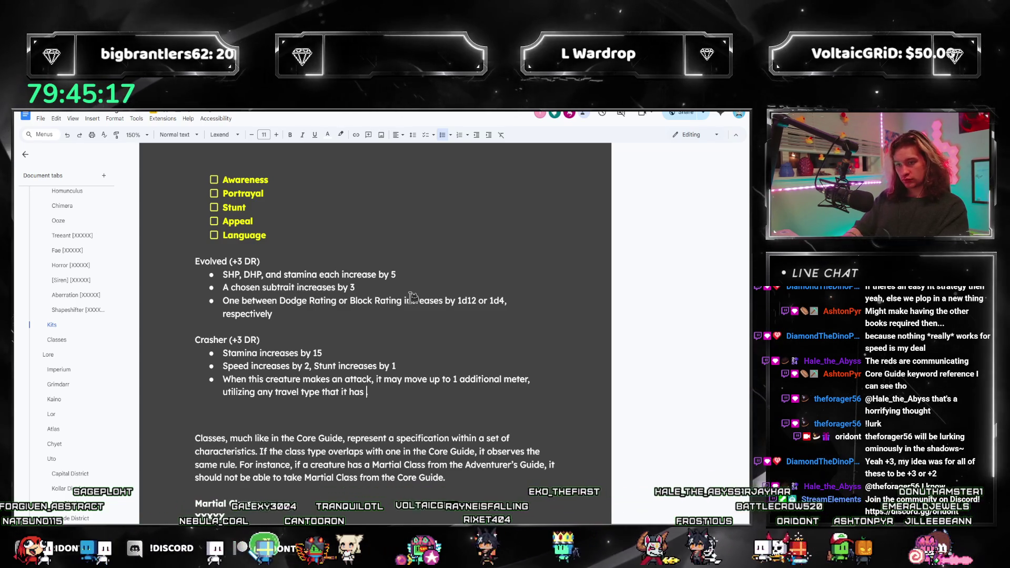
{"action": "type", "text": " more than 0"}
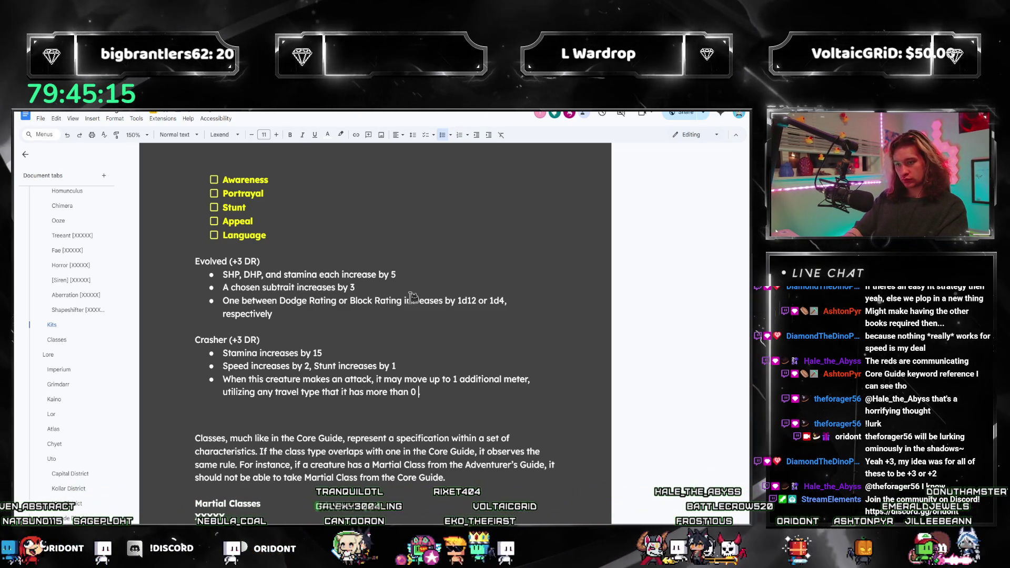
{"action": "type", "text": " of."}
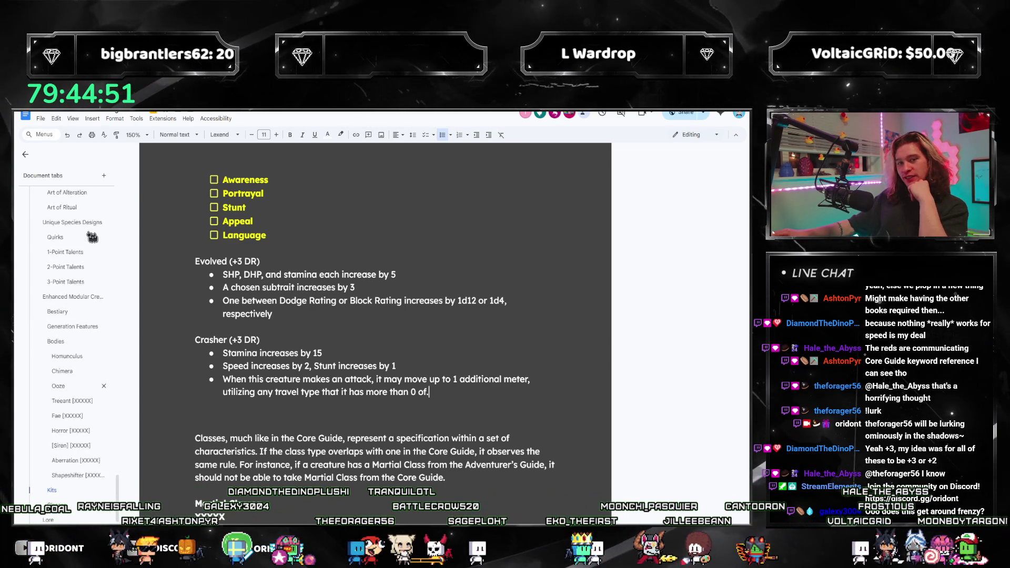
{"action": "scroll", "coordinate": [92, 238], "scroll_direction": "up", "scroll_amount": 5}
{"action": "scroll", "coordinate": [94, 243], "scroll_direction": "up", "scroll_amount": 5}
{"action": "scroll", "coordinate": [98, 249], "scroll_direction": "up", "scroll_amount": 3}
{"action": "scroll", "coordinate": [97, 249], "scroll_direction": "up", "scroll_amount": 5}
{"action": "scroll", "coordinate": [91, 260], "scroll_direction": "up", "scroll_amount": 5}
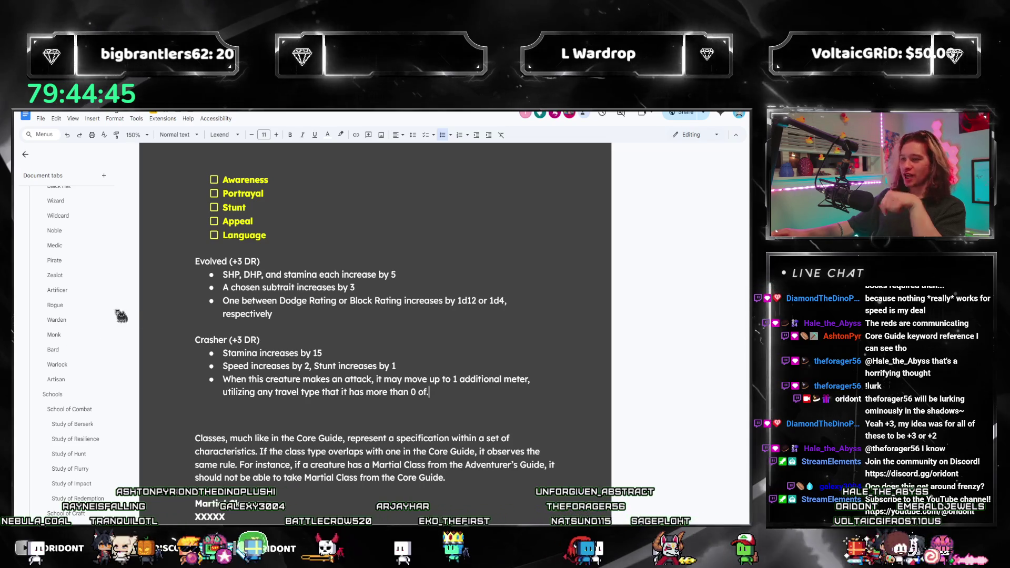
{"action": "scroll", "coordinate": [67, 401], "scroll_direction": "down", "scroll_amount": 1}
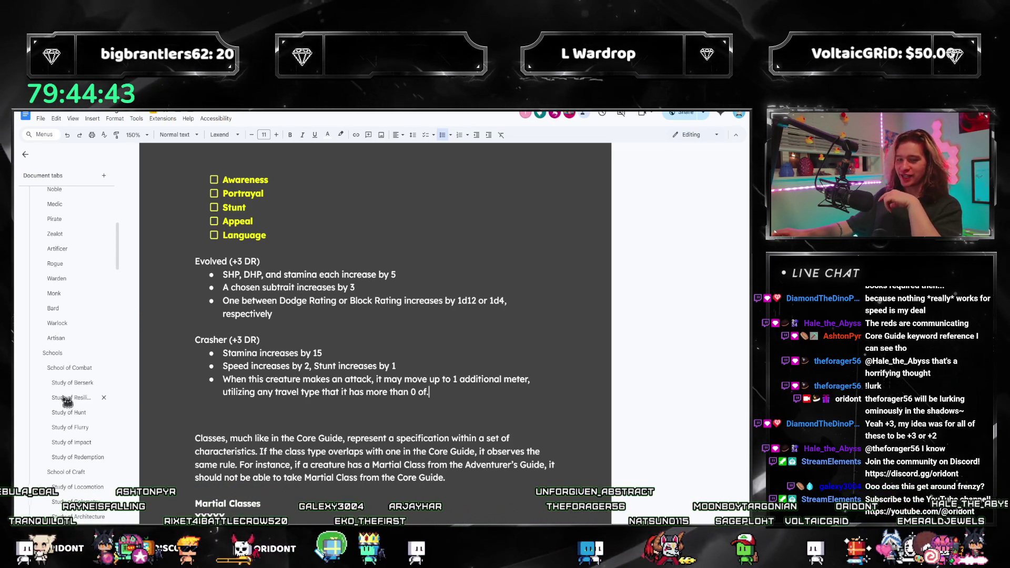
Browse Study of Flurry's Frenzy text and Study of Resilience, then open the Kits section at Evolved and Crasher
{"action": "left_click", "coordinate": [71, 429]}
{"action": "scroll", "coordinate": [356, 369], "scroll_direction": "down", "scroll_amount": 3}
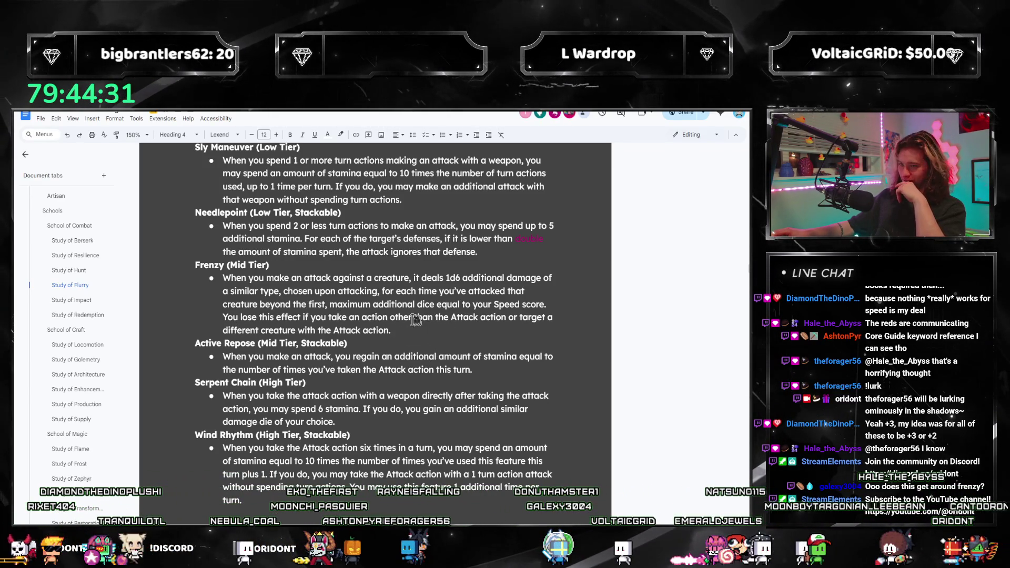
{"action": "scroll", "coordinate": [51, 386], "scroll_direction": "down", "scroll_amount": 5}
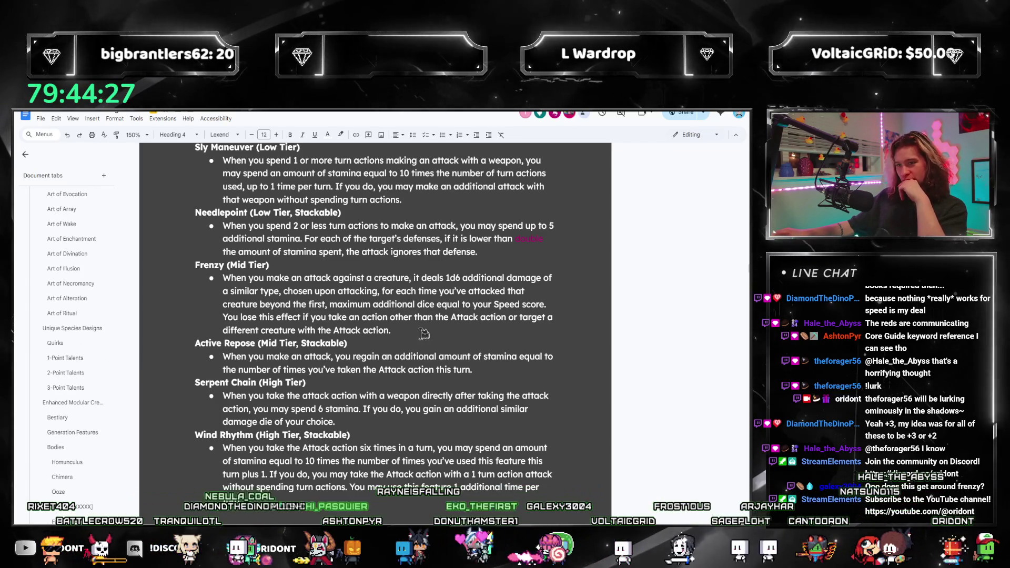
{"action": "left_click_drag", "start_coordinate": [391, 330], "coordinate": [259, 278]}
{"action": "left_click", "coordinate": [259, 277]}
{"action": "scroll", "coordinate": [259, 300], "scroll_direction": "down", "scroll_amount": 5}
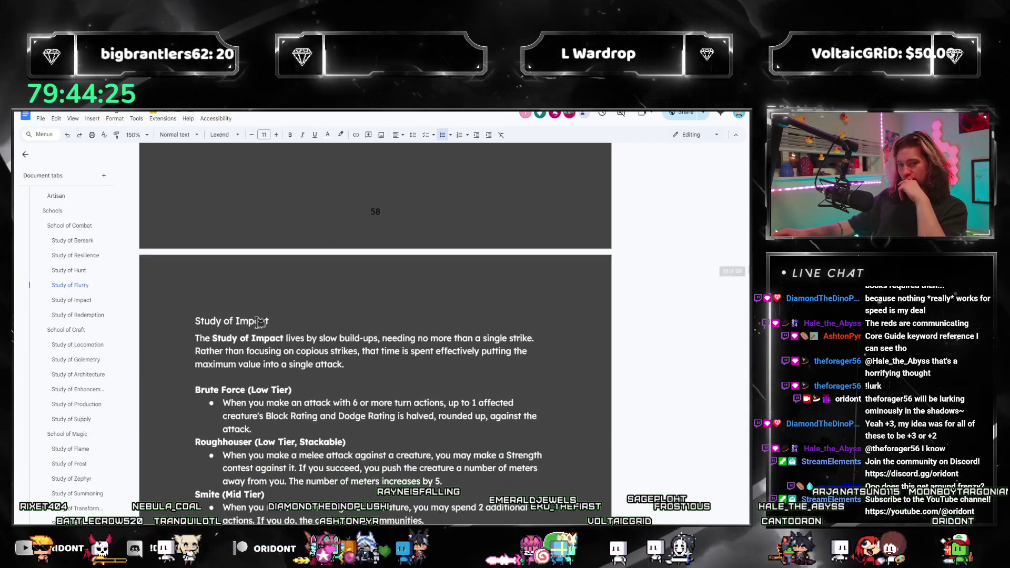
{"action": "scroll", "coordinate": [259, 322], "scroll_direction": "down", "scroll_amount": 3}
{"action": "scroll", "coordinate": [259, 323], "scroll_direction": "down", "scroll_amount": 5}
{"action": "scroll", "coordinate": [255, 339], "scroll_direction": "down", "scroll_amount": 5}
{"action": "scroll", "coordinate": [255, 338], "scroll_direction": "down", "scroll_amount": 1}
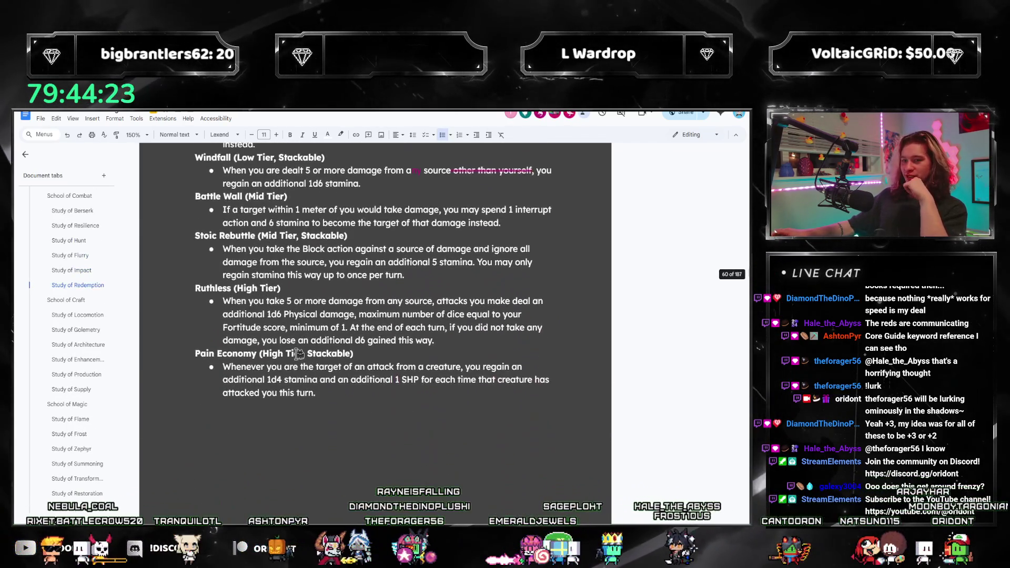
{"action": "scroll", "coordinate": [255, 338], "scroll_direction": "down", "scroll_amount": 3}
{"action": "scroll", "coordinate": [53, 338], "scroll_direction": "up", "scroll_amount": 2}
{"action": "left_click", "coordinate": [72, 393]}
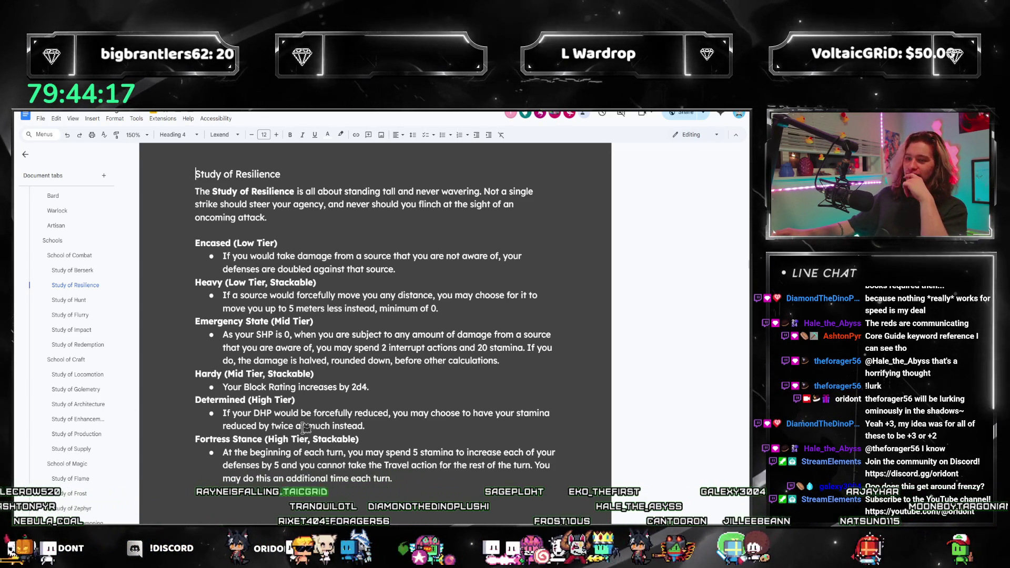
{"action": "scroll", "coordinate": [172, 390], "scroll_direction": "down", "scroll_amount": 1}
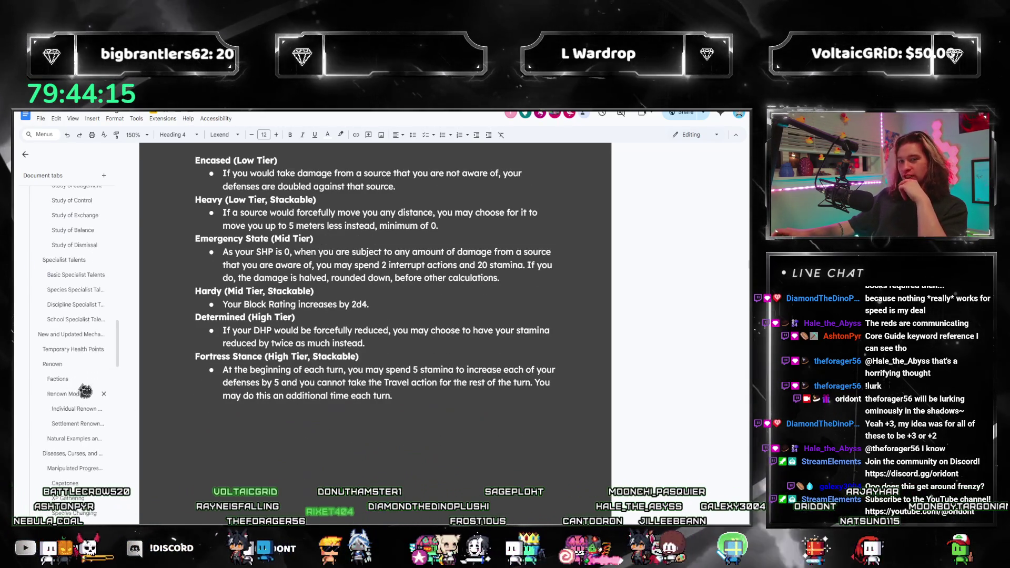
{"action": "scroll", "coordinate": [65, 411], "scroll_direction": "down", "scroll_amount": 5}
{"action": "scroll", "coordinate": [64, 435], "scroll_direction": "down", "scroll_amount": 5}
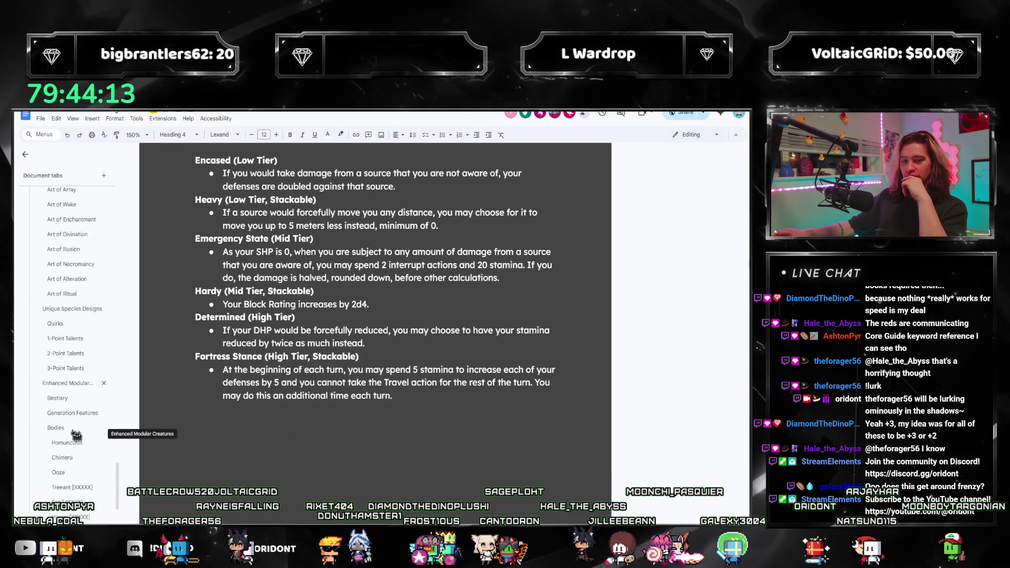
{"action": "scroll", "coordinate": [75, 411], "scroll_direction": "down", "scroll_amount": 2}
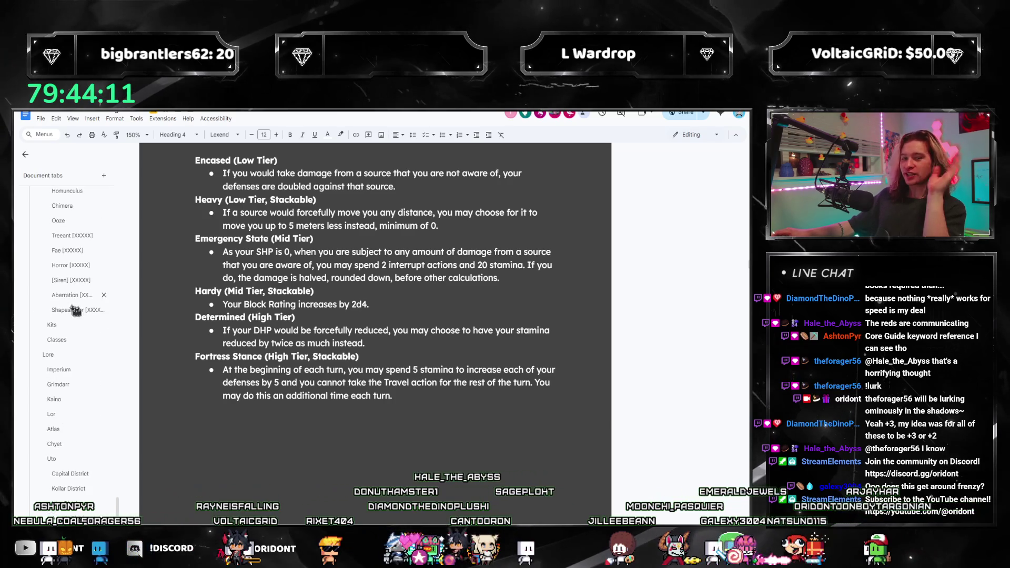
{"action": "left_click", "coordinate": [55, 327]}
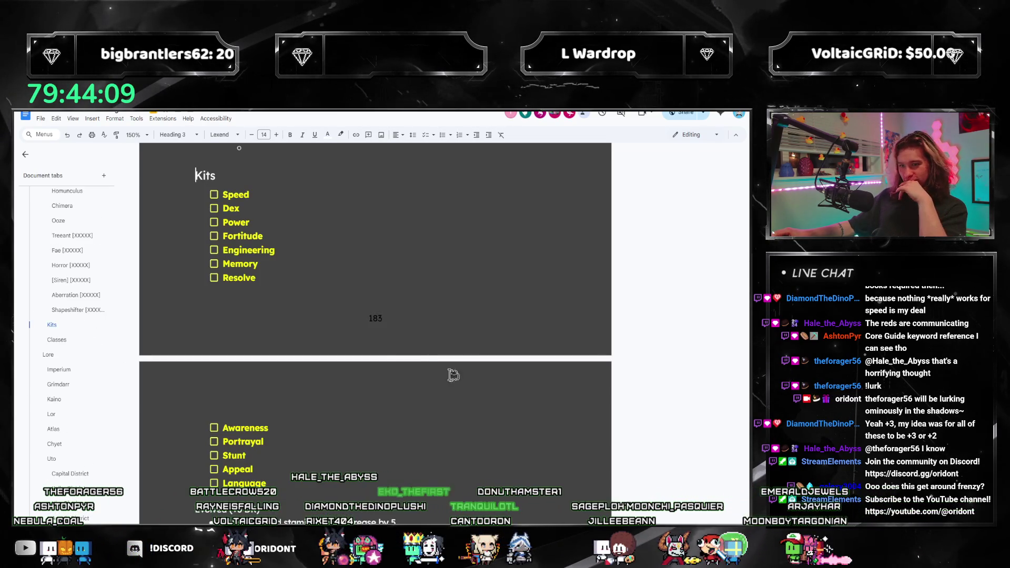
{"action": "scroll", "coordinate": [395, 372], "scroll_direction": "down", "scroll_amount": 2}
{"action": "scroll", "coordinate": [324, 403], "scroll_direction": "down", "scroll_amount": 3}
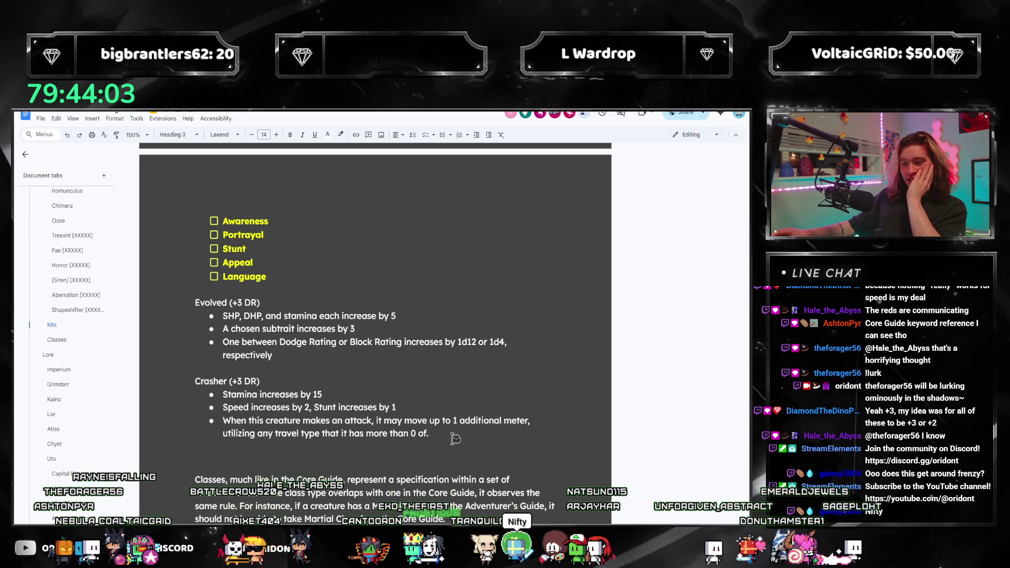
Delete the last Crasher bullet's text, then open the Study of Redemption section
{"action": "left_click_drag", "start_coordinate": [420, 435], "coordinate": [236, 418]}
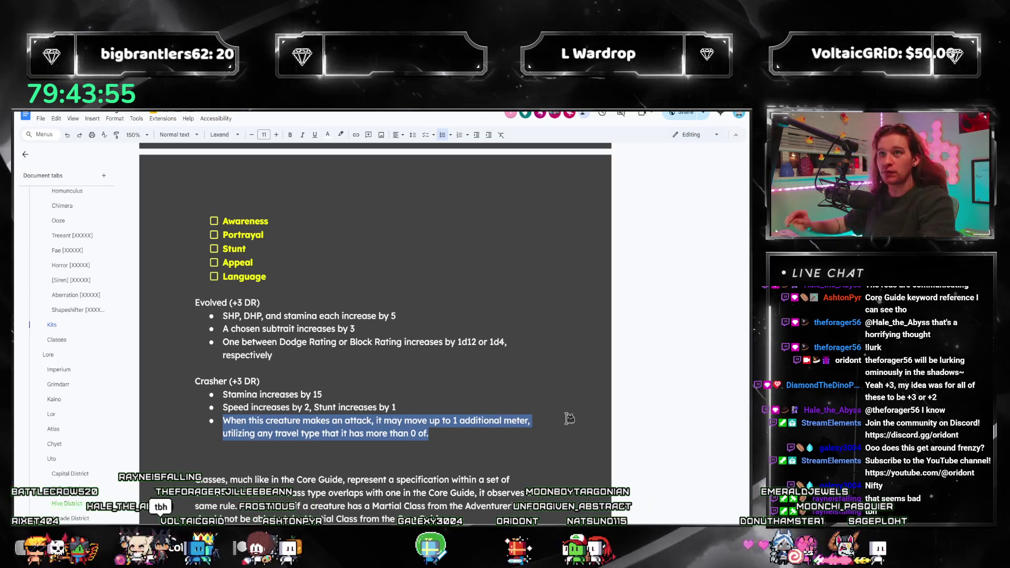
{"action": "key", "text": "BackSpace"}
{"action": "scroll", "coordinate": [94, 322], "scroll_direction": "down", "scroll_amount": 3}
{"action": "scroll", "coordinate": [93, 325], "scroll_direction": "down", "scroll_amount": 3}
{"action": "scroll", "coordinate": [92, 332], "scroll_direction": "down", "scroll_amount": 3}
{"action": "scroll", "coordinate": [90, 340], "scroll_direction": "down", "scroll_amount": 3}
{"action": "scroll", "coordinate": [90, 340], "scroll_direction": "down", "scroll_amount": 5}
{"action": "scroll", "coordinate": [91, 341], "scroll_direction": "down", "scroll_amount": 5}
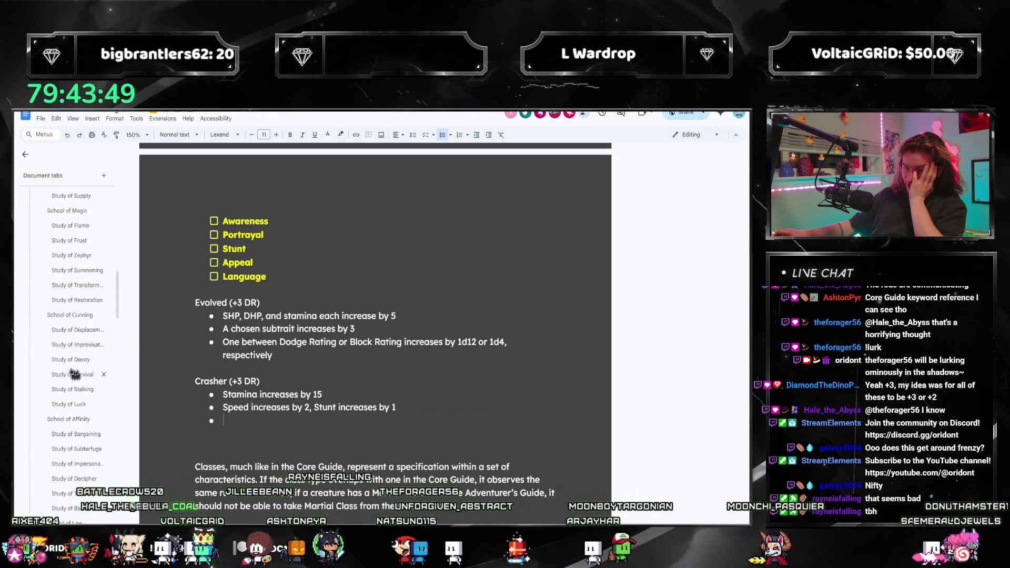
{"action": "scroll", "coordinate": [80, 387], "scroll_direction": "up", "scroll_amount": 1}
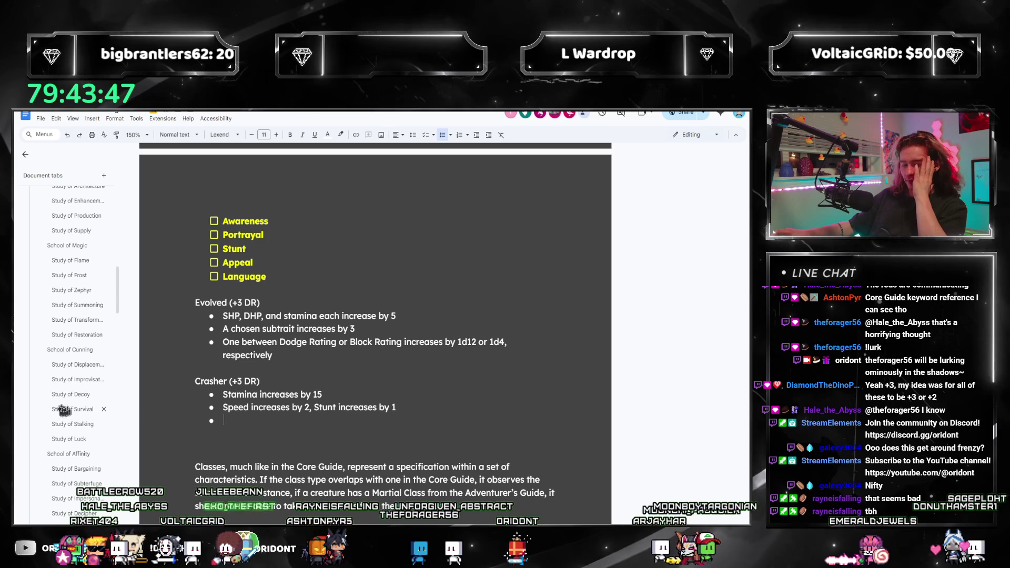
{"action": "scroll", "coordinate": [67, 418], "scroll_direction": "down", "scroll_amount": 3}
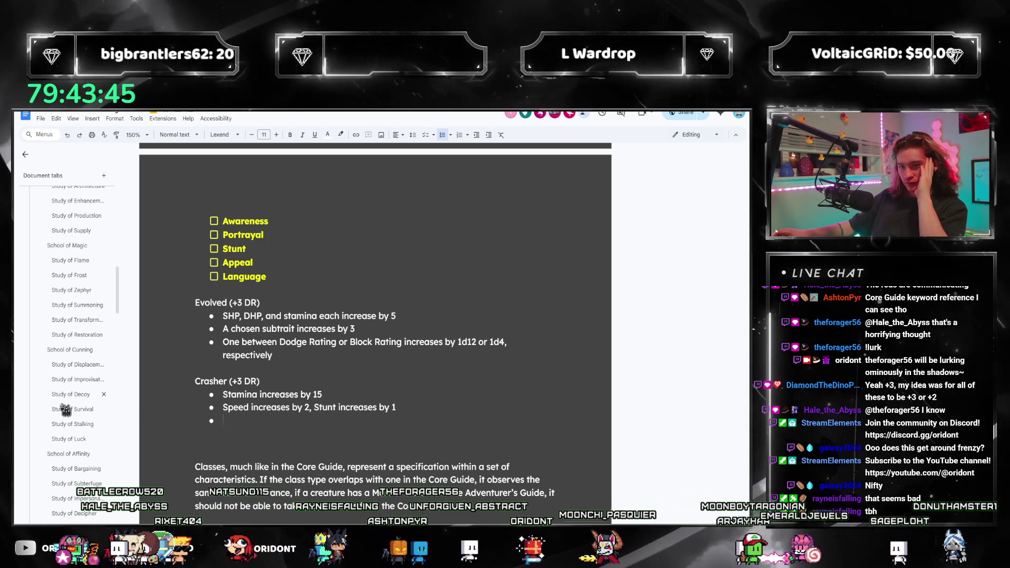
{"action": "scroll", "coordinate": [70, 438], "scroll_direction": "up", "scroll_amount": 3}
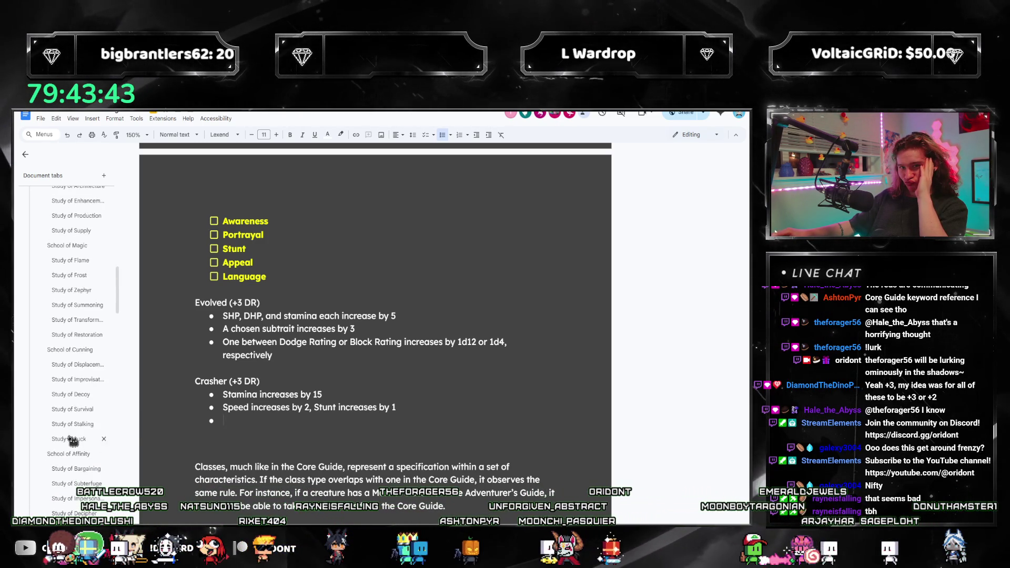
{"action": "scroll", "coordinate": [79, 331], "scroll_direction": "up", "scroll_amount": 1}
{"action": "left_click", "coordinate": [77, 284]}
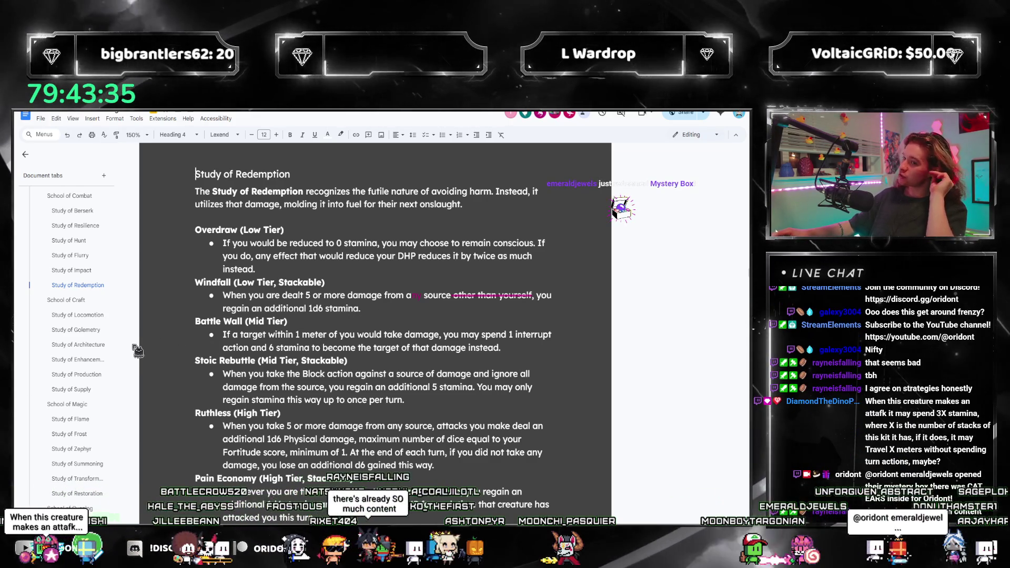
{"action": "scroll", "coordinate": [67, 316], "scroll_direction": "down", "scroll_amount": 1}
{"action": "scroll", "coordinate": [72, 395], "scroll_direction": "down", "scroll_amount": 2}
Revisit Study of Improvisation, Survival and Stalking, then switch to the PDF rulebook's Classes page
{"action": "left_click", "coordinate": [71, 415]}
{"action": "scroll", "coordinate": [70, 424], "scroll_direction": "down", "scroll_amount": 3}
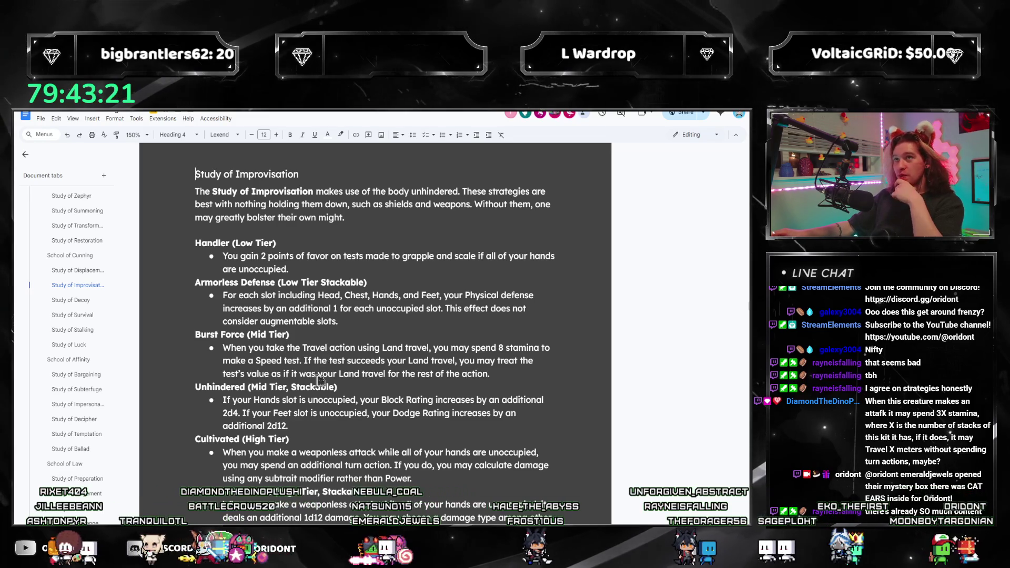
{"action": "scroll", "coordinate": [321, 381], "scroll_direction": "down", "scroll_amount": 1}
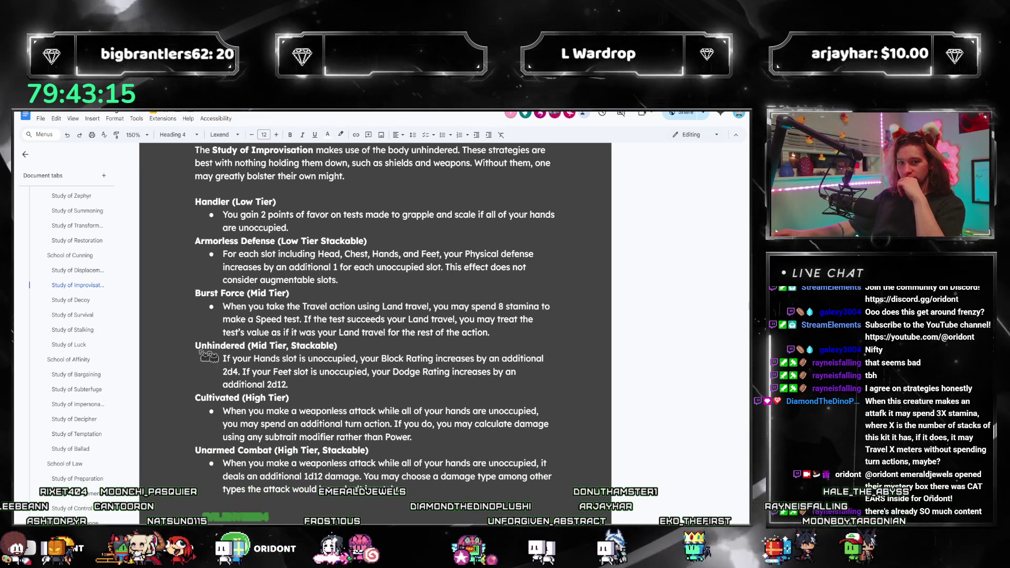
{"action": "left_click", "coordinate": [75, 316]}
{"action": "left_click", "coordinate": [75, 329]}
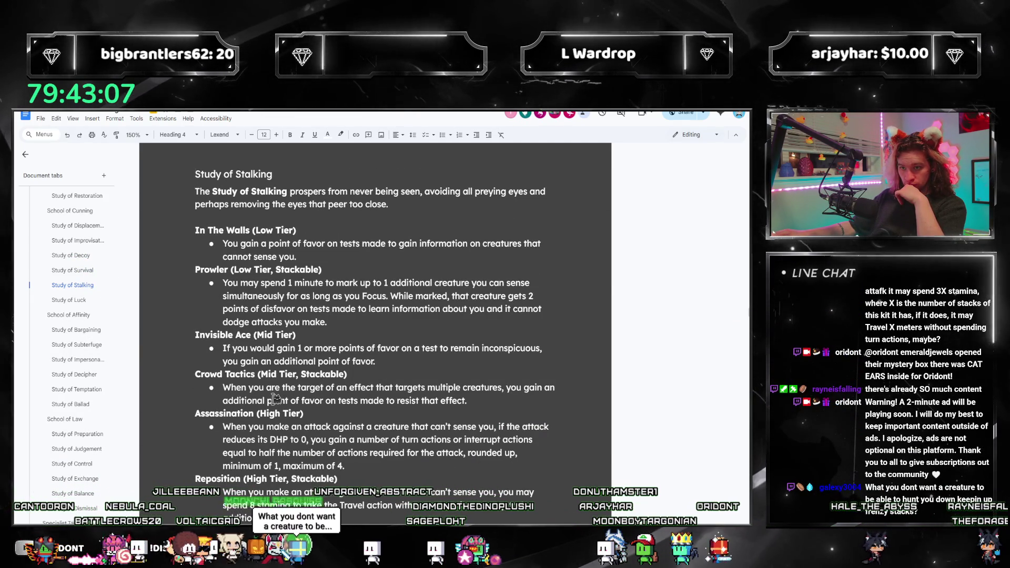
{"action": "left_click", "coordinate": [330, 403]}
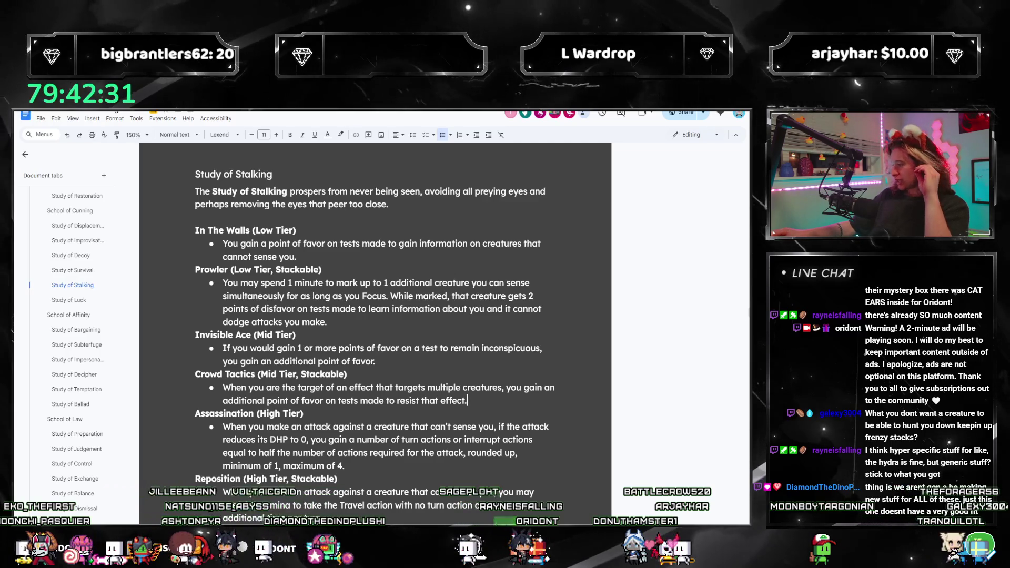
{"action": "key", "text": "alt+Tab"}
{"action": "scroll", "coordinate": [509, 320], "scroll_direction": "down", "scroll_amount": 1}
{"action": "scroll", "coordinate": [508, 316], "scroll_direction": "down", "scroll_amount": 5}
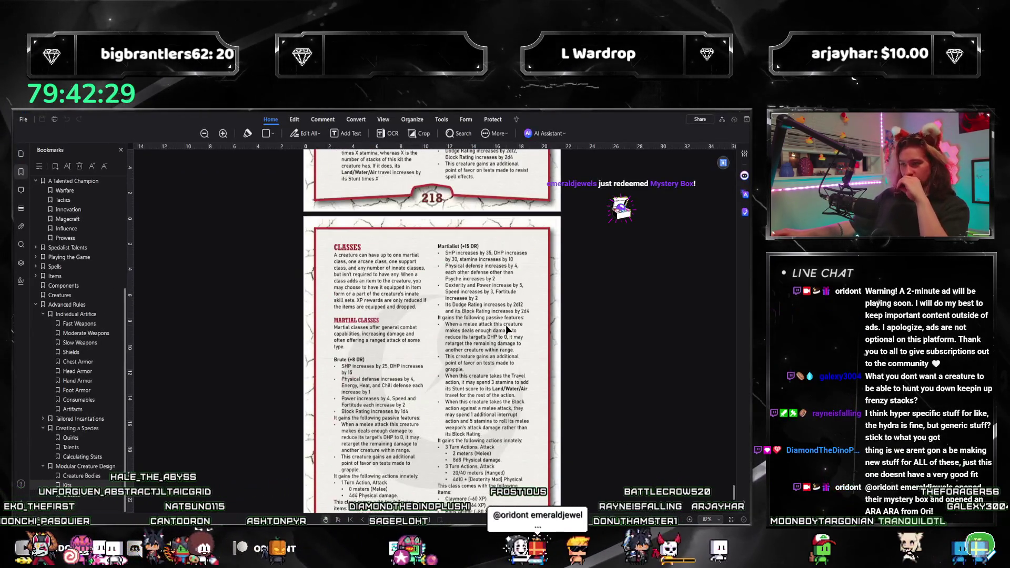
{"action": "scroll", "coordinate": [506, 324], "scroll_direction": "down", "scroll_amount": 2}
{"action": "scroll", "coordinate": [507, 332], "scroll_direction": "up", "scroll_amount": 1}
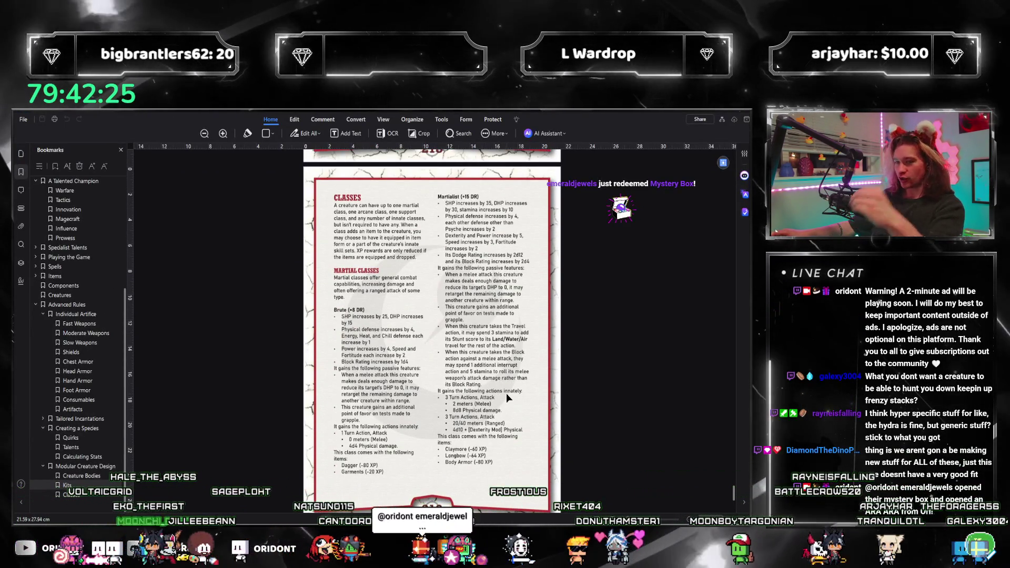
{"action": "scroll", "coordinate": [503, 382], "scroll_direction": "down", "scroll_amount": 3}
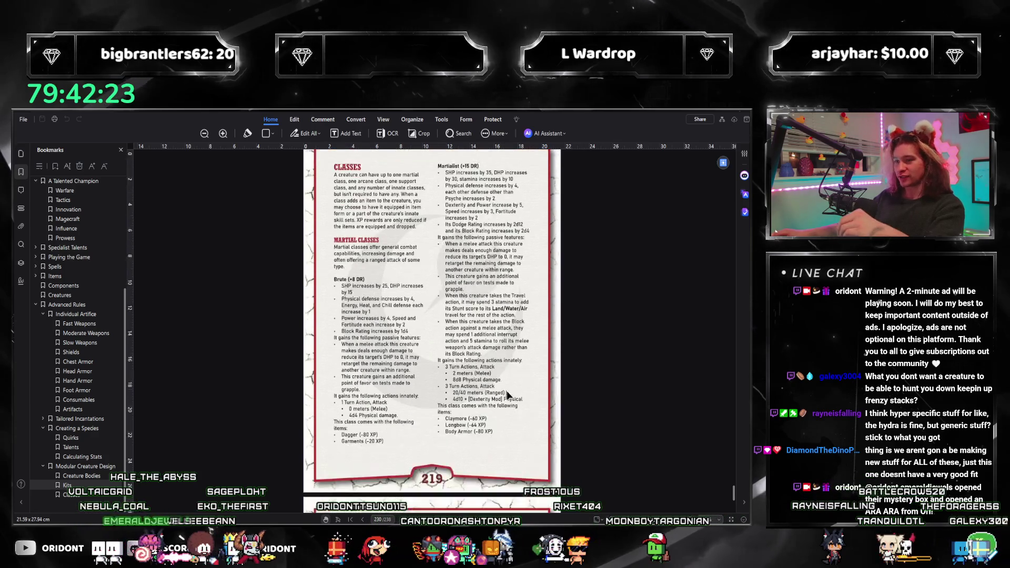
{"action": "scroll", "coordinate": [511, 394], "scroll_direction": "down", "scroll_amount": 2}
{"action": "scroll", "coordinate": [513, 397], "scroll_direction": "down", "scroll_amount": 4}
{"action": "scroll", "coordinate": [512, 399], "scroll_direction": "down", "scroll_amount": 4}
{"action": "scroll", "coordinate": [512, 398], "scroll_direction": "down", "scroll_amount": 3}
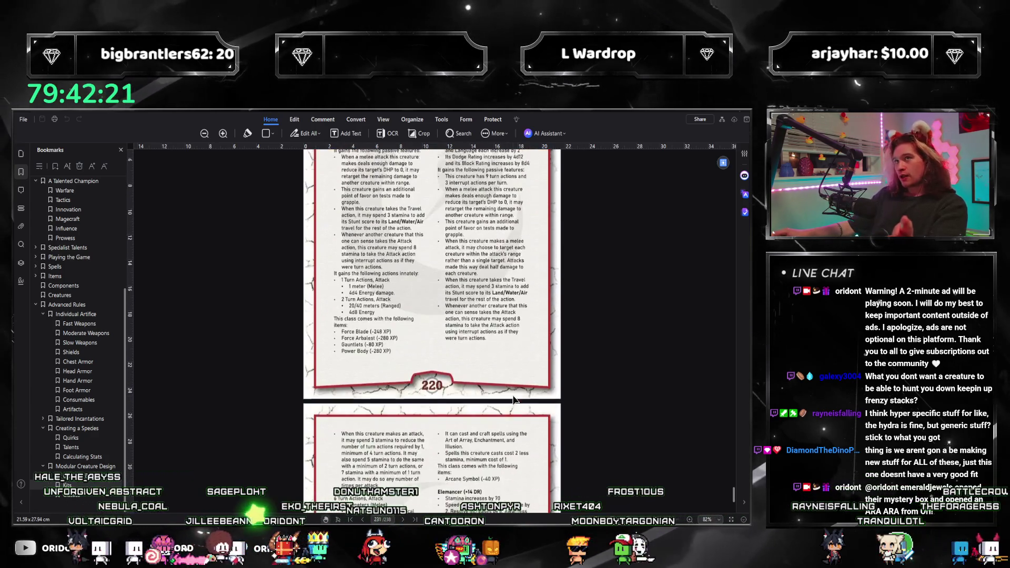
{"action": "scroll", "coordinate": [513, 397], "scroll_direction": "down", "scroll_amount": 3}
{"action": "scroll", "coordinate": [520, 402], "scroll_direction": "down", "scroll_amount": 2}
{"action": "scroll", "coordinate": [520, 397], "scroll_direction": "down", "scroll_amount": 2}
{"action": "scroll", "coordinate": [519, 431], "scroll_direction": "up", "scroll_amount": 2}
{"action": "scroll", "coordinate": [517, 434], "scroll_direction": "up", "scroll_amount": 3}
{"action": "scroll", "coordinate": [519, 444], "scroll_direction": "up", "scroll_amount": 3}
{"action": "scroll", "coordinate": [519, 445], "scroll_direction": "up", "scroll_amount": 5}
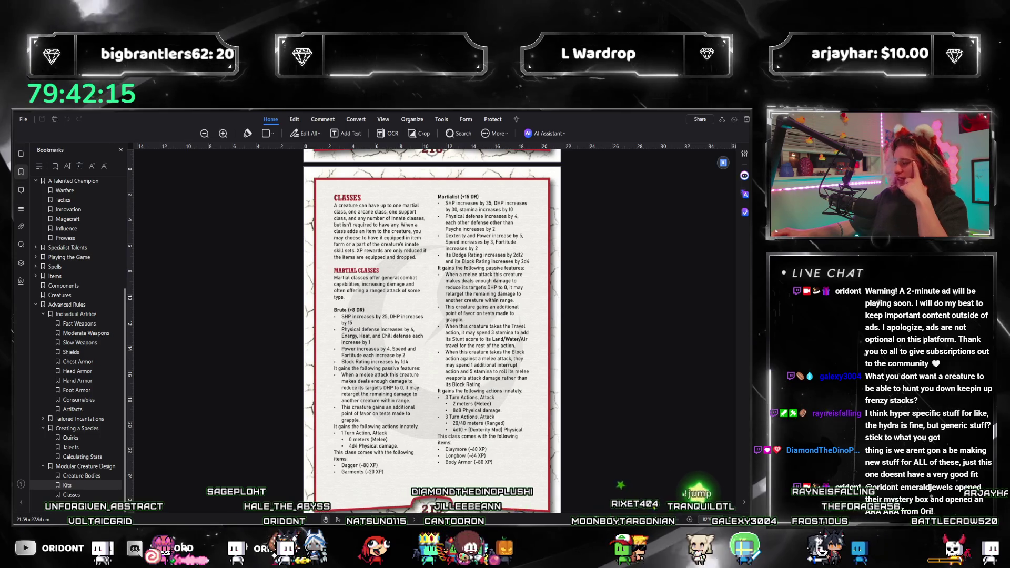
Return to the Google Docs draft and place the cursor at the end of Crowd Tactics
{"action": "key", "text": "alt+Tab"}
{"action": "left_click", "coordinate": [488, 415]}
{"action": "left_click", "coordinate": [493, 399]}
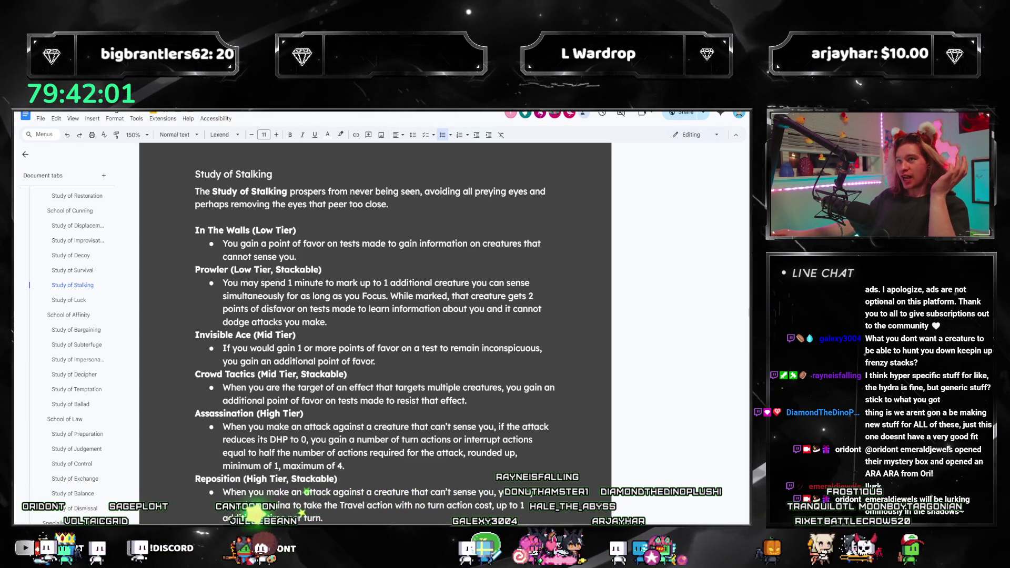
{"action": "scroll", "coordinate": [395, 489], "scroll_direction": "down", "scroll_amount": 1}
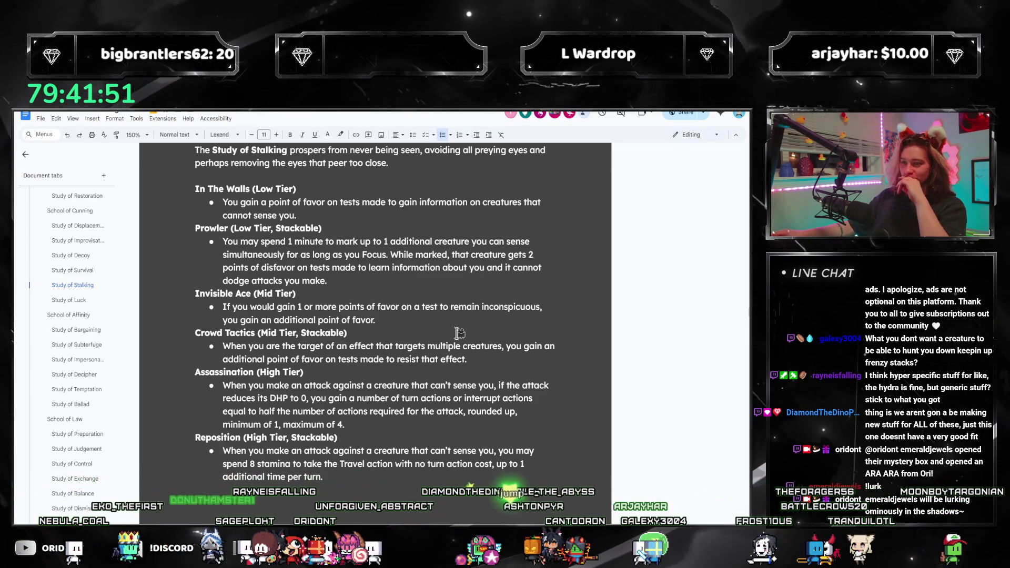
{"action": "left_click", "coordinate": [477, 359]}
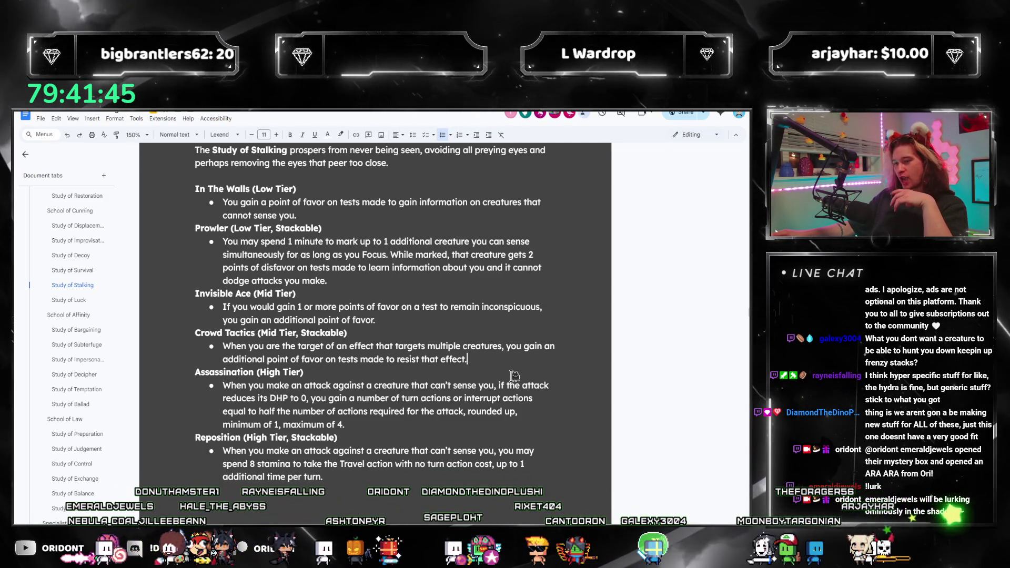
{"action": "mouse_move", "coordinate": [72, 270]}
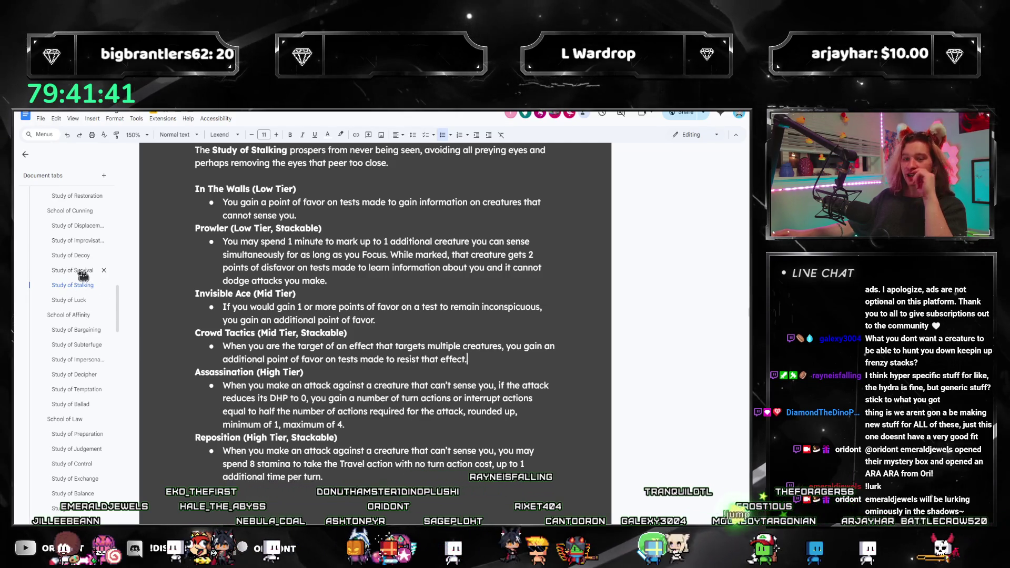
{"action": "left_click", "coordinate": [83, 275]}
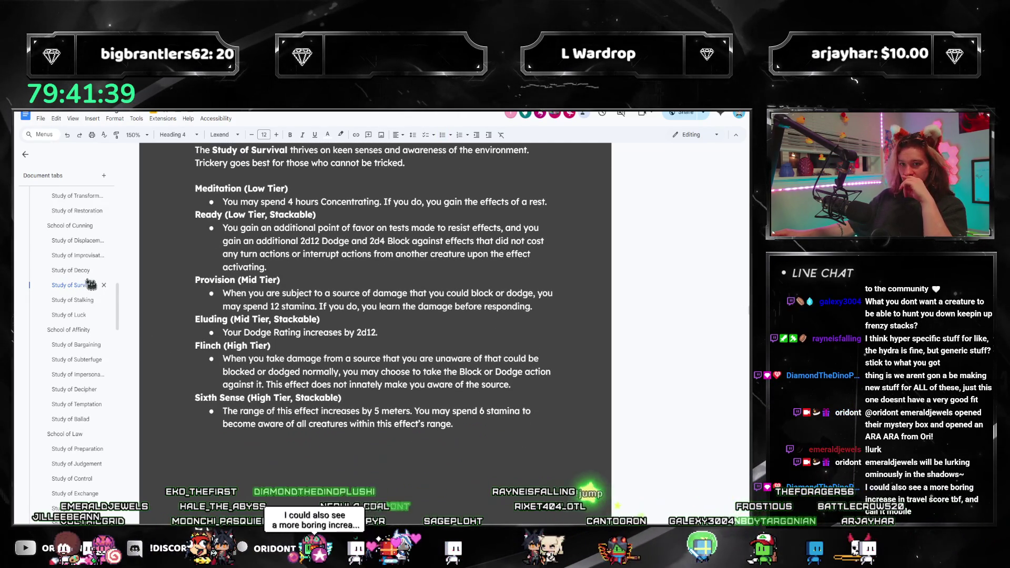
{"action": "left_click", "coordinate": [68, 302]}
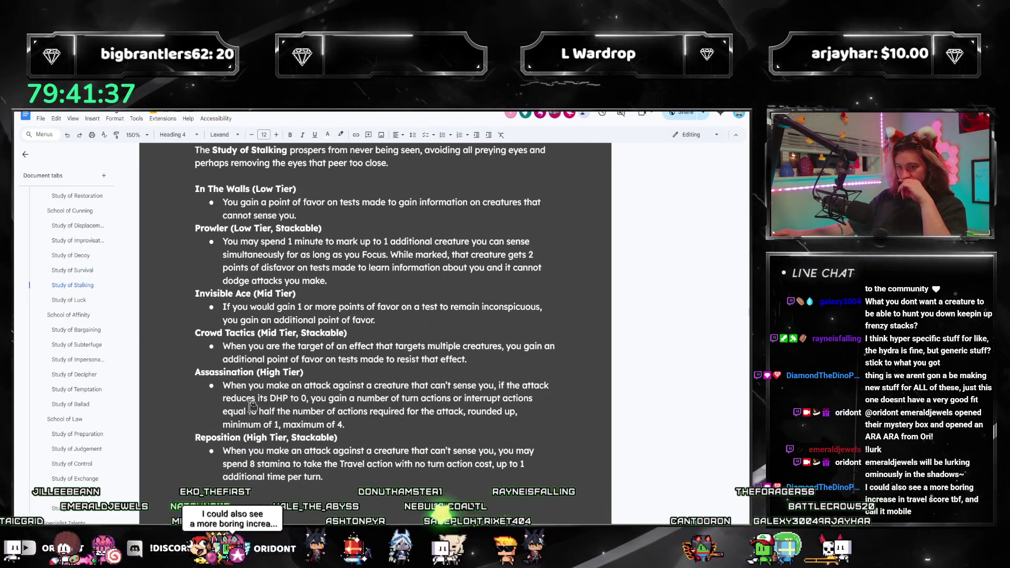
{"action": "triple_click", "coordinate": [253, 404]}
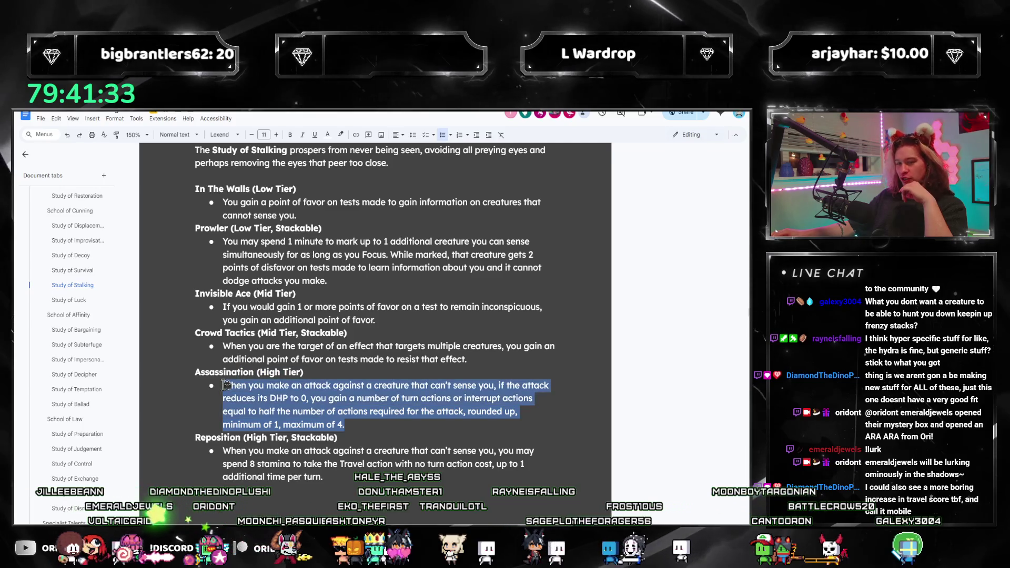
{"action": "left_click", "coordinate": [250, 398]}
{"action": "triple_click", "coordinate": [226, 383]}
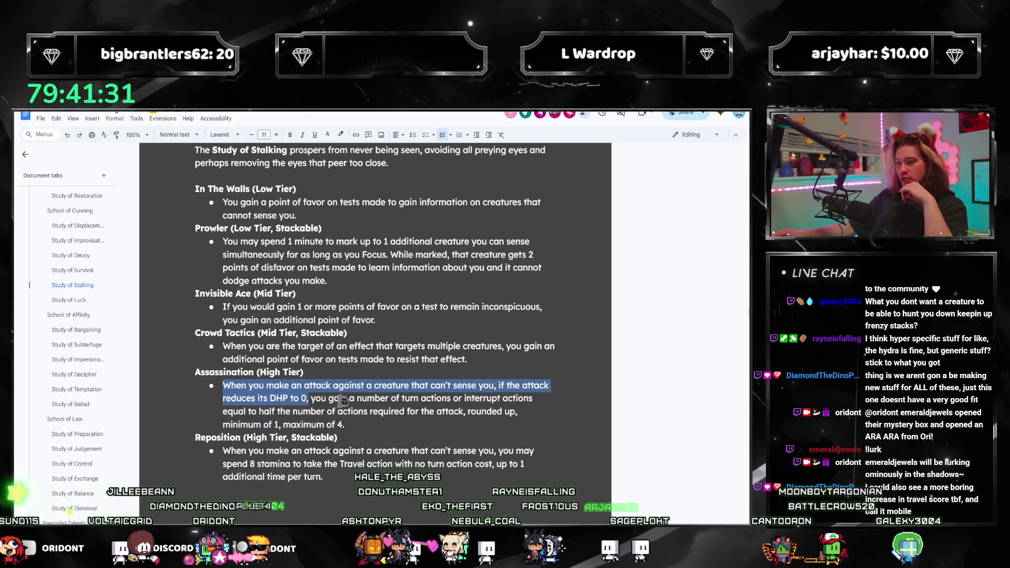
{"action": "left_click", "coordinate": [227, 386]}
{"action": "left_click_drag", "start_coordinate": [227, 385], "coordinate": [327, 414]}
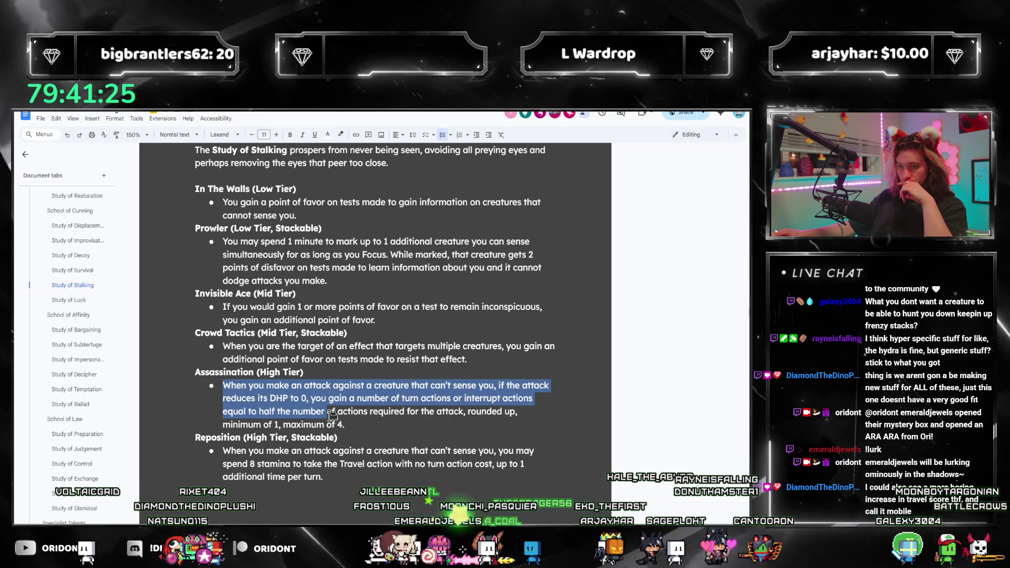
{"action": "left_click_drag", "start_coordinate": [332, 413], "coordinate": [357, 430]}
{"action": "left_click", "coordinate": [357, 430]}
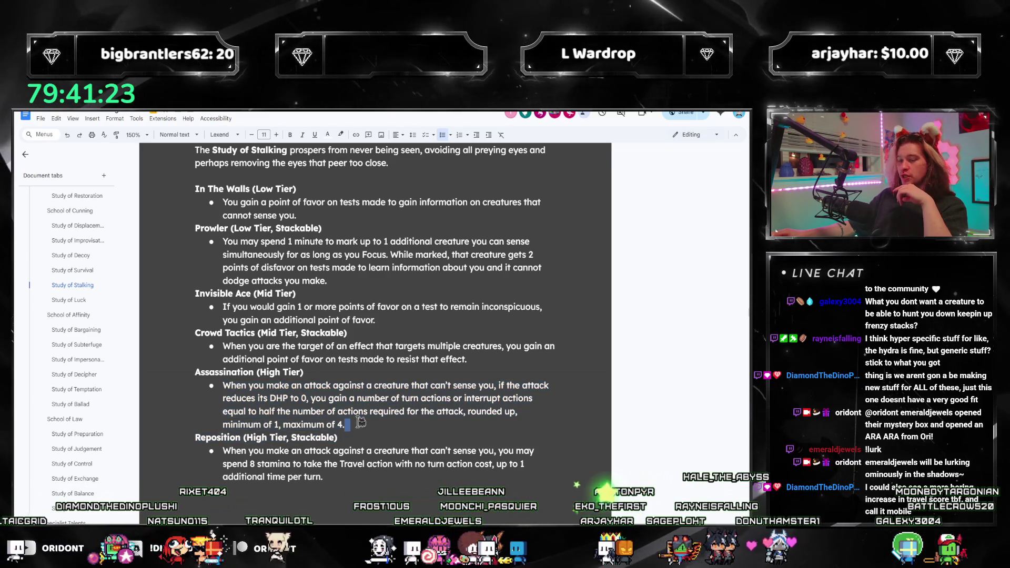
{"action": "left_click_drag", "start_coordinate": [354, 482], "coordinate": [234, 439]}
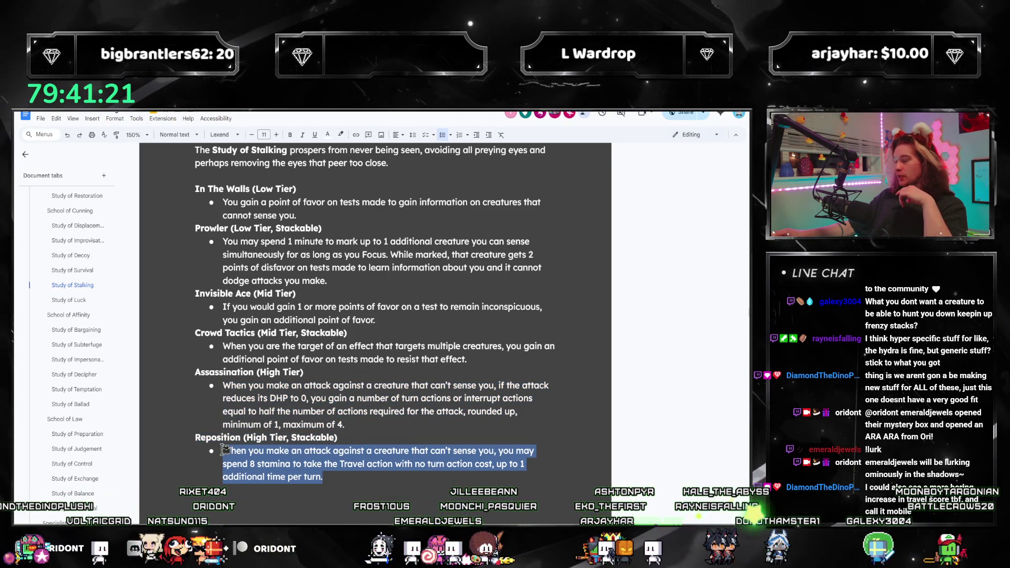
{"action": "left_click", "coordinate": [259, 456]}
{"action": "triple_click", "coordinate": [359, 480]}
{"action": "left_click", "coordinate": [317, 418]}
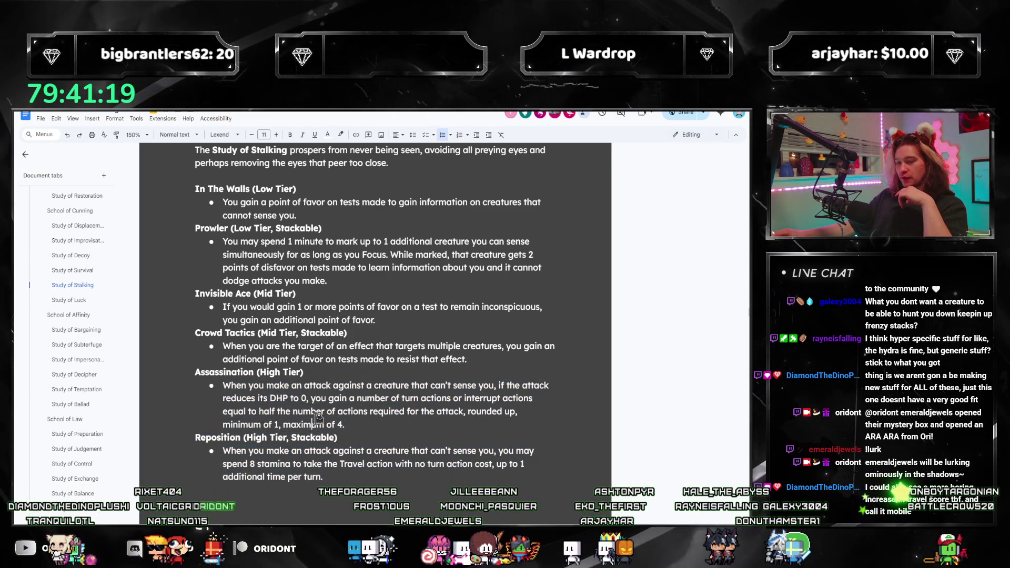
{"action": "left_click_drag", "start_coordinate": [364, 421], "coordinate": [224, 378]}
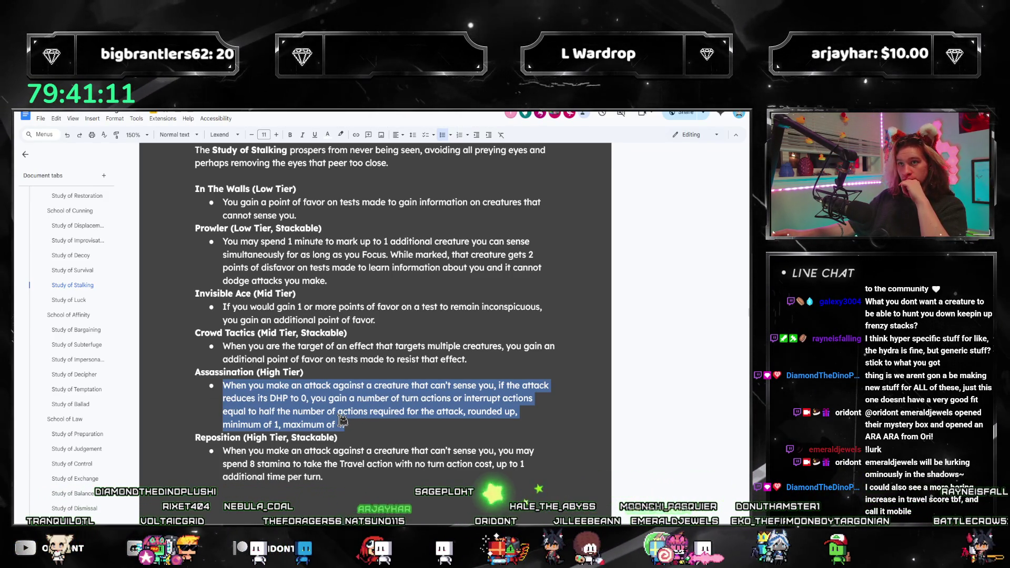
{"action": "left_click", "coordinate": [342, 422]}
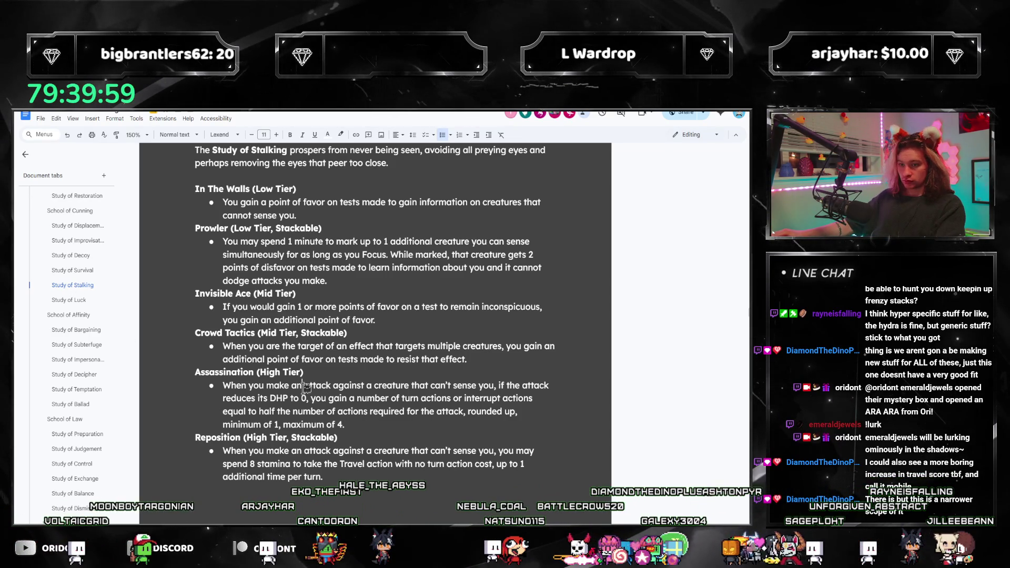
{"action": "type", "text": "mele"}
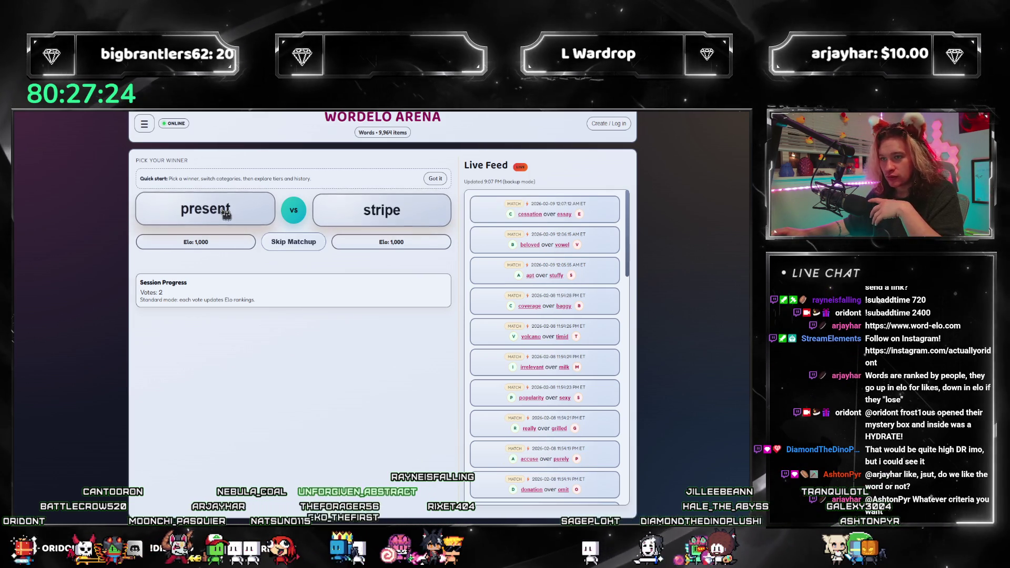
Vote for present, unit, lack, unfortunately and detest, reaching 10 votes, then bring up the navigation menu
{"action": "left_click", "coordinate": [221, 210]}
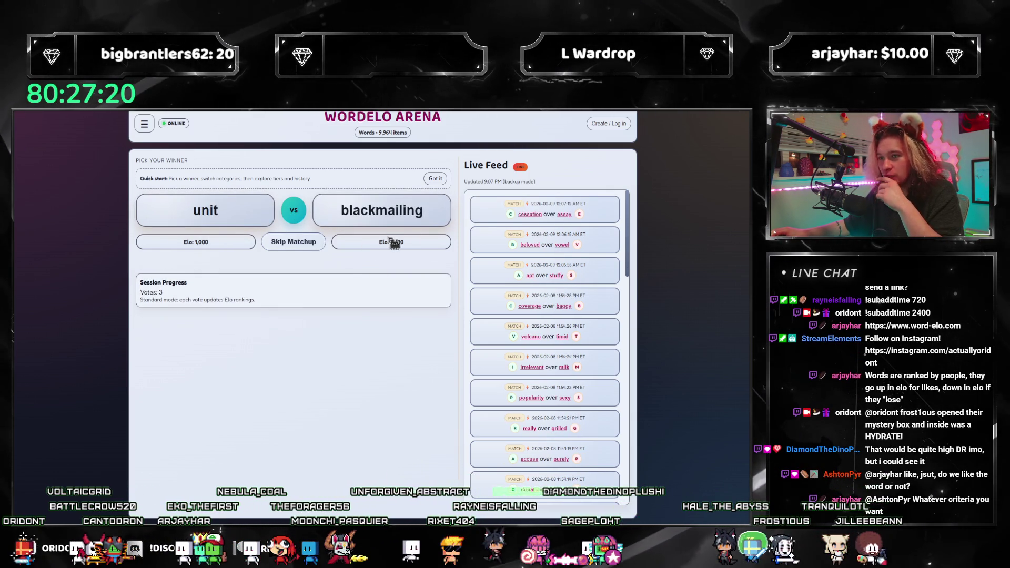
{"action": "left_click", "coordinate": [207, 213]}
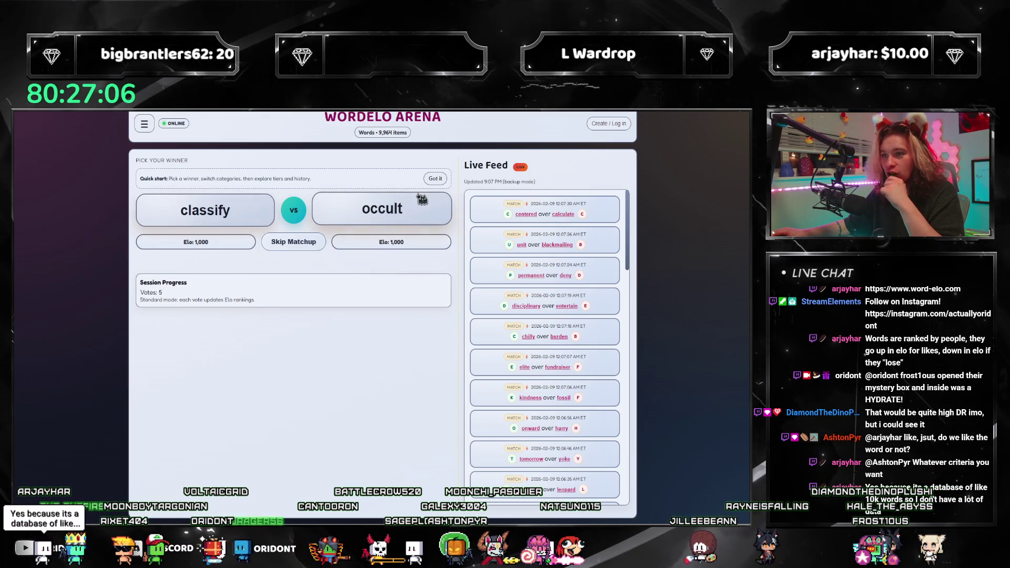
{"action": "left_click", "coordinate": [382, 211]}
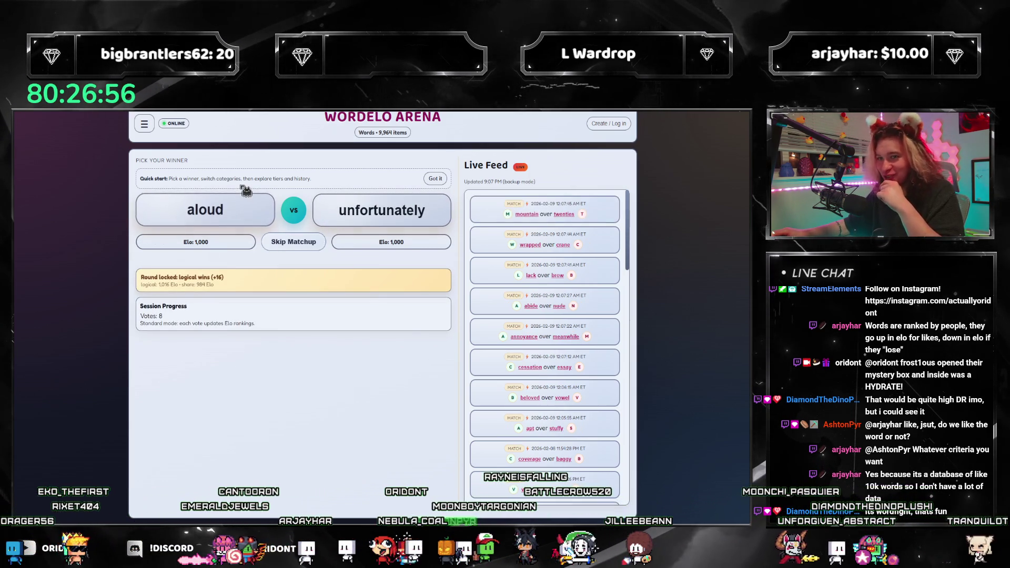
{"action": "left_click", "coordinate": [355, 210]}
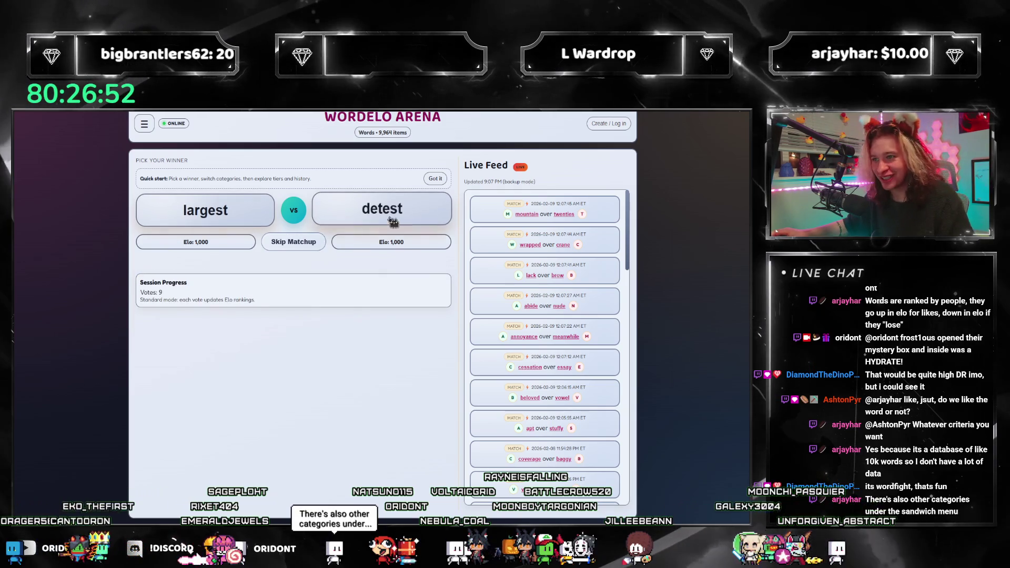
{"action": "left_click", "coordinate": [418, 198]}
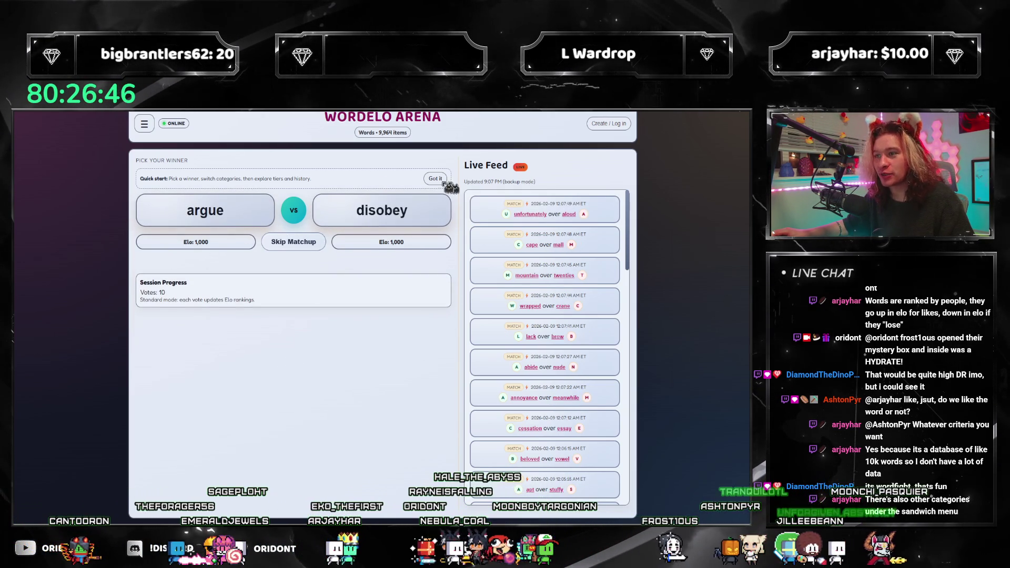
{"action": "left_click", "coordinate": [150, 126]}
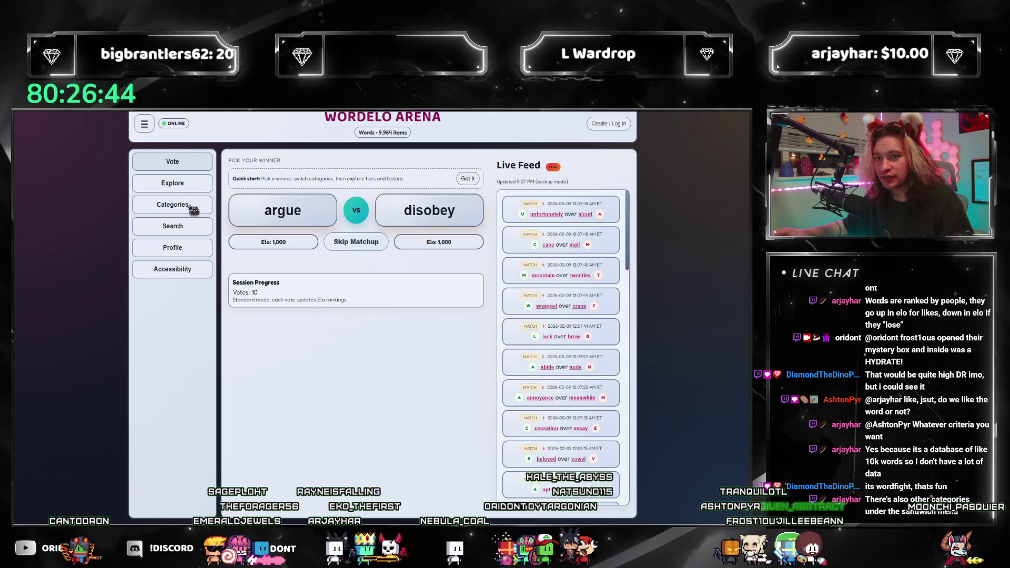
Switch voting to the Mythical Creatures category and vote Leviathan over Vampire
{"action": "left_click", "coordinate": [186, 202]}
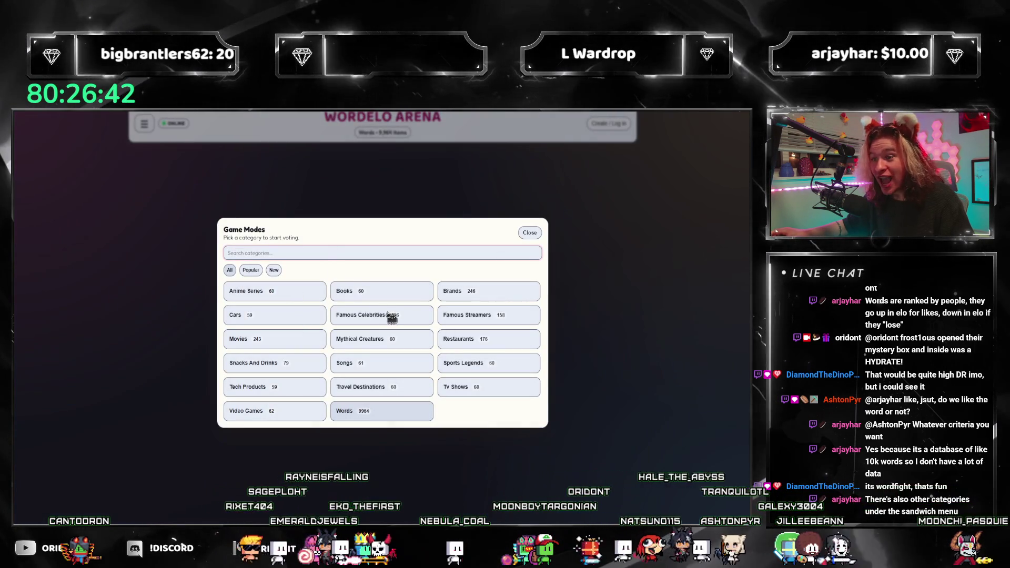
{"action": "left_click", "coordinate": [423, 344]}
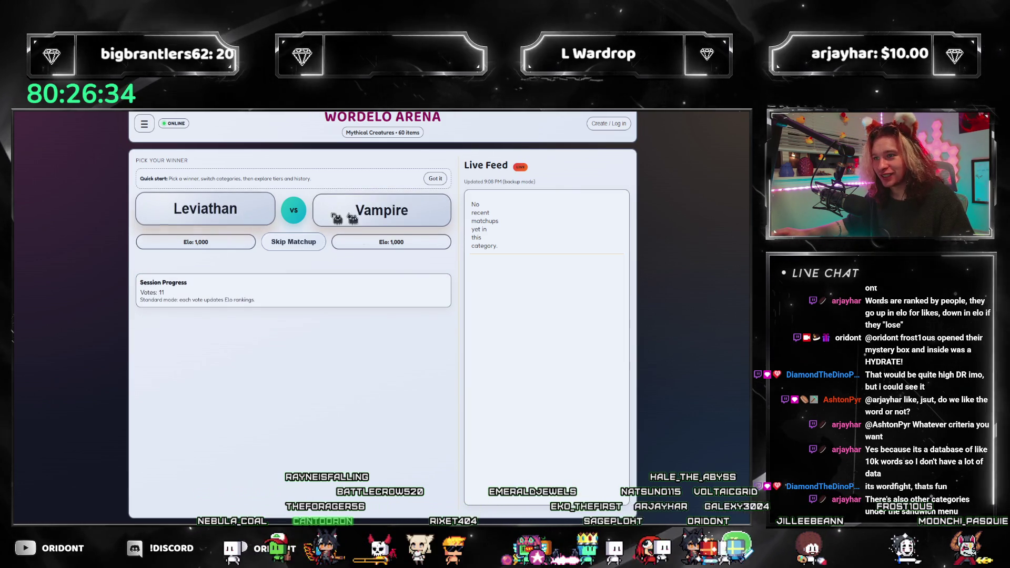
{"action": "left_click", "coordinate": [240, 217]}
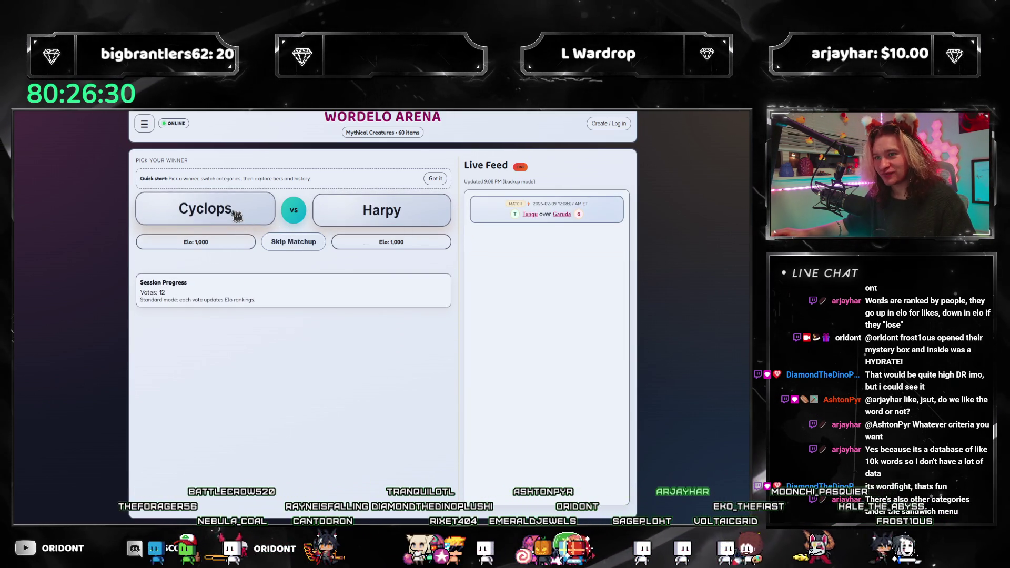
Vote for Harpy, the Troll–Qilin winner, Leviathan, Djinn, Giant and Cerberus in successive creature matchups
{"action": "left_click", "coordinate": [380, 199]}
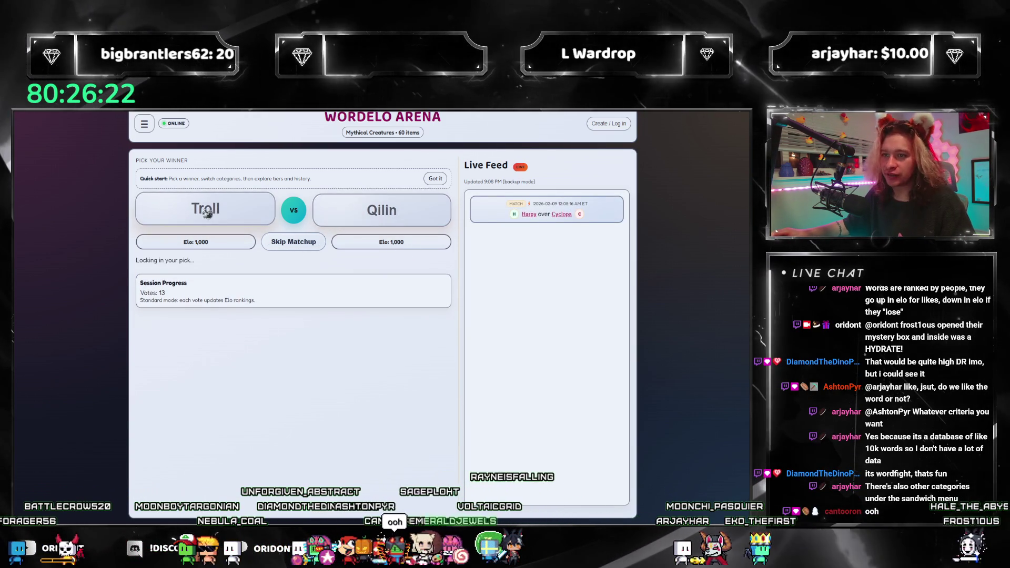
{"action": "left_click", "coordinate": [436, 211]}
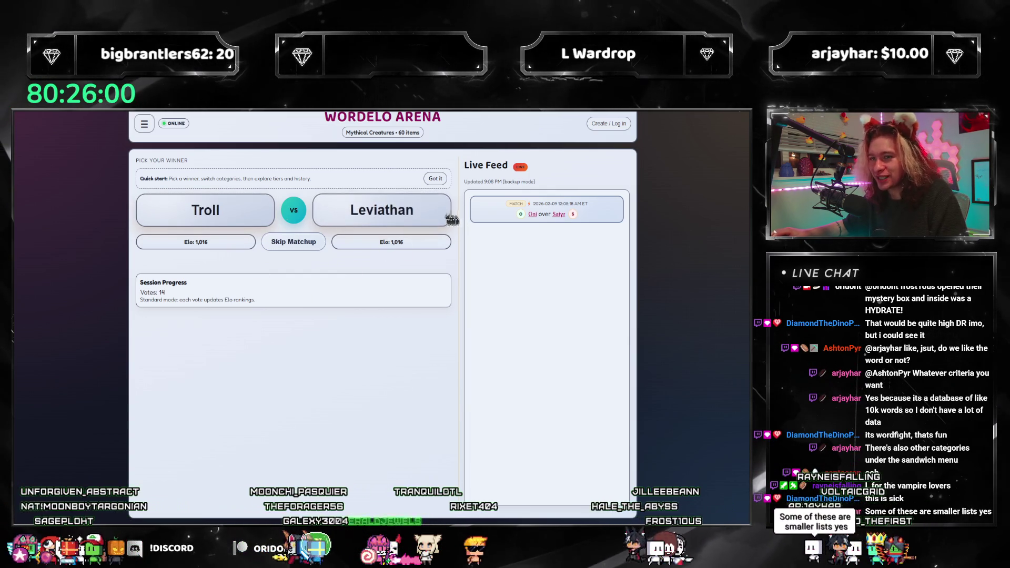
{"action": "left_click", "coordinate": [412, 227]}
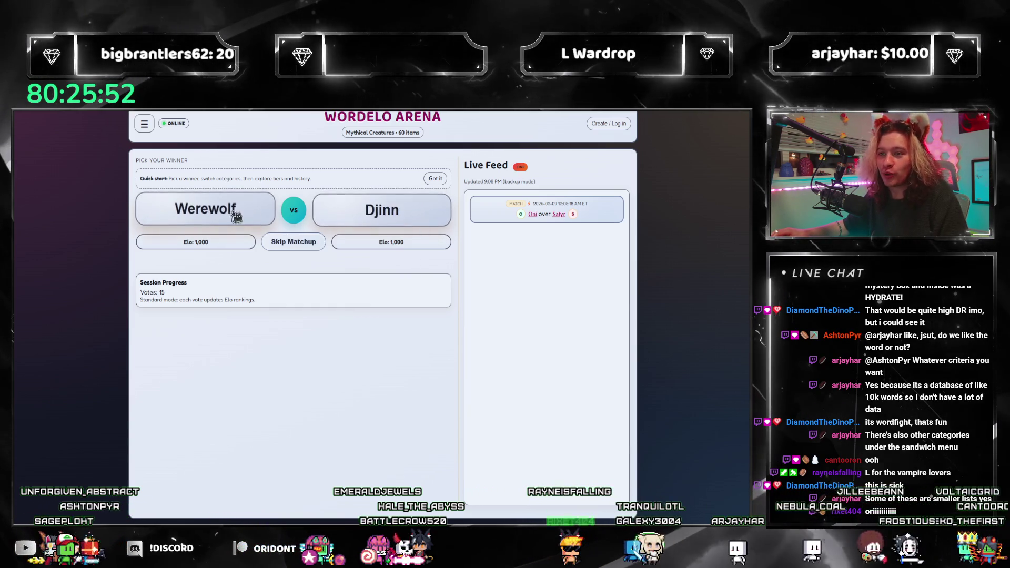
{"action": "left_click", "coordinate": [347, 218]}
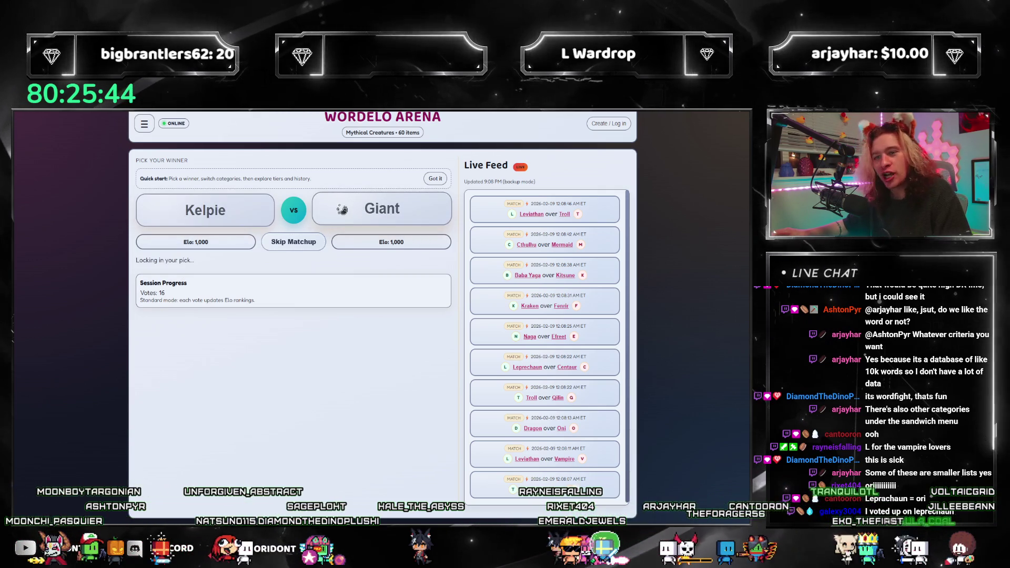
{"action": "left_click", "coordinate": [339, 210]}
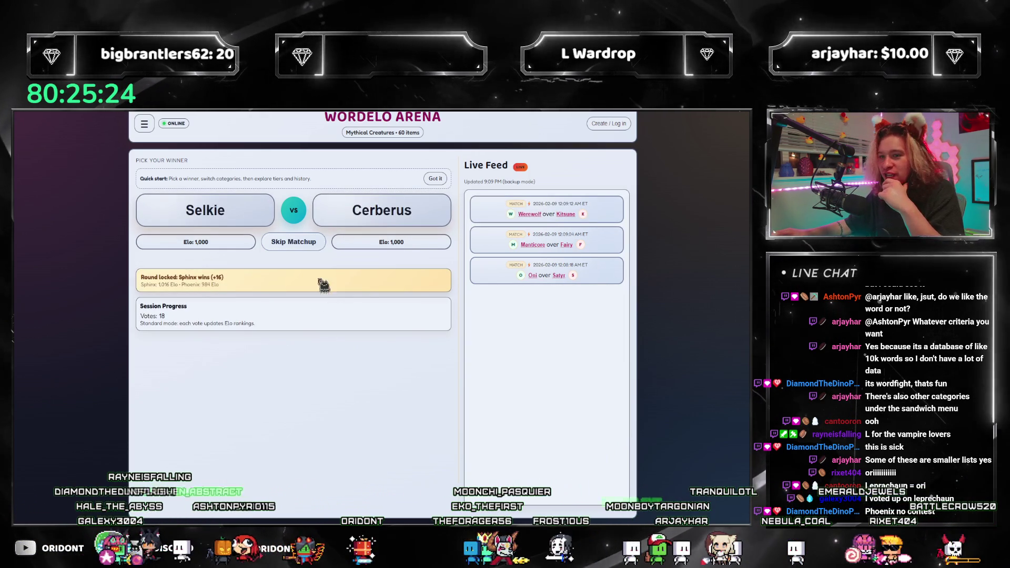
{"action": "left_click", "coordinate": [335, 212]}
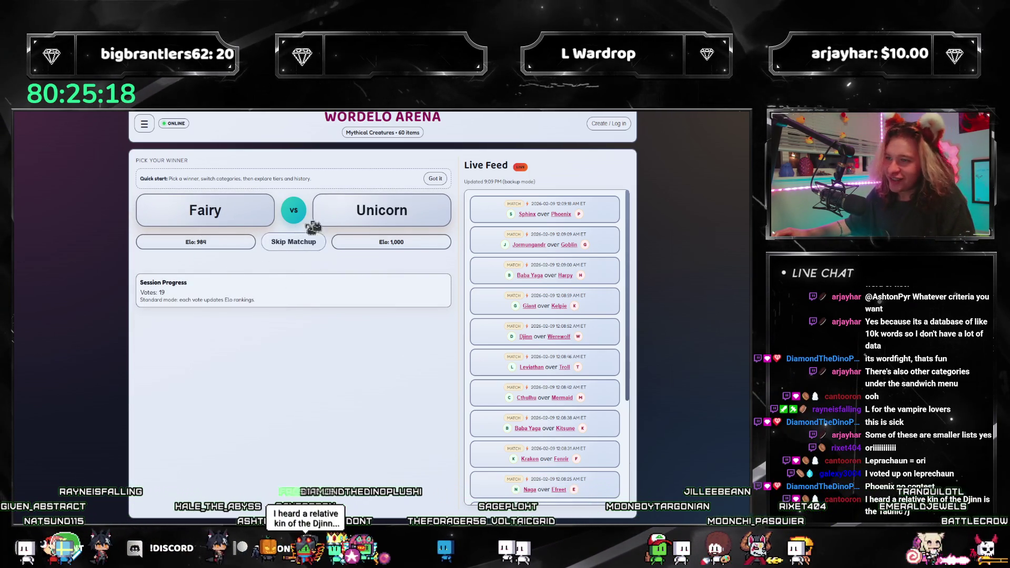
Vote for Unicorn, Banshee, Cerberus, Baba Yaga, Hydra, Minotaur, Efreet and Anubis, raising the session to 28
{"action": "left_click", "coordinate": [317, 221]}
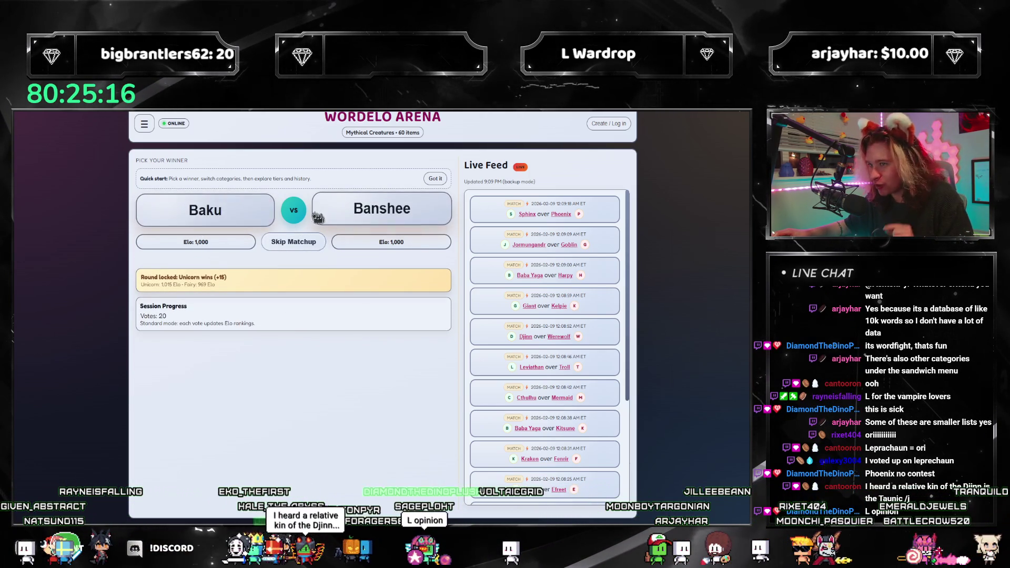
{"action": "left_click", "coordinate": [335, 210]}
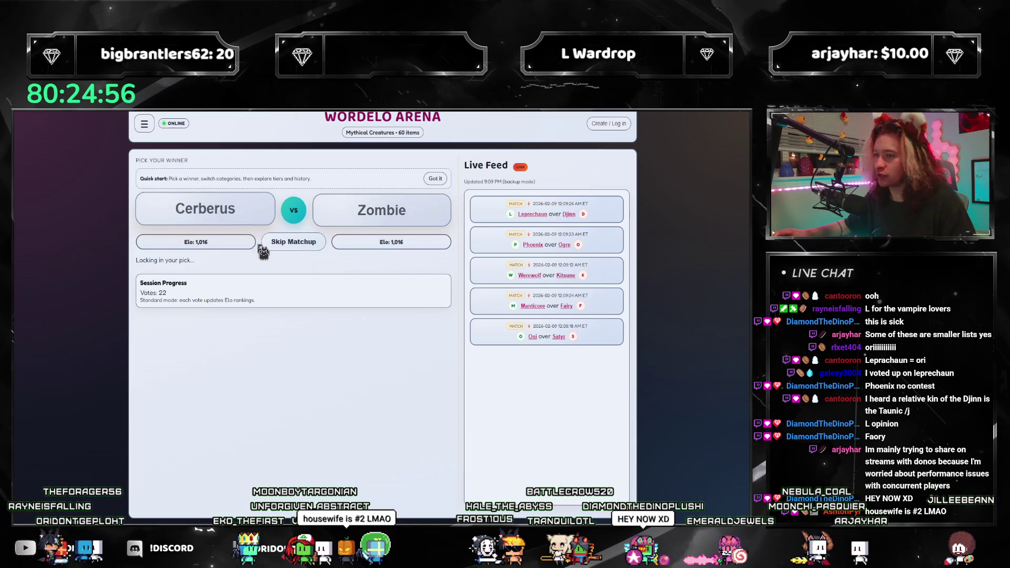
{"action": "left_click", "coordinate": [257, 215]}
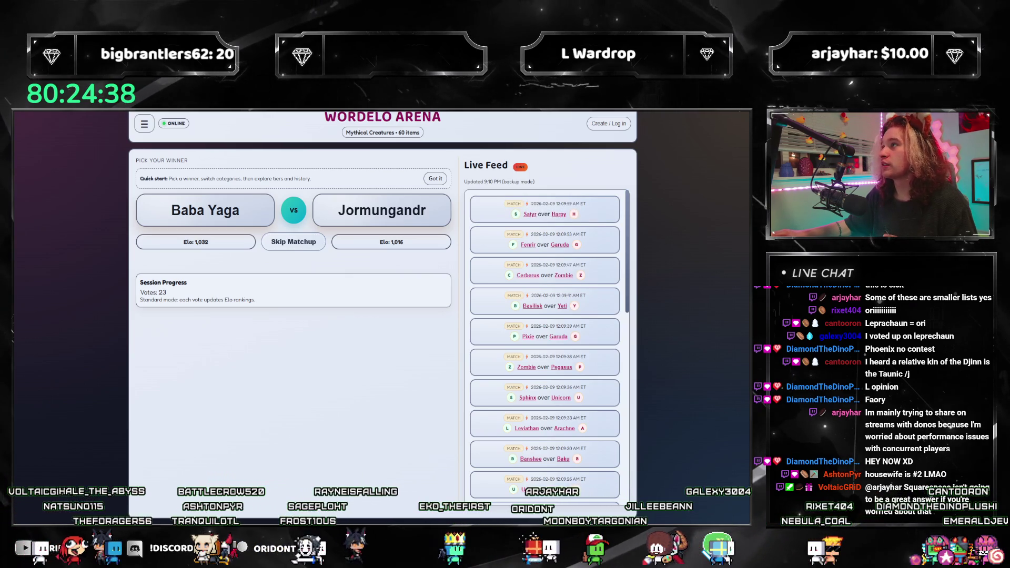
{"action": "left_click", "coordinate": [266, 198]}
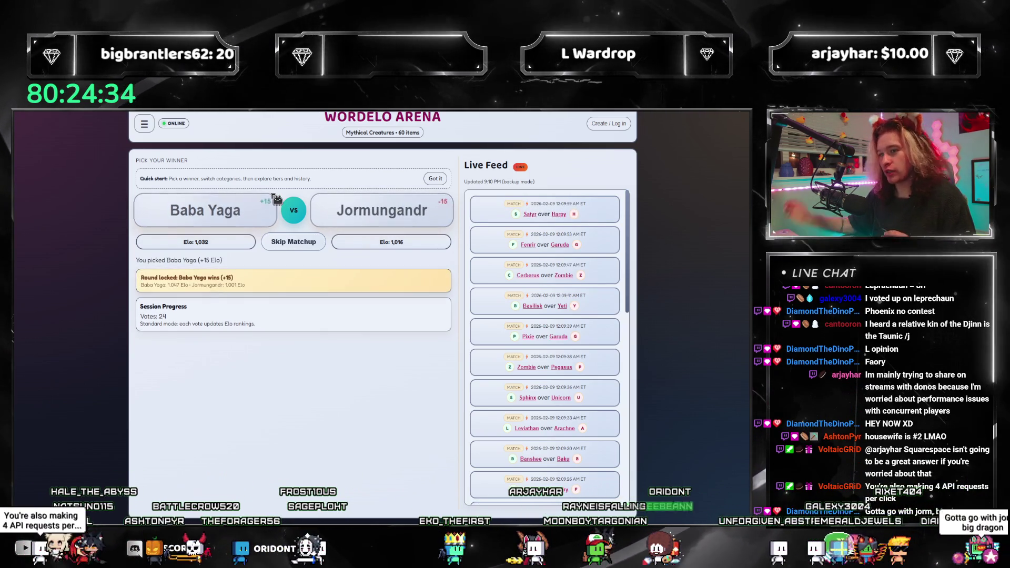
{"action": "left_click", "coordinate": [271, 201]}
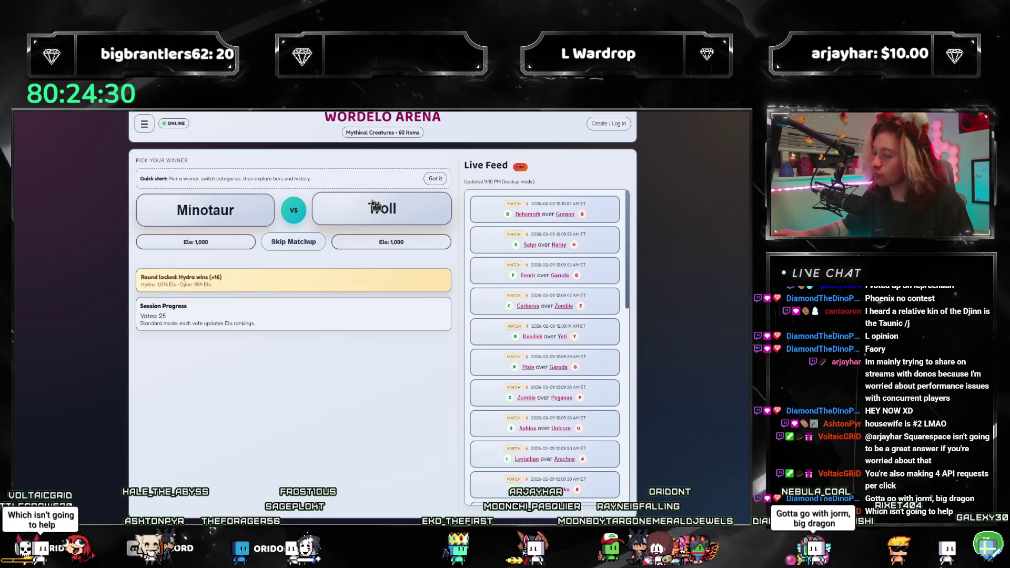
{"action": "left_click", "coordinate": [248, 210]}
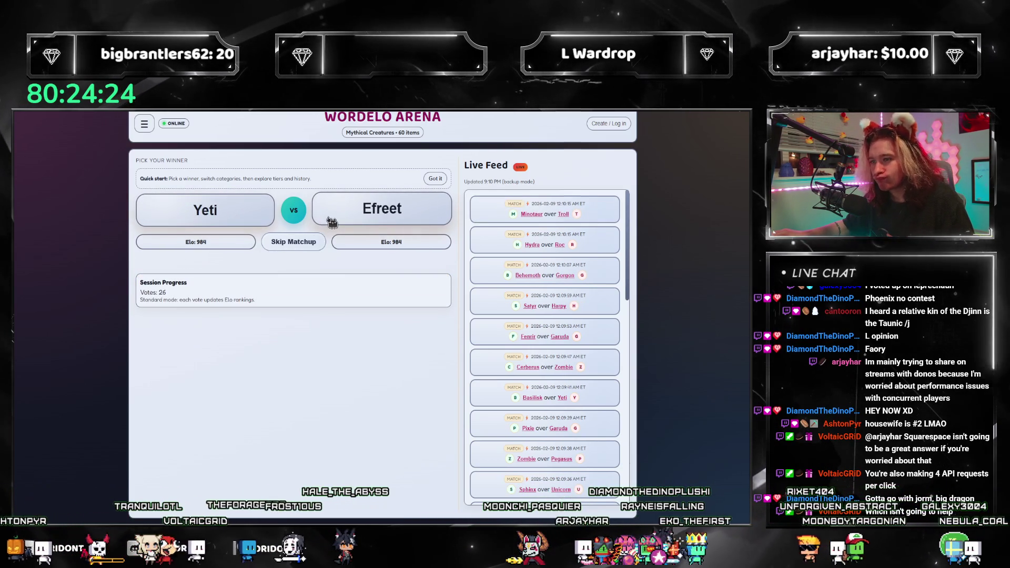
{"action": "left_click", "coordinate": [324, 202]}
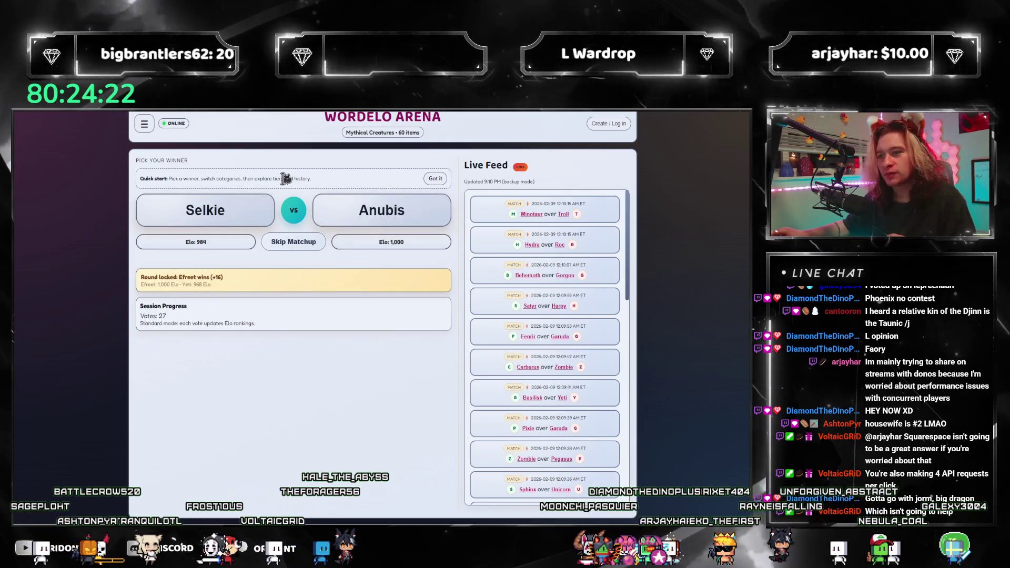
{"action": "left_click", "coordinate": [330, 205]}
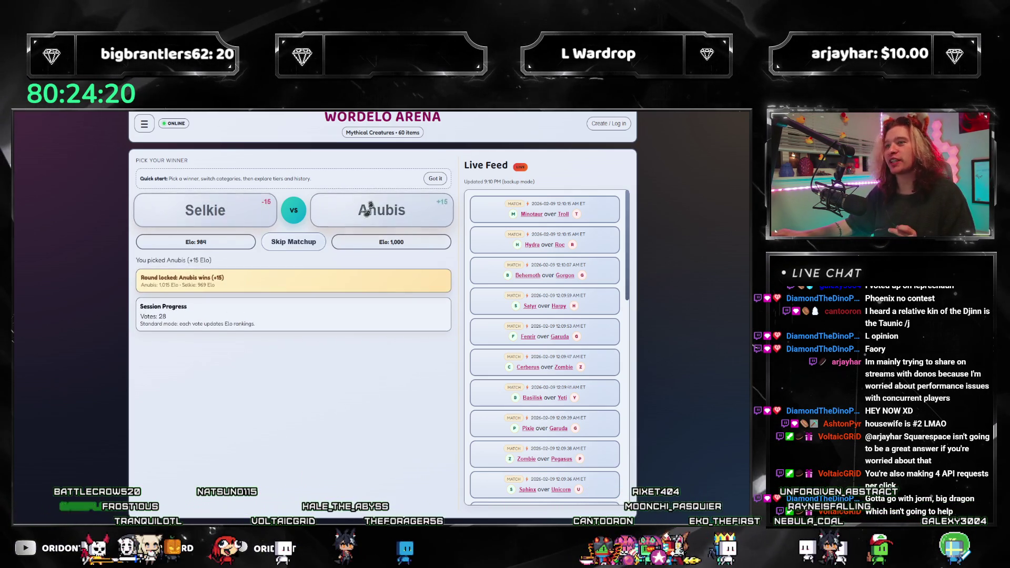
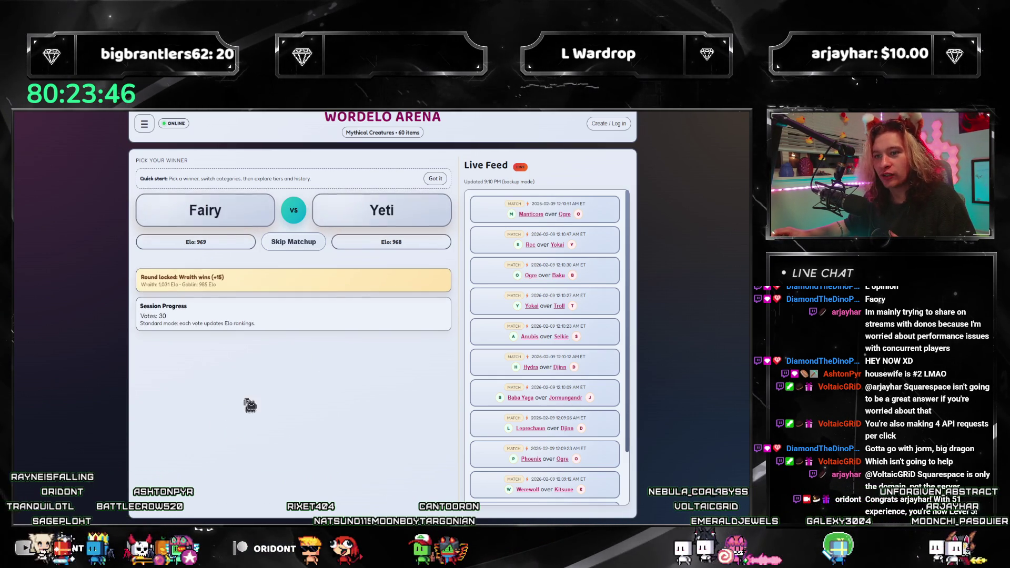
Vote for Fairy over Yeti and Cthulhu over Medusa, dismissing a stray selection popup
{"action": "left_click", "coordinate": [259, 214]}
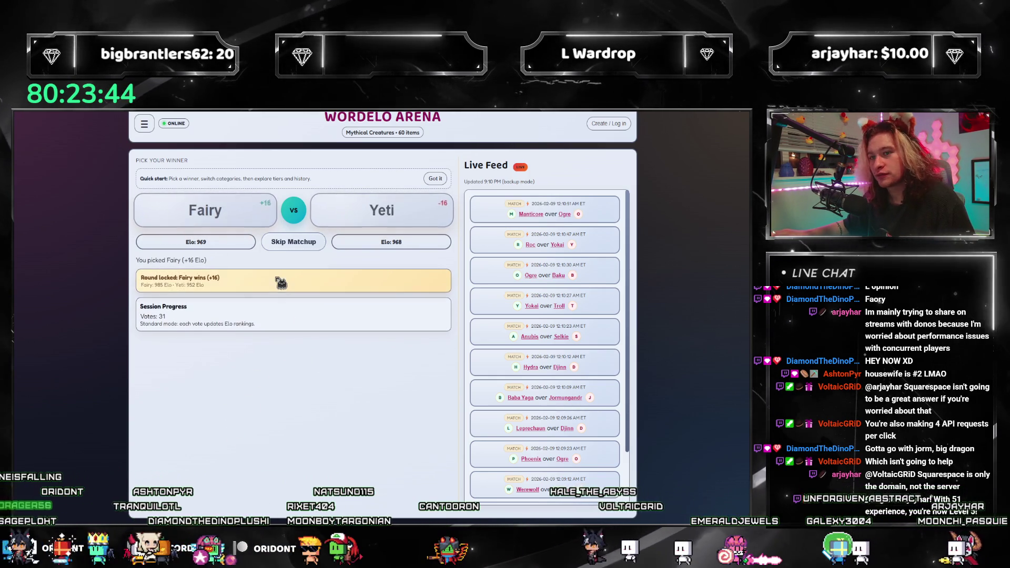
{"action": "left_click", "coordinate": [322, 211]}
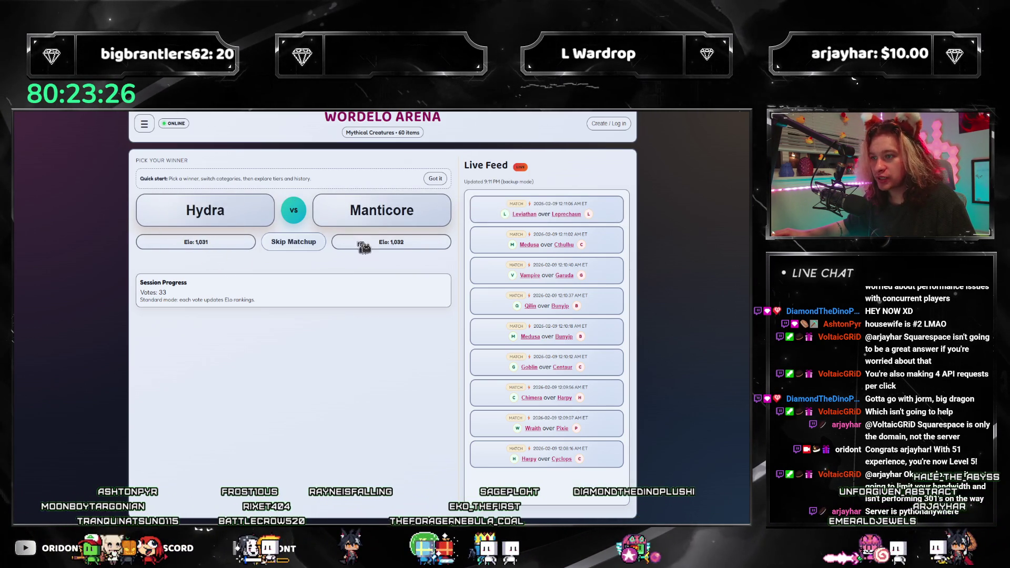
{"action": "double_click", "coordinate": [197, 242]}
{"action": "left_click", "coordinate": [259, 273]}
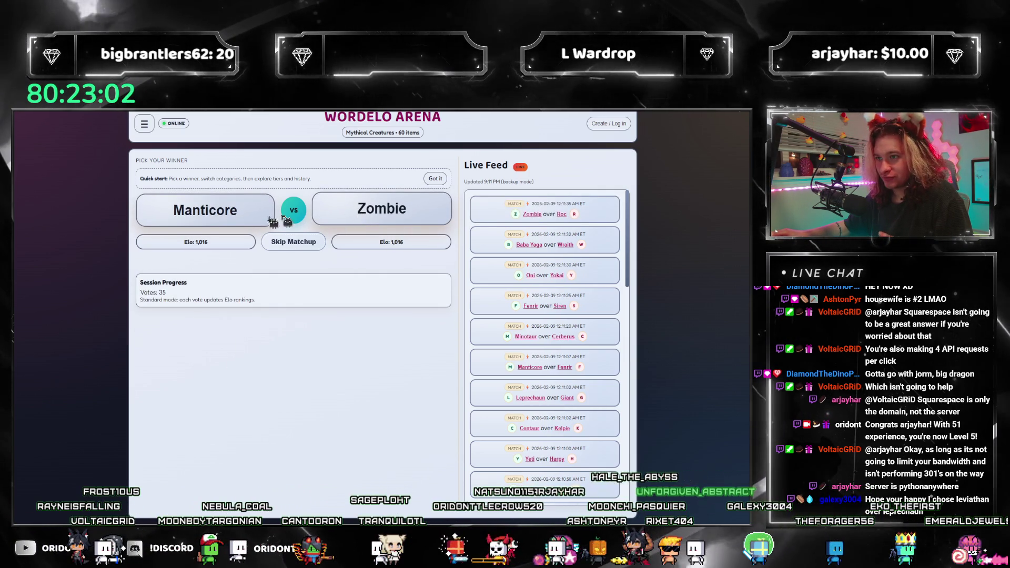
Vote for Manticore, Giant, Mermaid, Jormungandr and Manticore again, reaching 40 session votes
{"action": "left_click", "coordinate": [205, 210]}
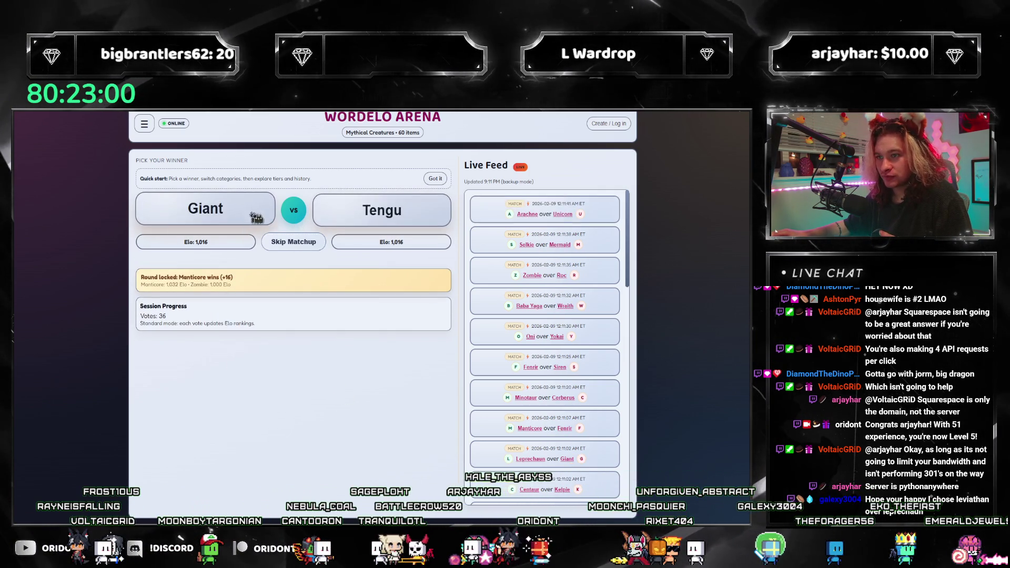
{"action": "left_click", "coordinate": [252, 218]}
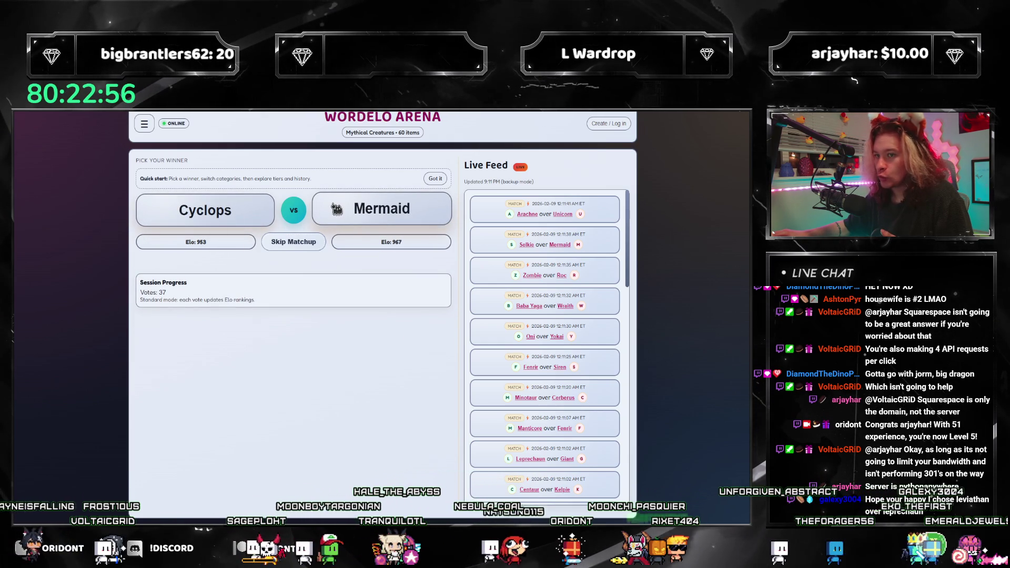
{"action": "left_click", "coordinate": [318, 221]}
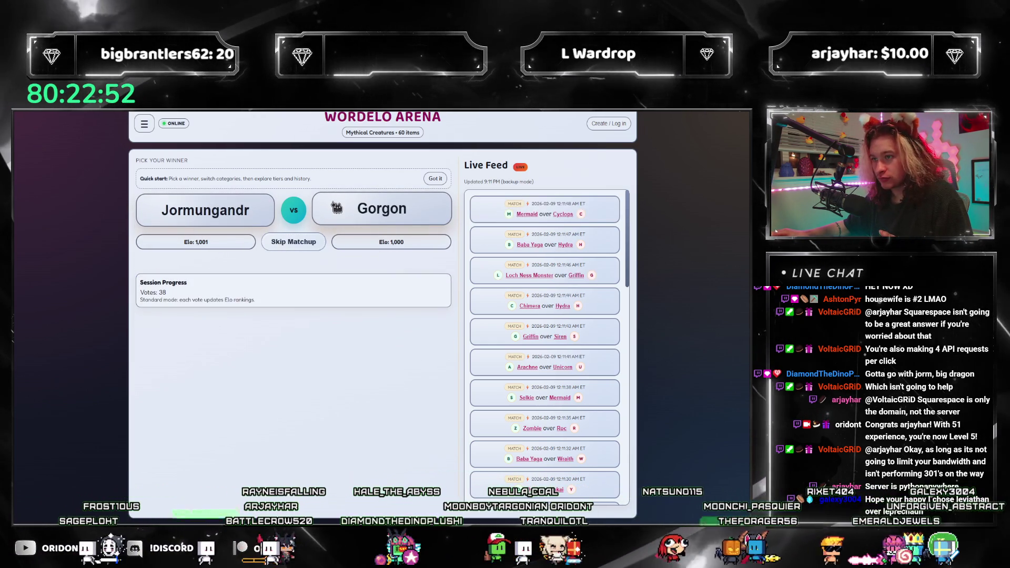
{"action": "left_click", "coordinate": [266, 211]}
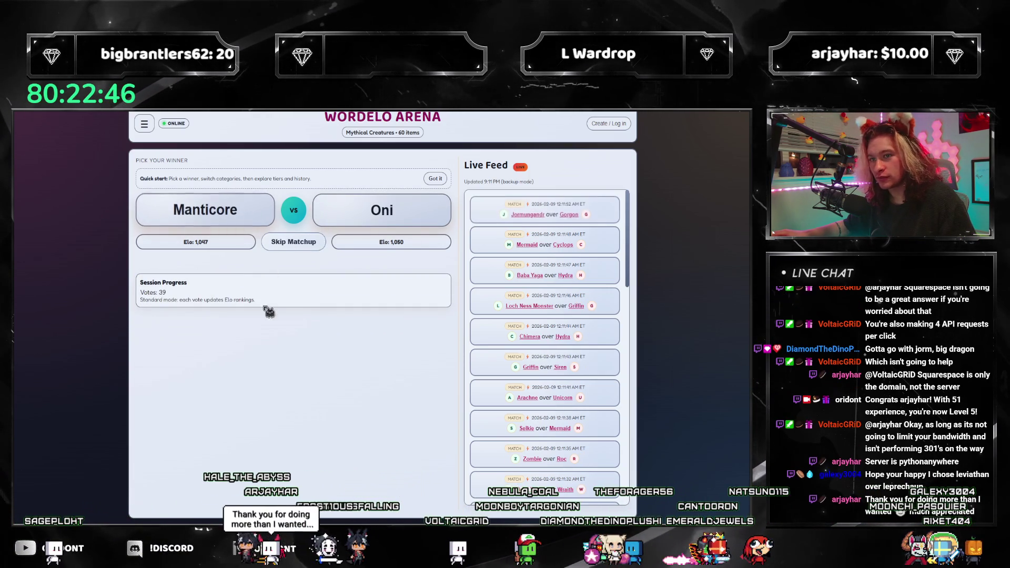
{"action": "left_click", "coordinate": [244, 210]}
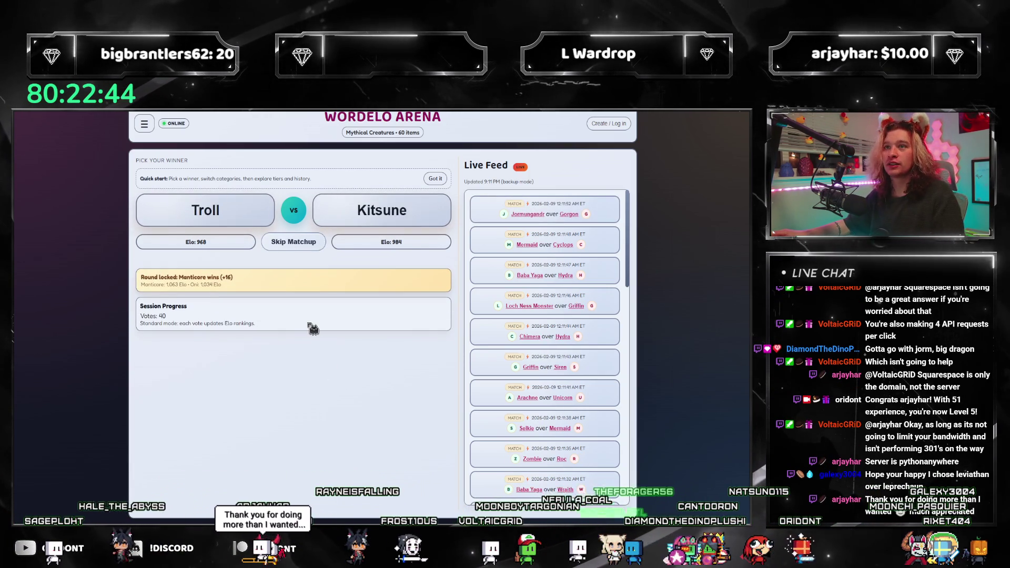
{"action": "key", "text": "alt+Tab"}
{"action": "key", "text": "alt+Tab"}
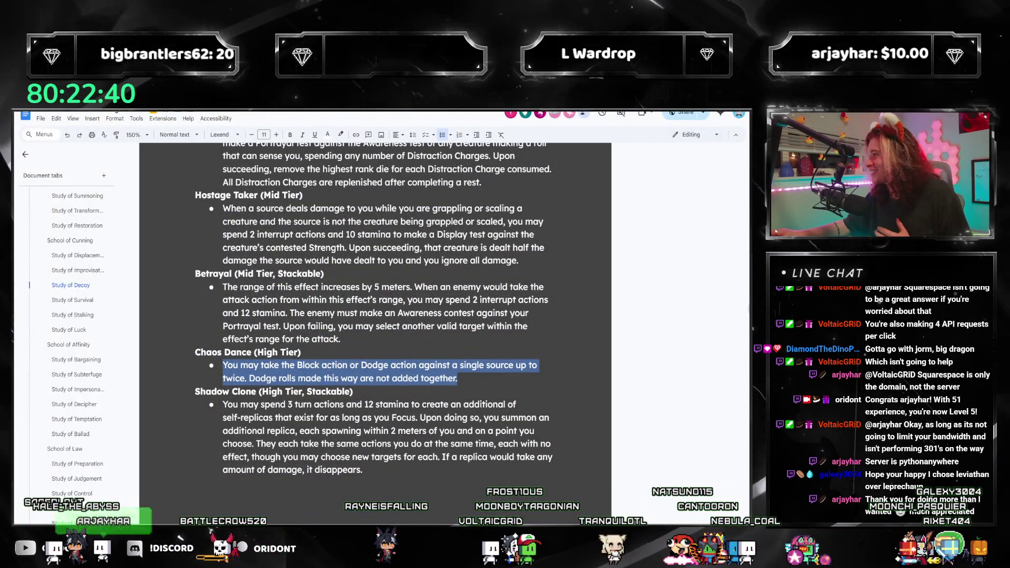
Review the Chaos Dance ability paragraph, then jump to the rulebook's Kits section
{"action": "key", "text": "alt+Tab"}
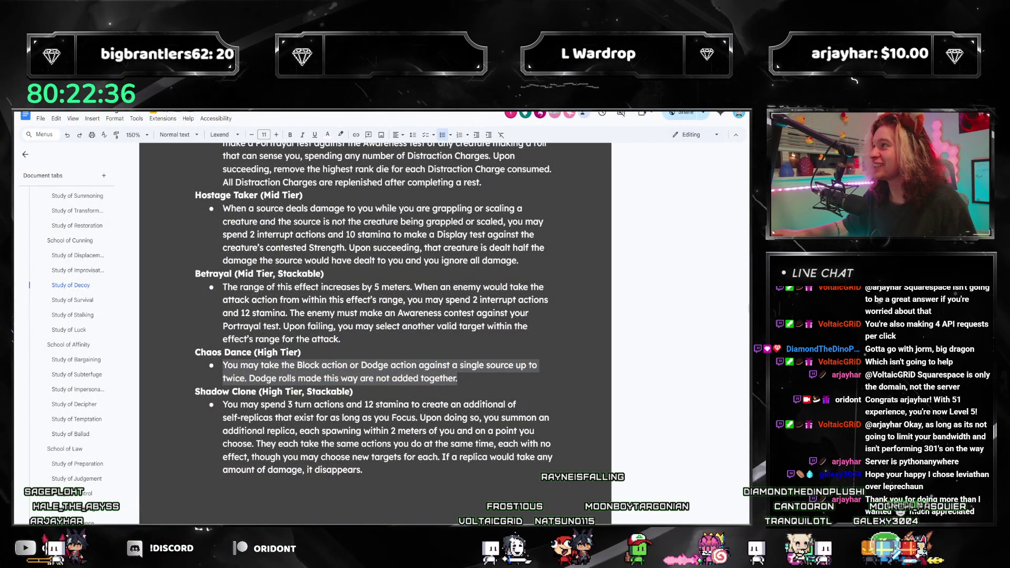
{"action": "key", "text": "shift+Up"}
{"action": "key", "text": "shift+Up"}
{"action": "key", "text": "Down"}
{"action": "key", "text": "Down"}
{"action": "key", "text": "Down"}
{"action": "triple_click", "coordinate": [475, 378]}
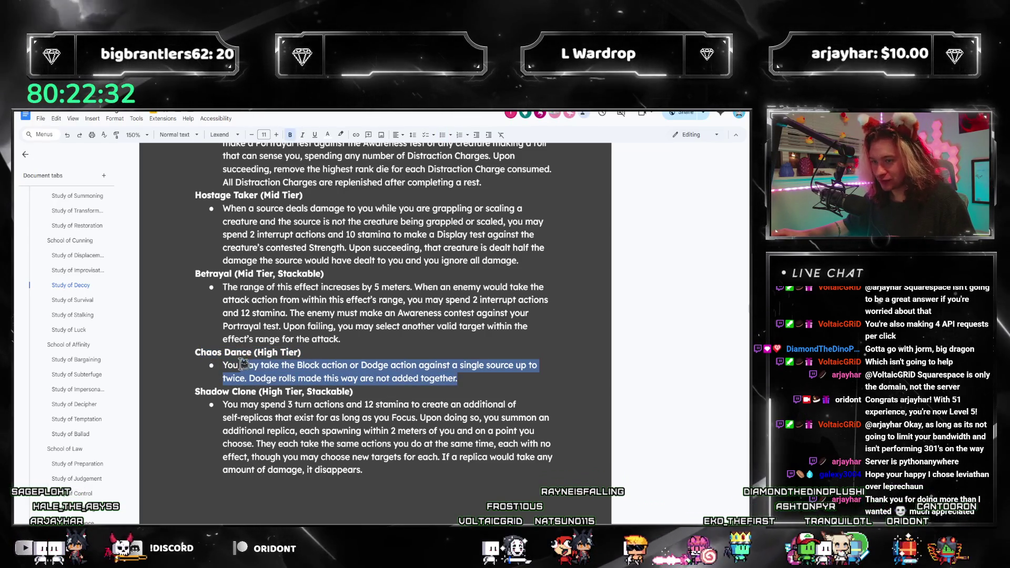
{"action": "key", "text": "Left"}
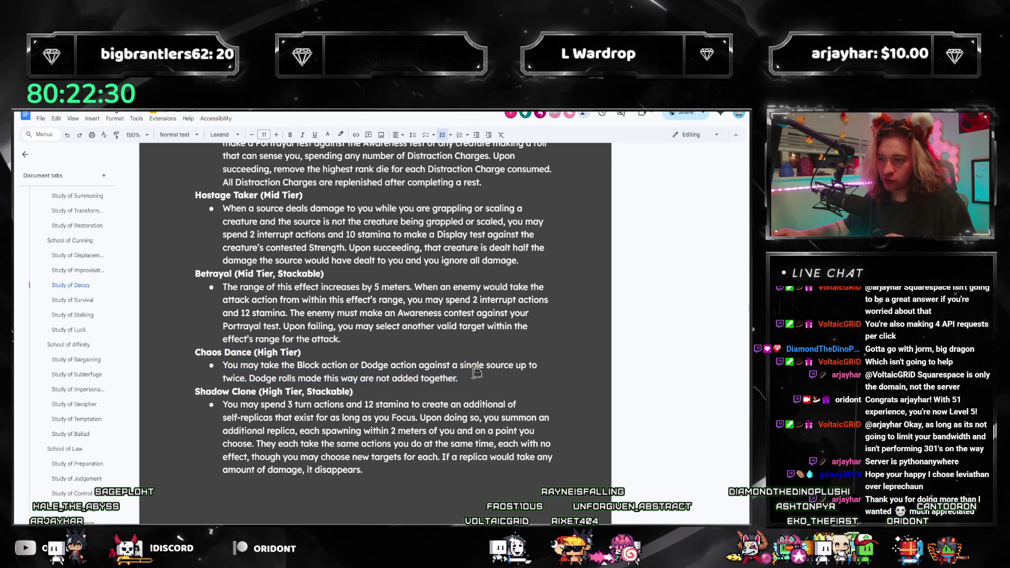
{"action": "triple_click", "coordinate": [480, 377]}
{"action": "left_click", "coordinate": [288, 376]}
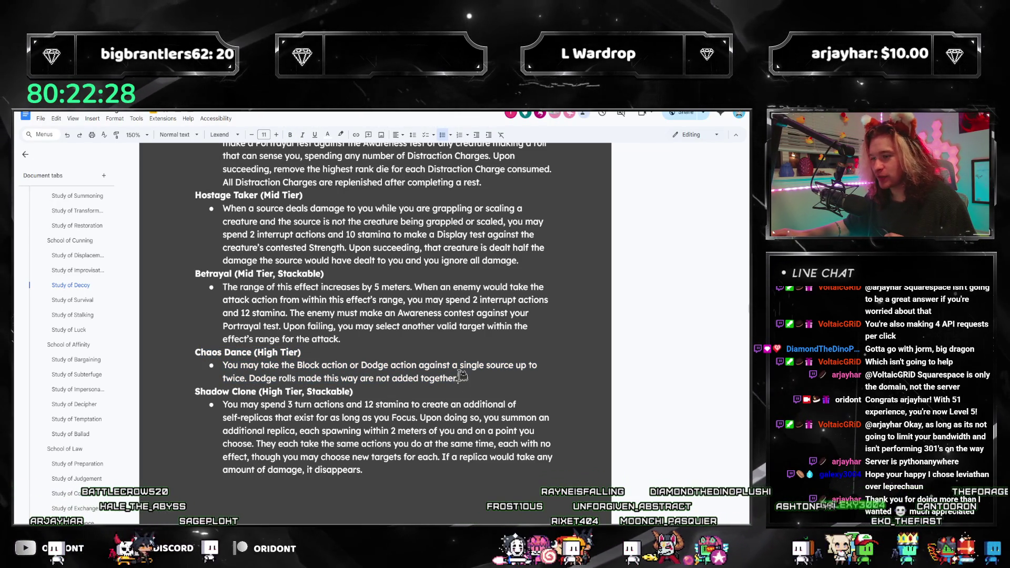
{"action": "scroll", "coordinate": [92, 329], "scroll_direction": "down", "scroll_amount": 10}
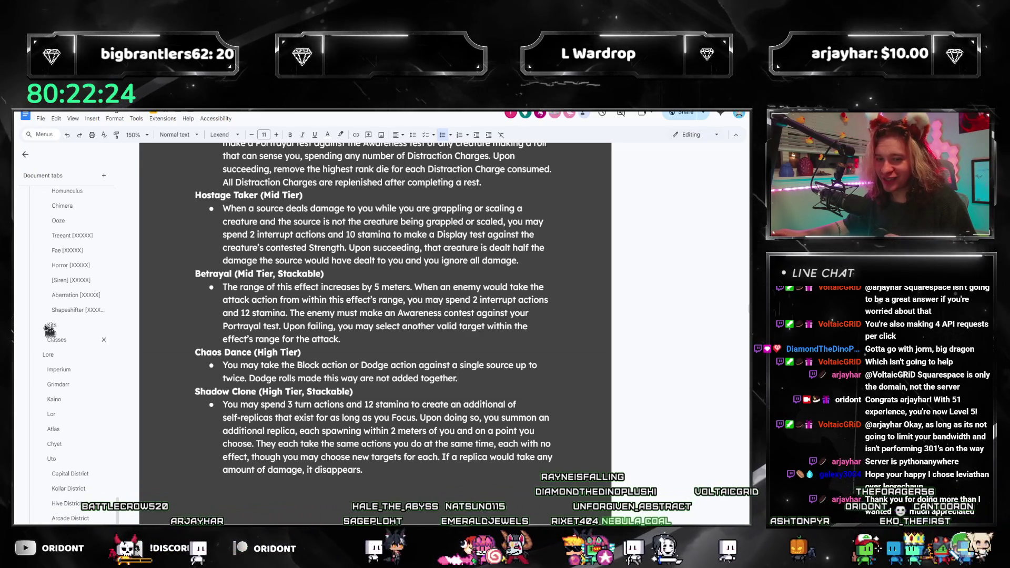
{"action": "scroll", "coordinate": [52, 332], "scroll_direction": "down", "scroll_amount": 5}
{"action": "left_click", "coordinate": [53, 331]}
{"action": "scroll", "coordinate": [327, 405], "scroll_direction": "down", "scroll_amount": 3}
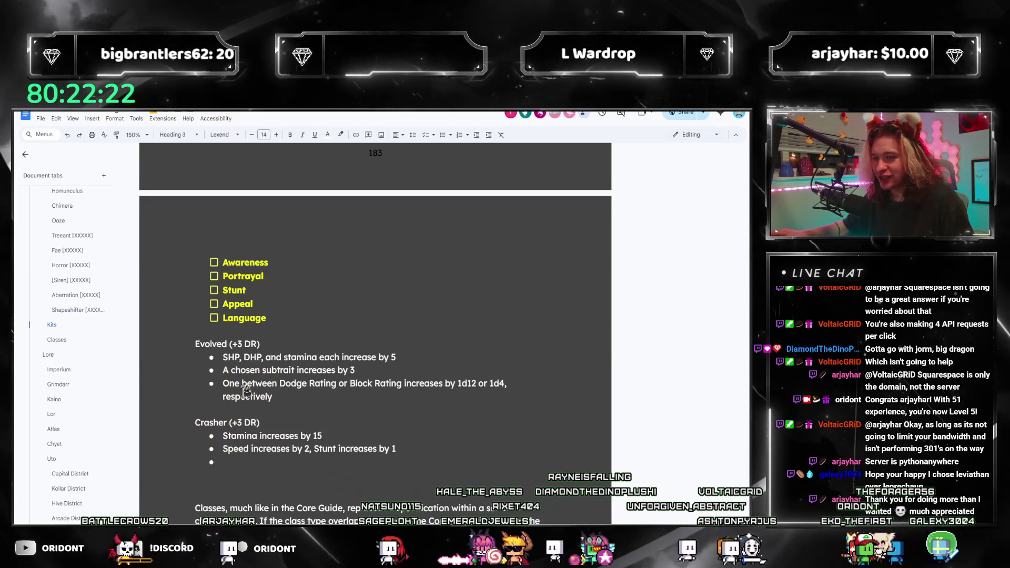
Edit the kit into Dancer (+4 DR) with stamina 20, speed 3 and an extra Block-or-Dodge bullet
{"action": "double_click", "coordinate": [240, 424]}
{"action": "type", "text": "4"}
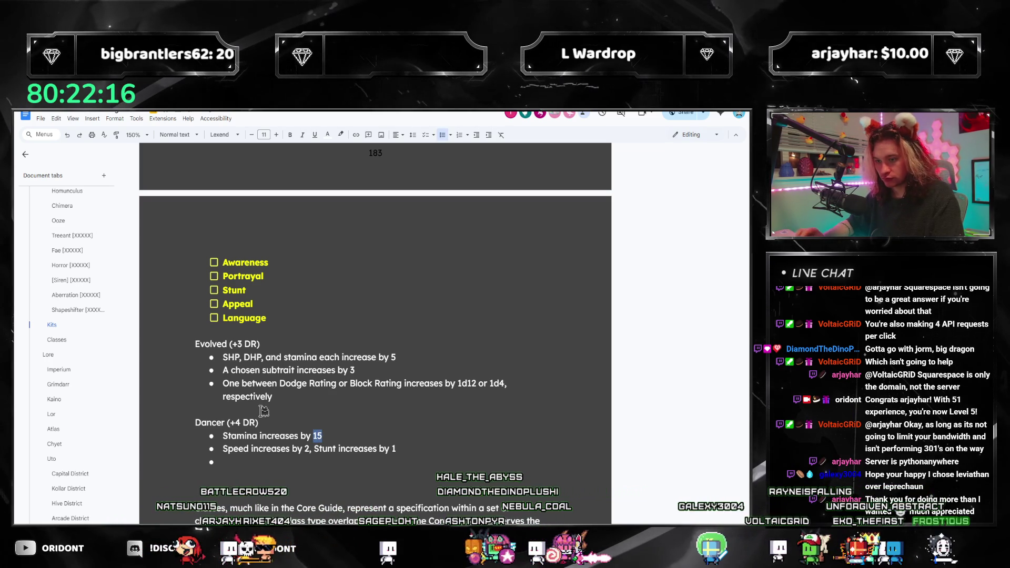
{"action": "type", "text": "20"}
{"action": "key", "text": "BackSpace"}
{"action": "type", "text": "3"}
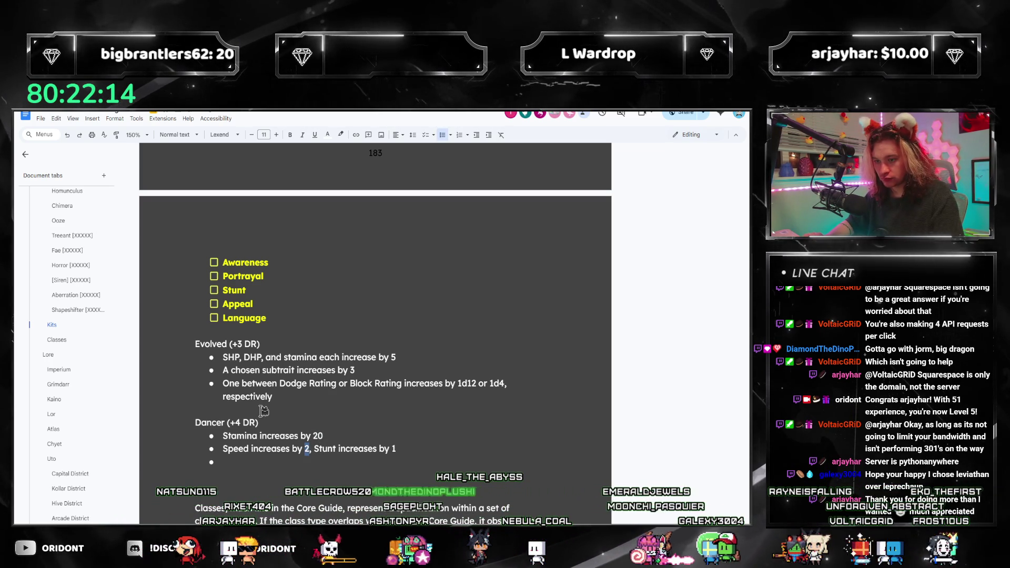
{"action": "key", "text": "Down"}
{"action": "type", "text": "This creat"}
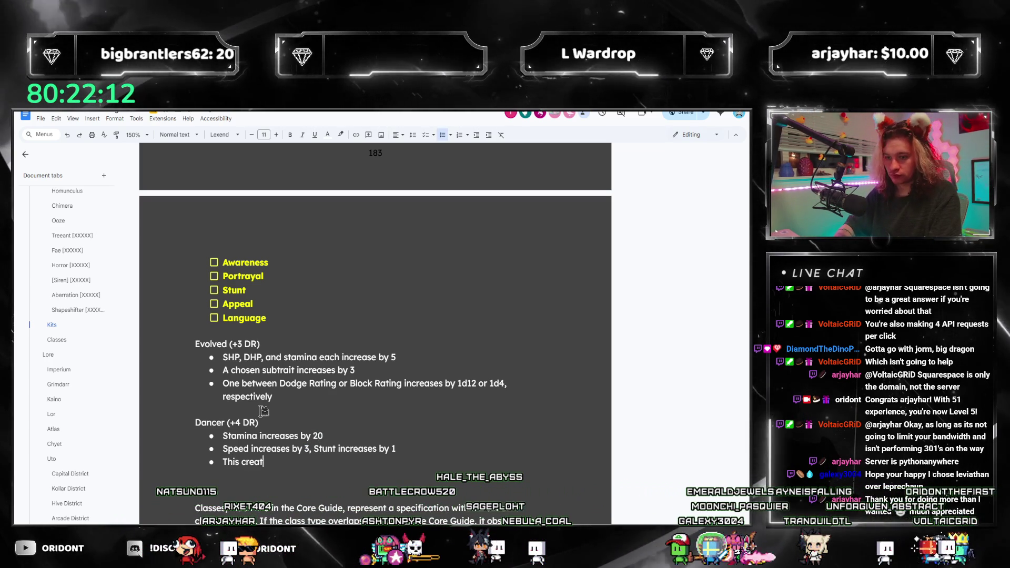
{"action": "type", "text": "ure can bl"}
{"action": "key", "text": "BackSpace"}
{"action": "key", "text": "BackSpace"}
{"action": "type", "text": "Block or Dodge a source of dam"}
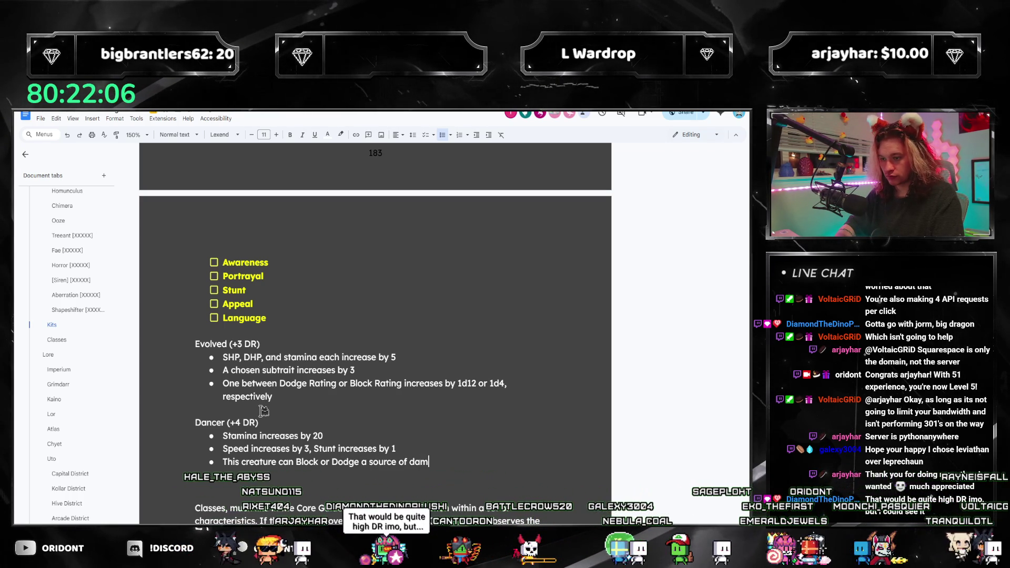
{"action": "type", "text": " time"}
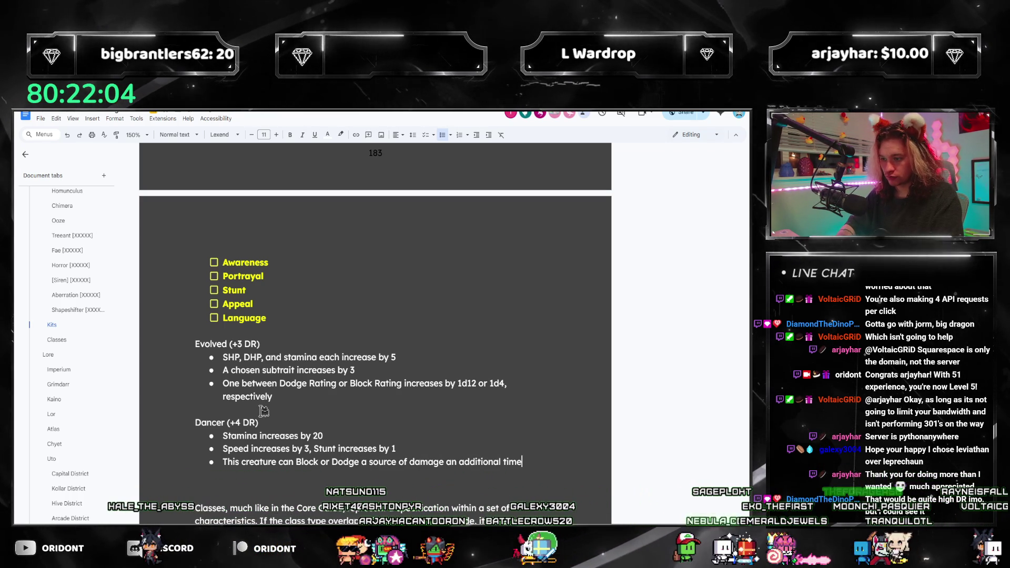
{"action": "type", "text": "."}
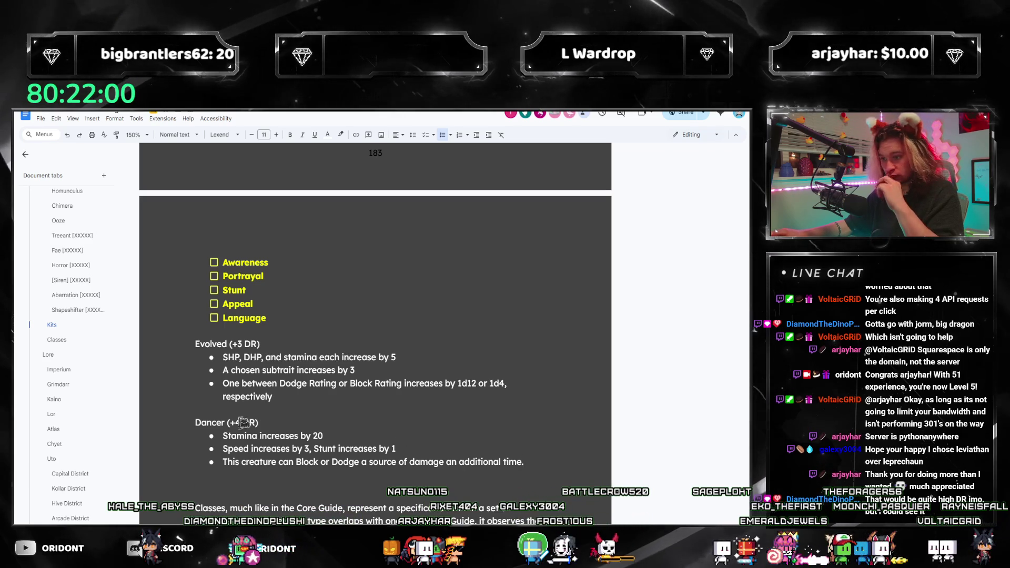
{"action": "left_click", "coordinate": [536, 464]}
{"action": "key", "text": "alt+Tab"}
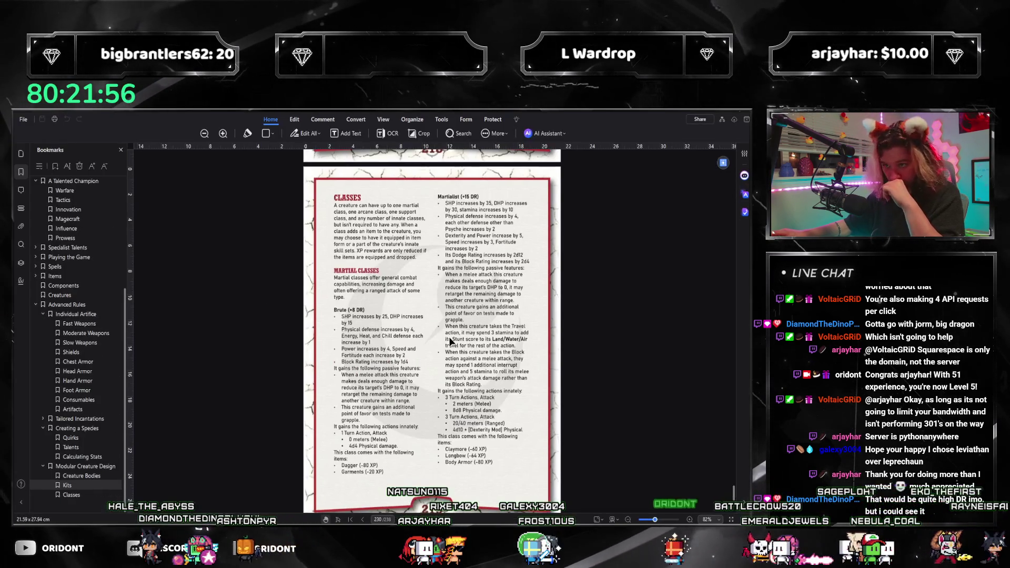
Read the reference PDF's Kits page, Defensive through Powerful, then return to the rulebook
{"action": "left_click", "coordinate": [70, 485]}
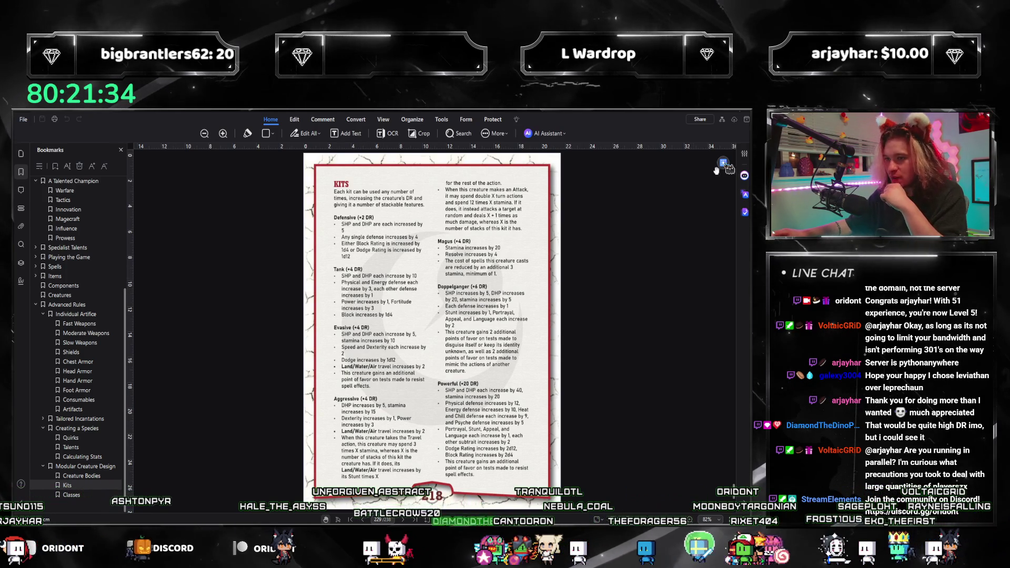
{"action": "key", "text": "alt+Tab"}
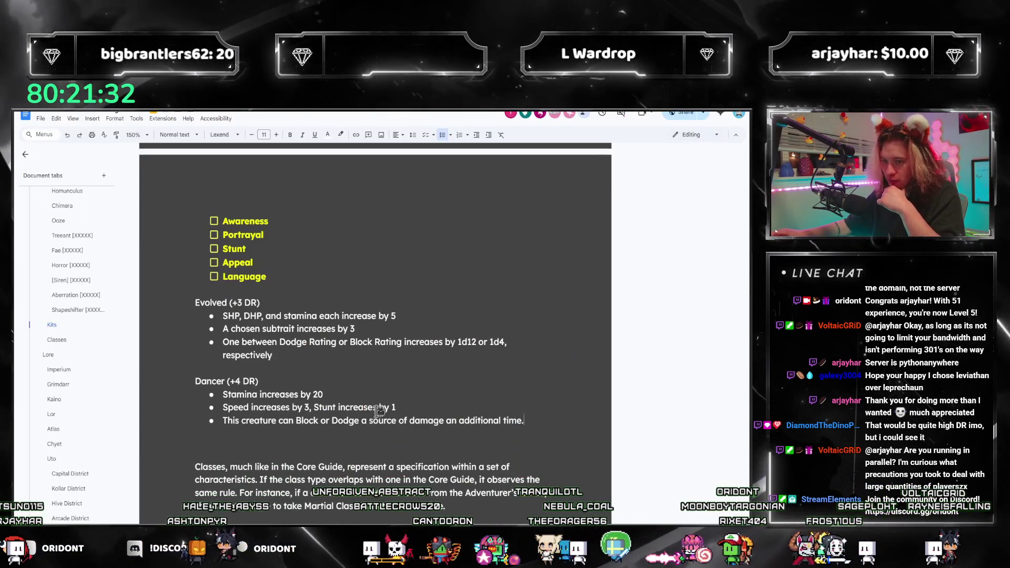
{"action": "scroll", "coordinate": [301, 289], "scroll_direction": "up", "scroll_amount": 1}
{"action": "scroll", "coordinate": [301, 289], "scroll_direction": "up", "scroll_amount": 3}
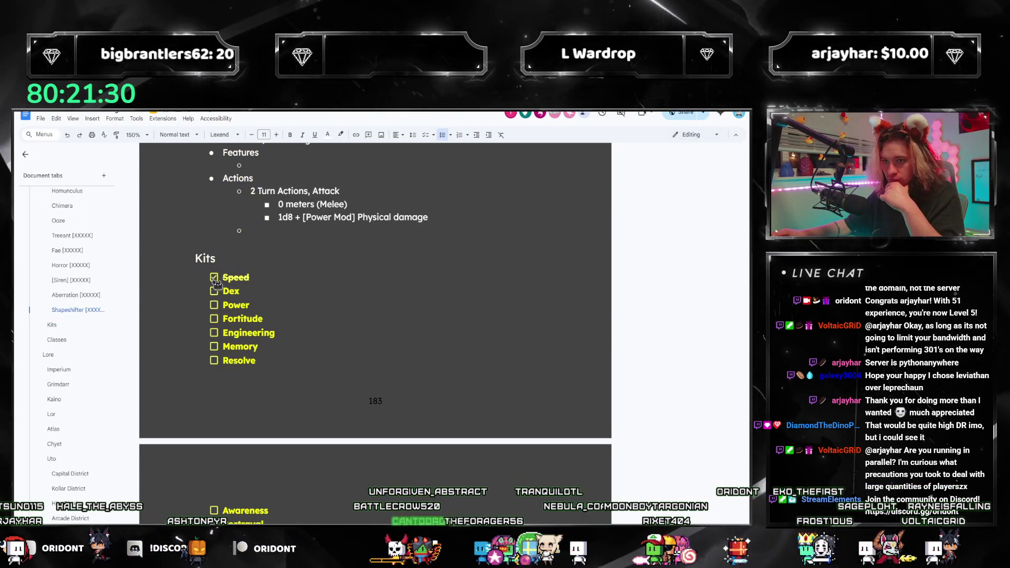
{"action": "scroll", "coordinate": [215, 282], "scroll_direction": "down", "scroll_amount": 3}
{"action": "scroll", "coordinate": [359, 366], "scroll_direction": "down", "scroll_amount": 2}
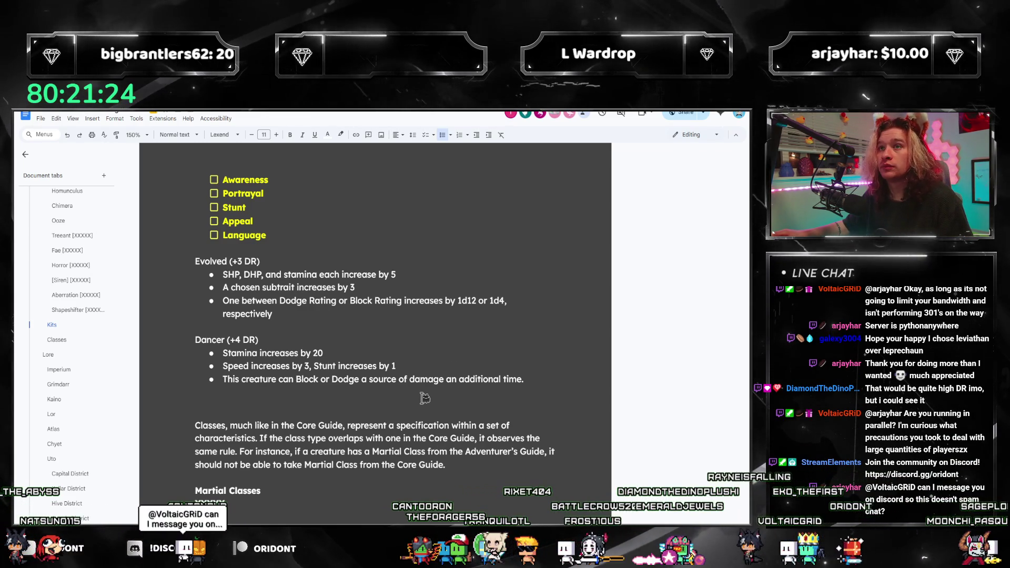
Lowercase 'Dodge' in the Dancer bullet and search the rulebook for 'chaos'
{"action": "left_click", "coordinate": [530, 379]}
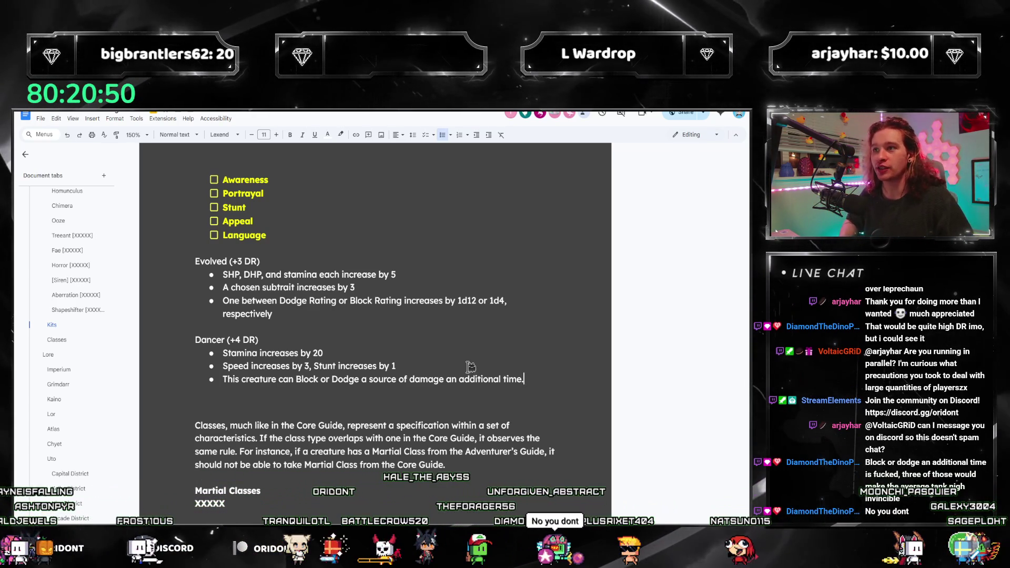
{"action": "scroll", "coordinate": [57, 337], "scroll_direction": "up", "scroll_amount": 2}
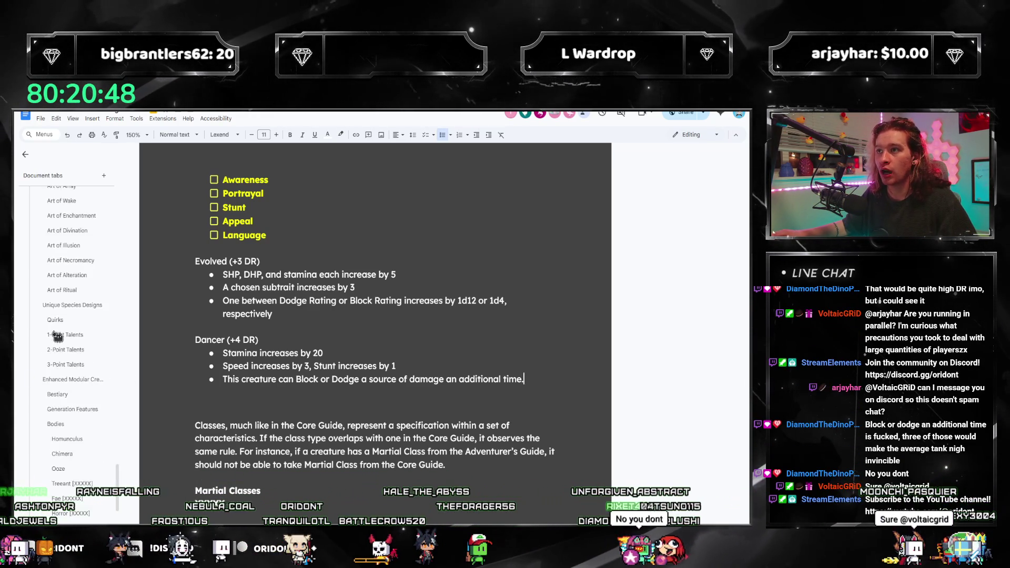
{"action": "scroll", "coordinate": [59, 343], "scroll_direction": "up", "scroll_amount": 3}
{"action": "scroll", "coordinate": [68, 351], "scroll_direction": "up", "scroll_amount": 3}
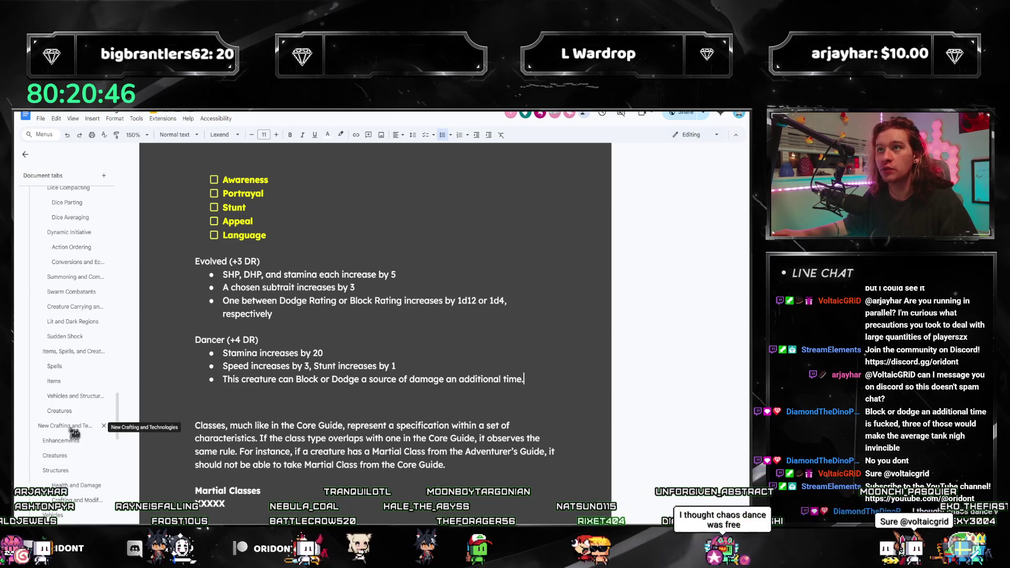
{"action": "scroll", "coordinate": [74, 433], "scroll_direction": "up", "scroll_amount": 2}
{"action": "left_click", "coordinate": [332, 378]}
{"action": "key", "text": "Delete"}
{"action": "type", "text": "d"}
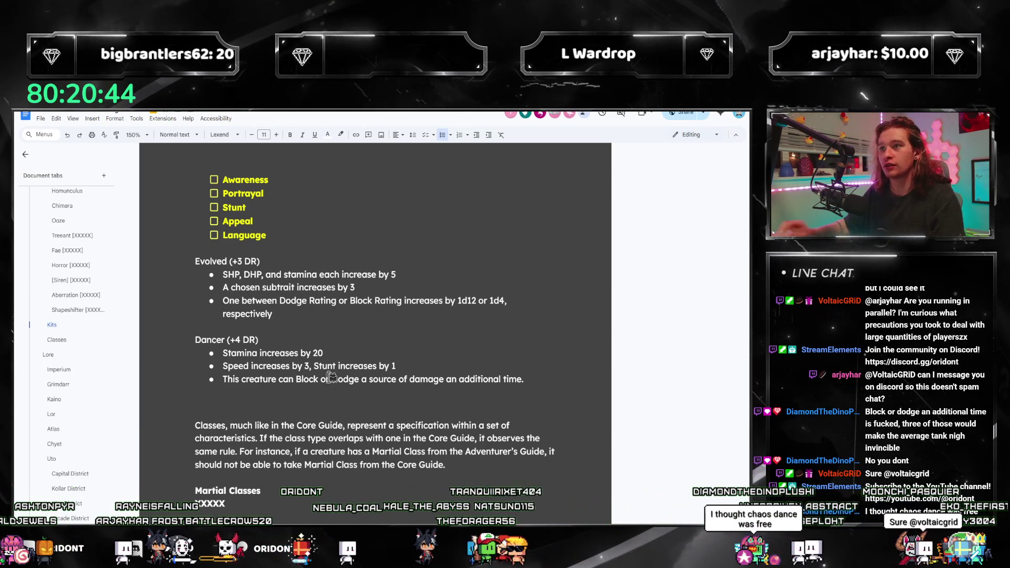
{"action": "key", "text": "ctrl+f"}
{"action": "type", "text": "chaos"}
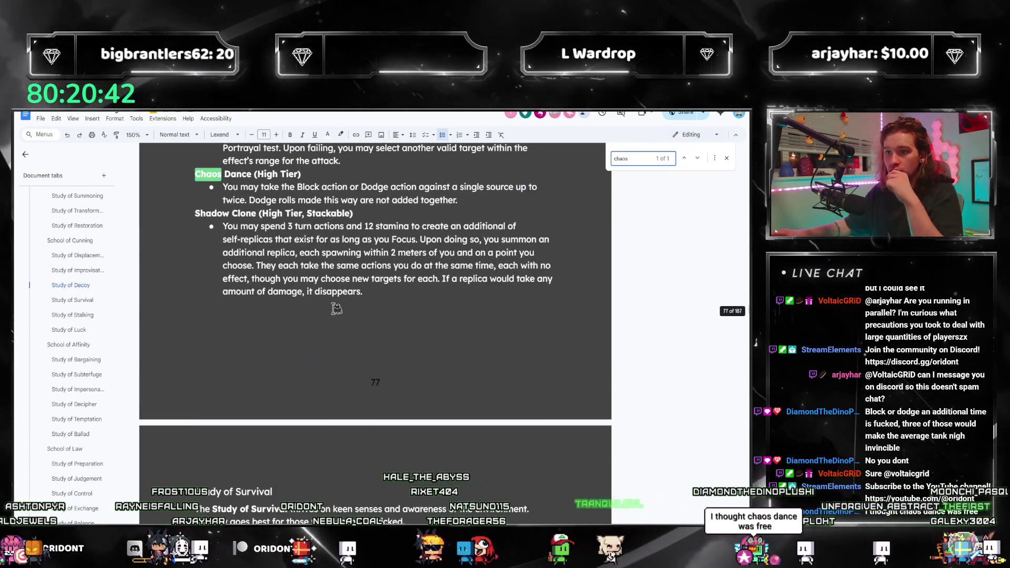
{"action": "scroll", "coordinate": [336, 307], "scroll_direction": "up", "scroll_amount": 2}
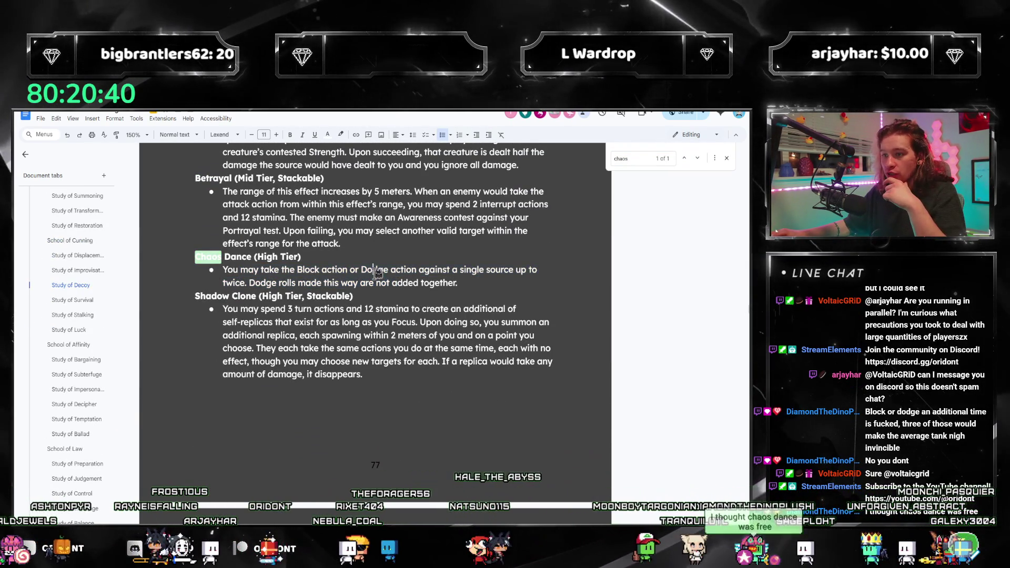
Read the Chaos Dance ability text, then jump back to the Kits section
{"action": "left_click_drag", "start_coordinate": [337, 269], "coordinate": [507, 285]}
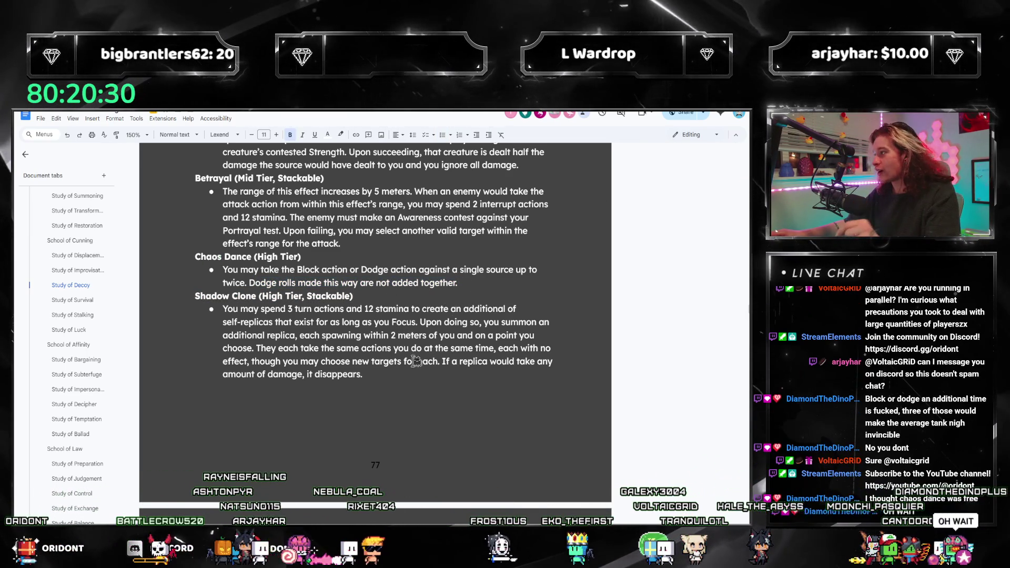
{"action": "scroll", "coordinate": [80, 371], "scroll_direction": "down", "scroll_amount": 10}
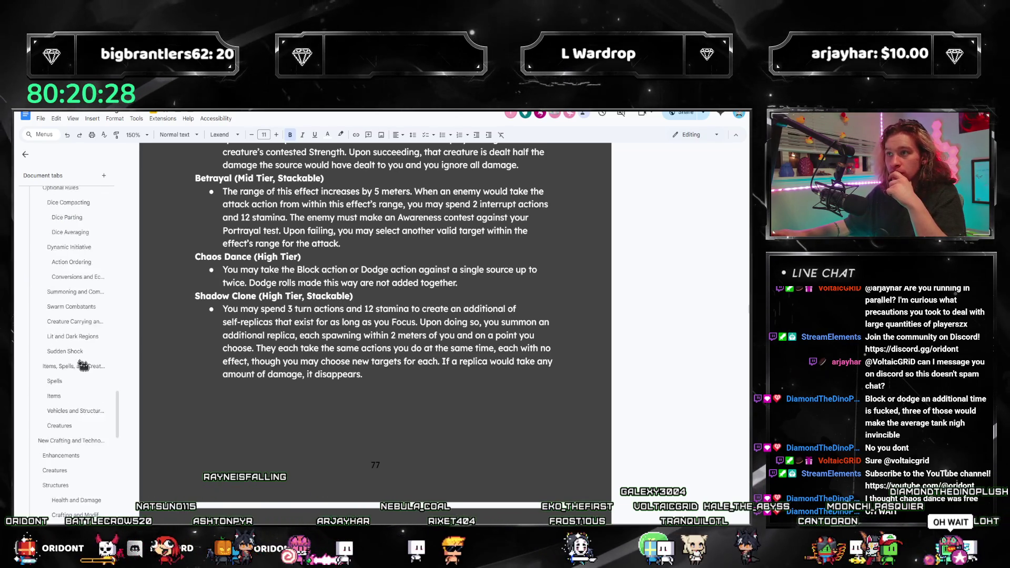
{"action": "scroll", "coordinate": [79, 371], "scroll_direction": "down", "scroll_amount": 10}
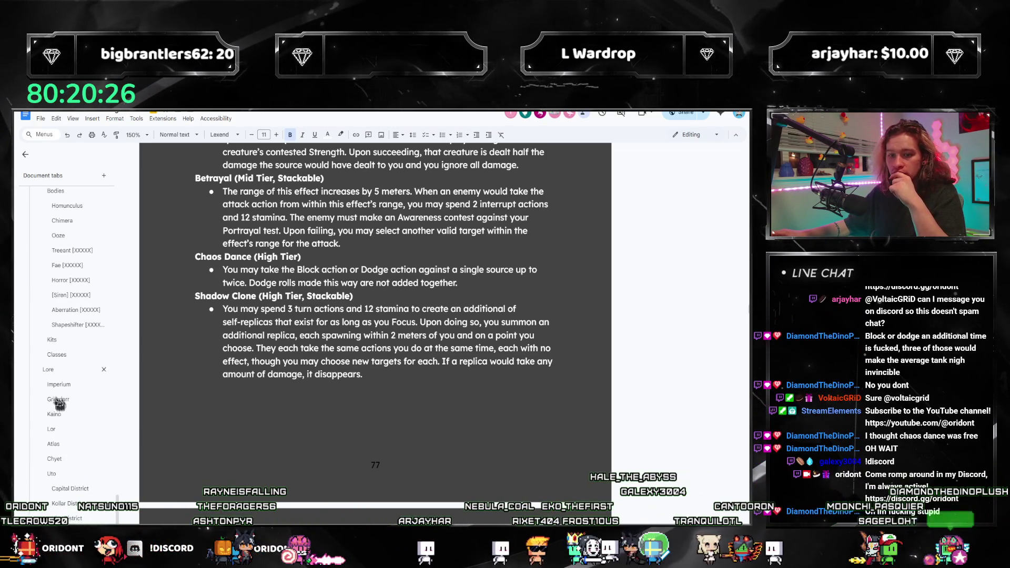
{"action": "left_click", "coordinate": [55, 341]}
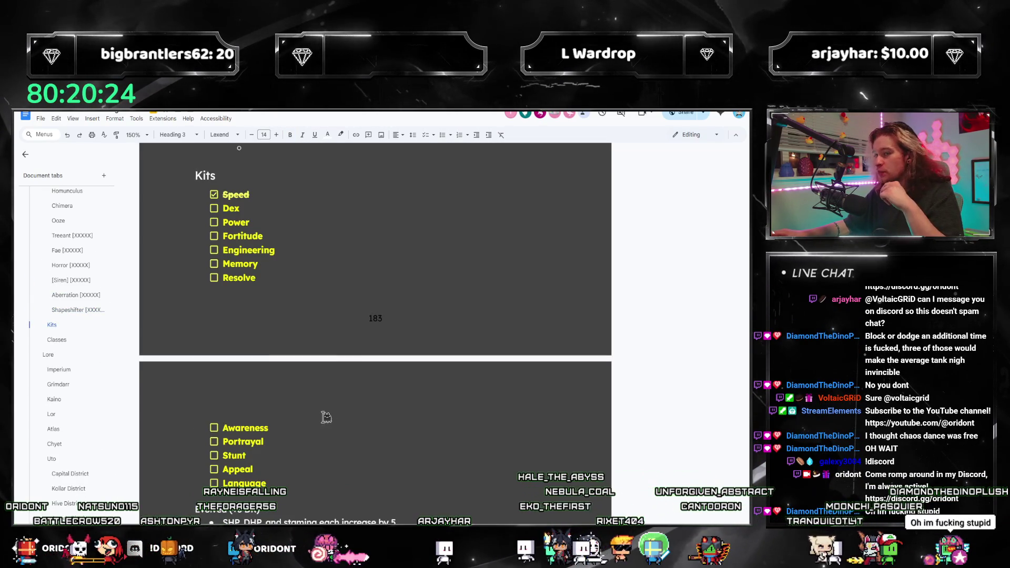
{"action": "scroll", "coordinate": [325, 417], "scroll_direction": "down", "scroll_amount": 1}
{"action": "scroll", "coordinate": [320, 427], "scroll_direction": "down", "scroll_amount": 2}
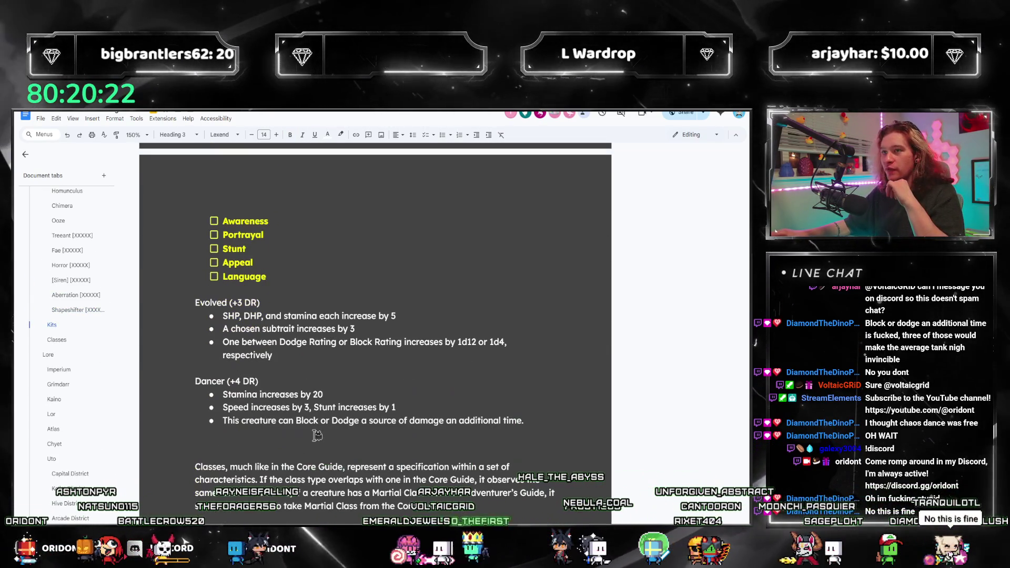
Add an empty line below the Dancer bullet list and move the caret up to the Stamina bullet
{"action": "left_click", "coordinate": [377, 408]}
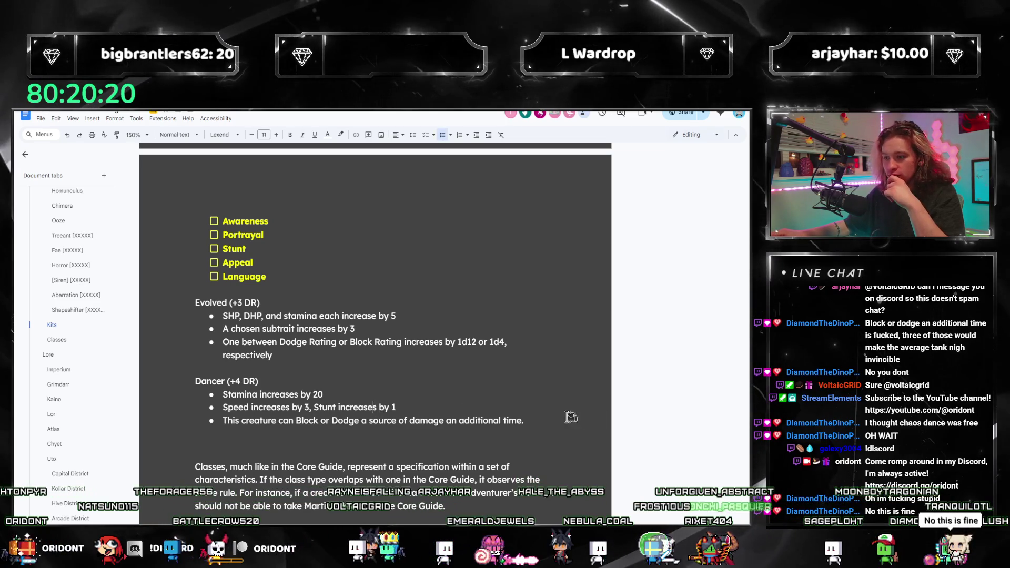
{"action": "left_click", "coordinate": [527, 417]}
{"action": "key", "text": "Return"}
{"action": "key", "text": "Return"}
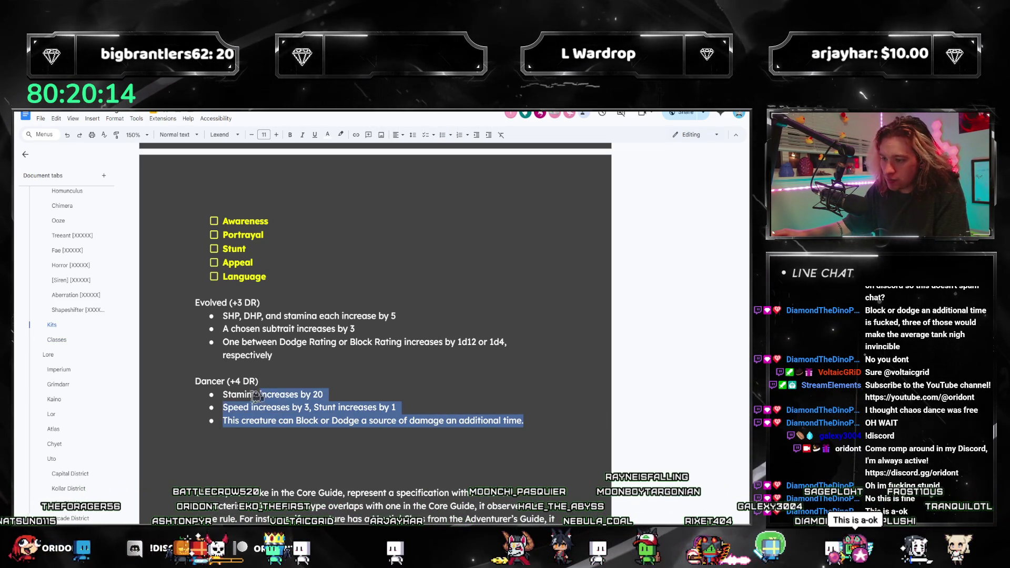
{"action": "left_click_drag", "start_coordinate": [530, 419], "coordinate": [197, 382]}
{"action": "left_click", "coordinate": [312, 408]}
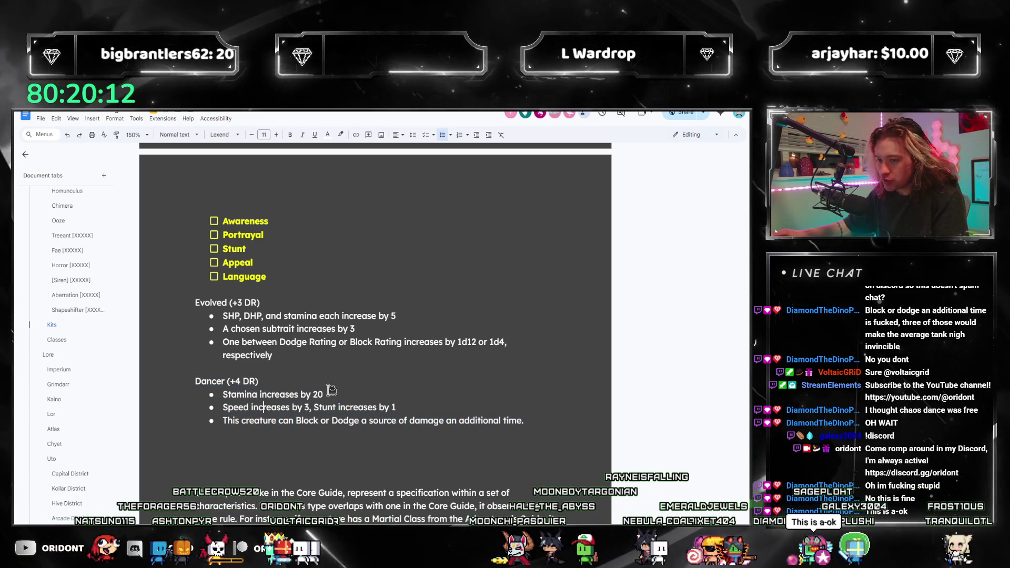
{"action": "left_click", "coordinate": [340, 409]}
{"action": "left_click", "coordinate": [251, 407]}
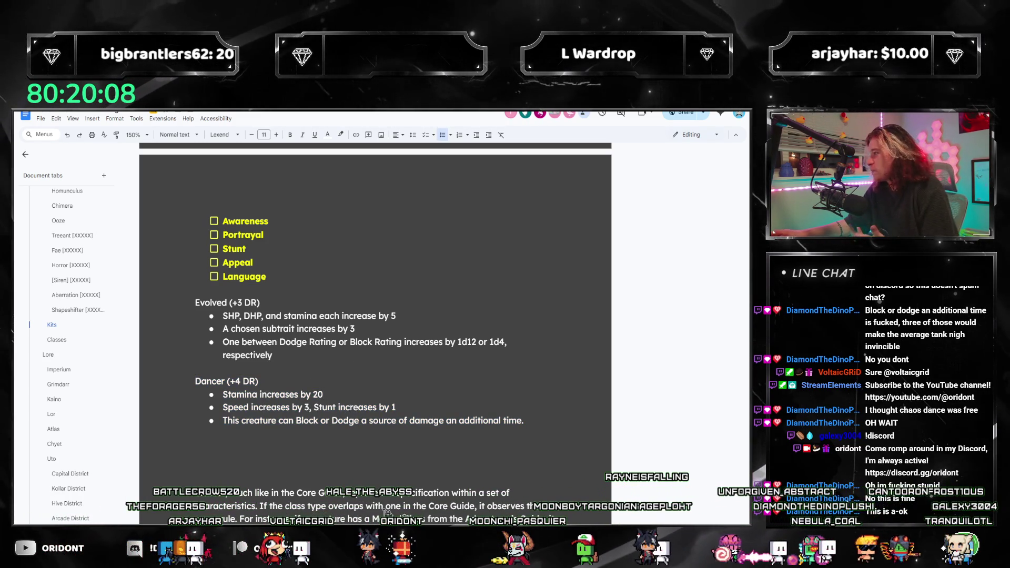
{"action": "key", "text": "Up"}
{"action": "key", "text": "End"}
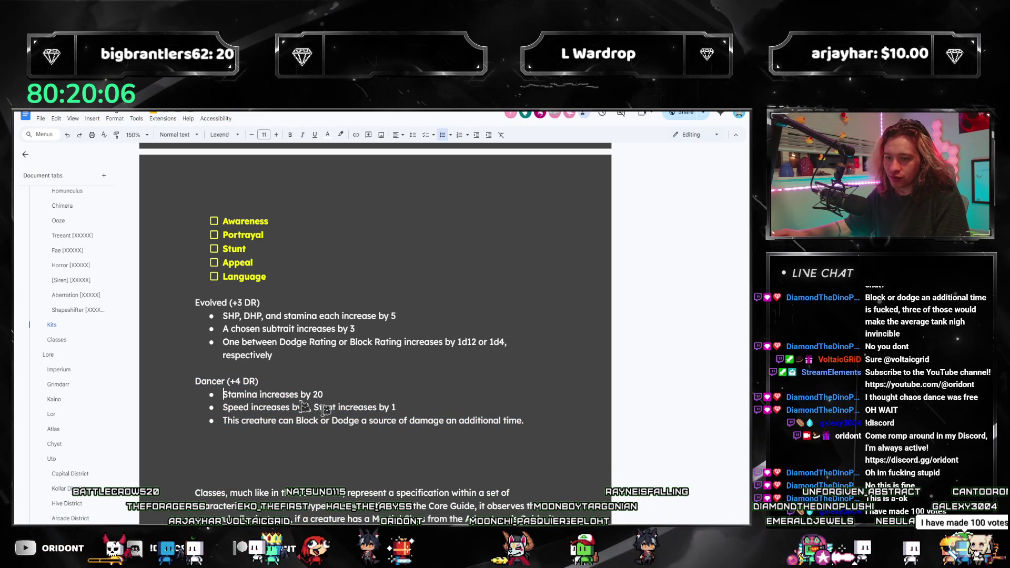
Rewrite the first Dancer bullet as 'DHP increases by 10, stamina increases by 10'
{"action": "left_click", "coordinate": [226, 394]}
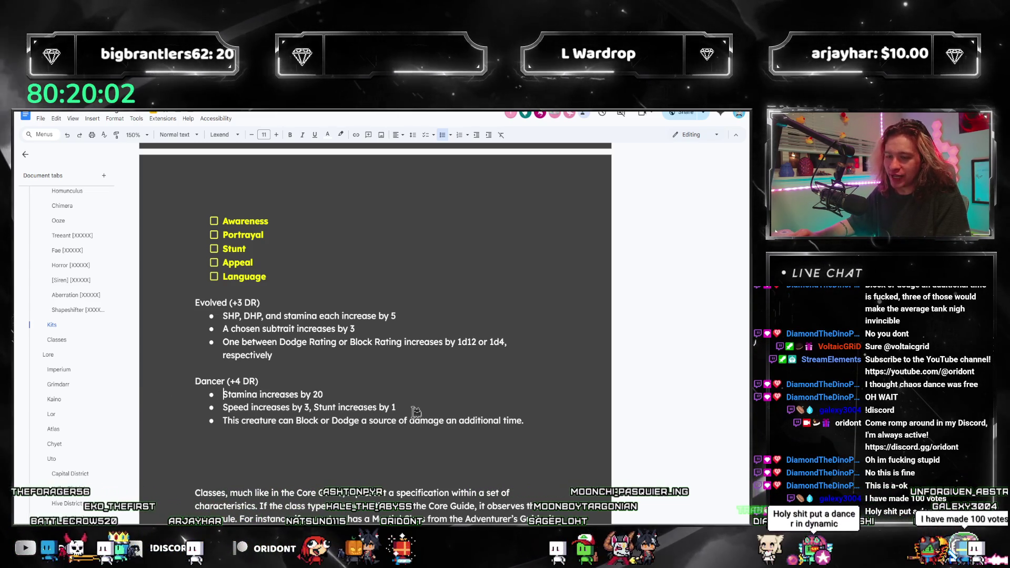
{"action": "type", "text": "10"}
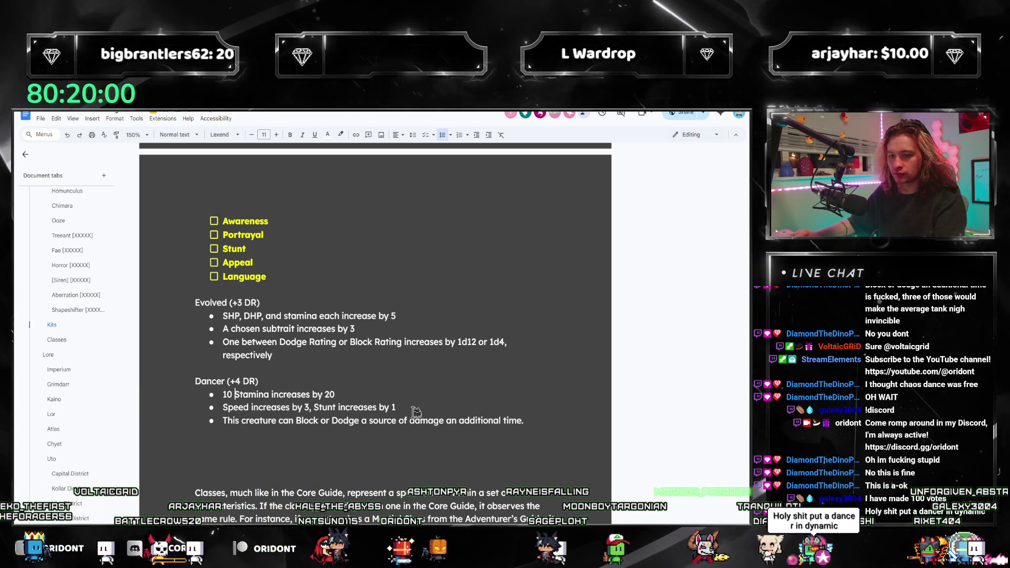
{"action": "key", "text": "BackSpace"}
{"action": "key", "text": "BackSpace"}
{"action": "type", "text": "DHP increases by 10,"}
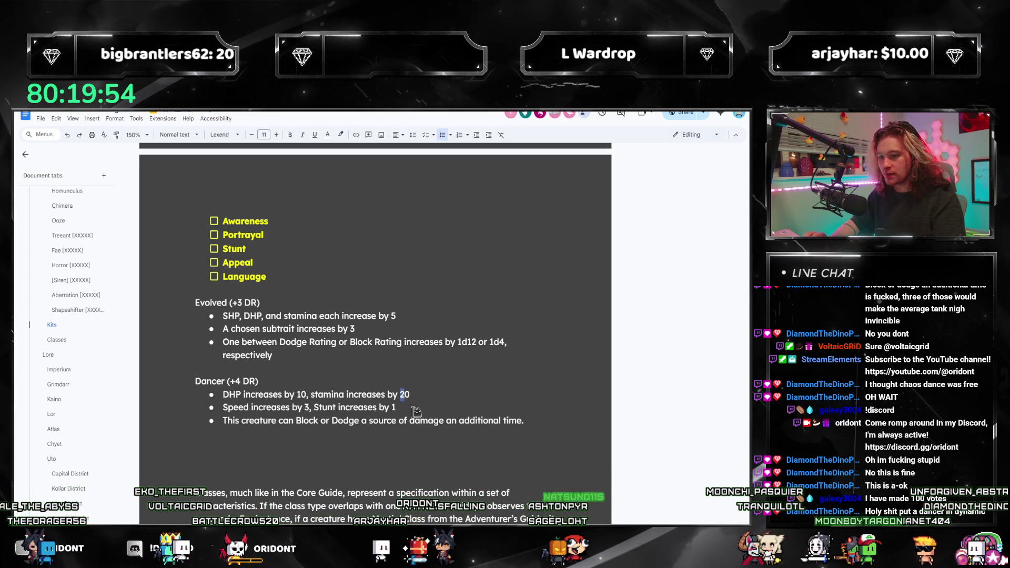
{"action": "type", "text": "1"}
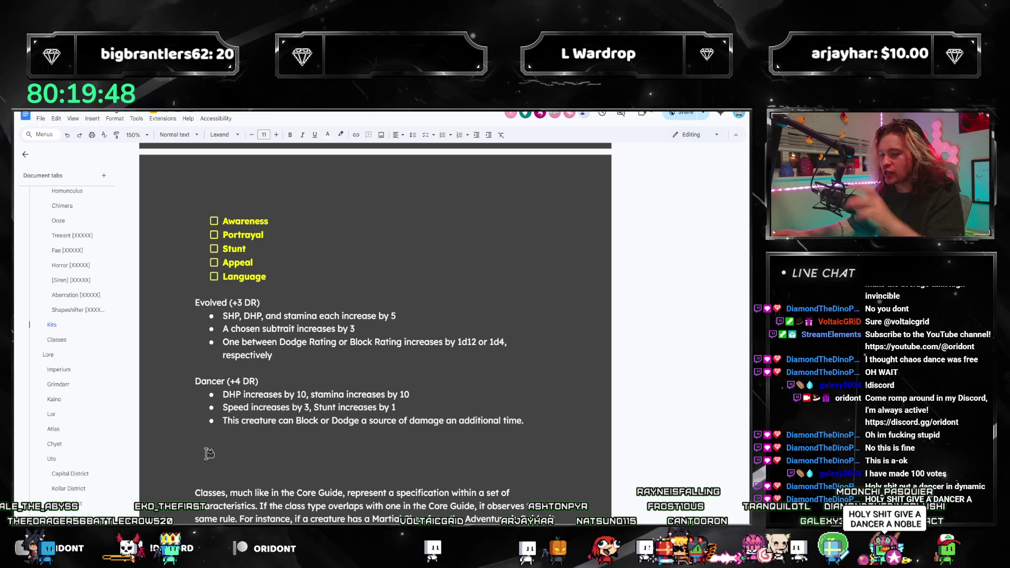
{"action": "left_click_drag", "start_coordinate": [434, 399], "coordinate": [302, 388]}
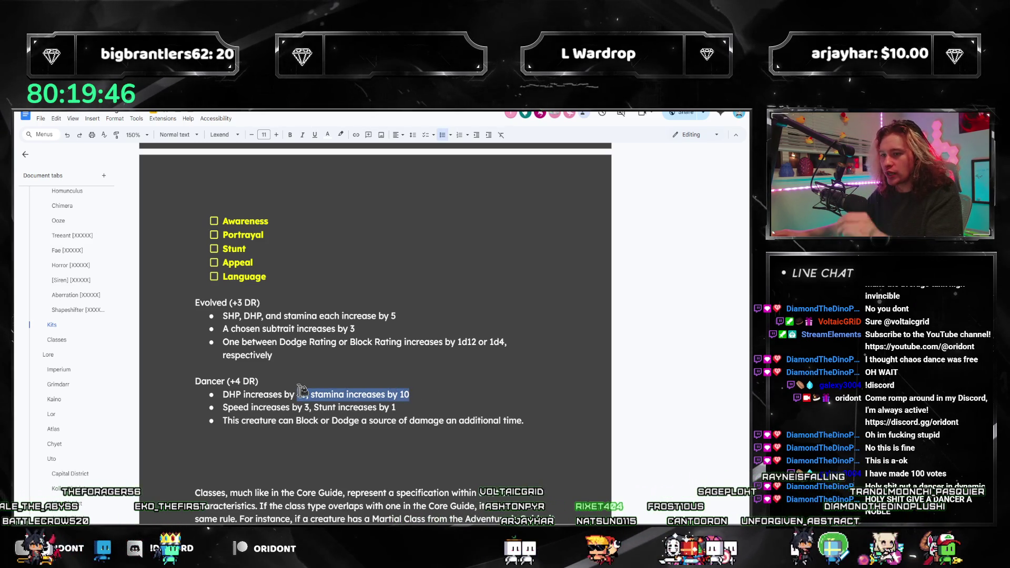
{"action": "left_click_drag", "start_coordinate": [311, 395], "coordinate": [223, 394]}
{"action": "left_click", "coordinate": [297, 434]}
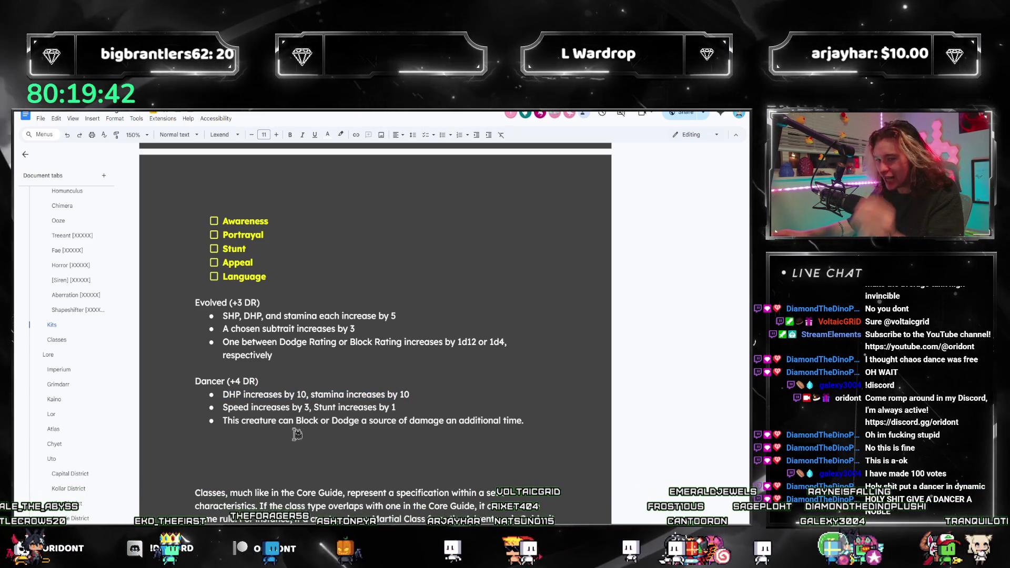
{"action": "scroll", "coordinate": [297, 435], "scroll_direction": "up", "scroll_amount": 4}
{"action": "scroll", "coordinate": [260, 465], "scroll_direction": "up", "scroll_amount": 1}
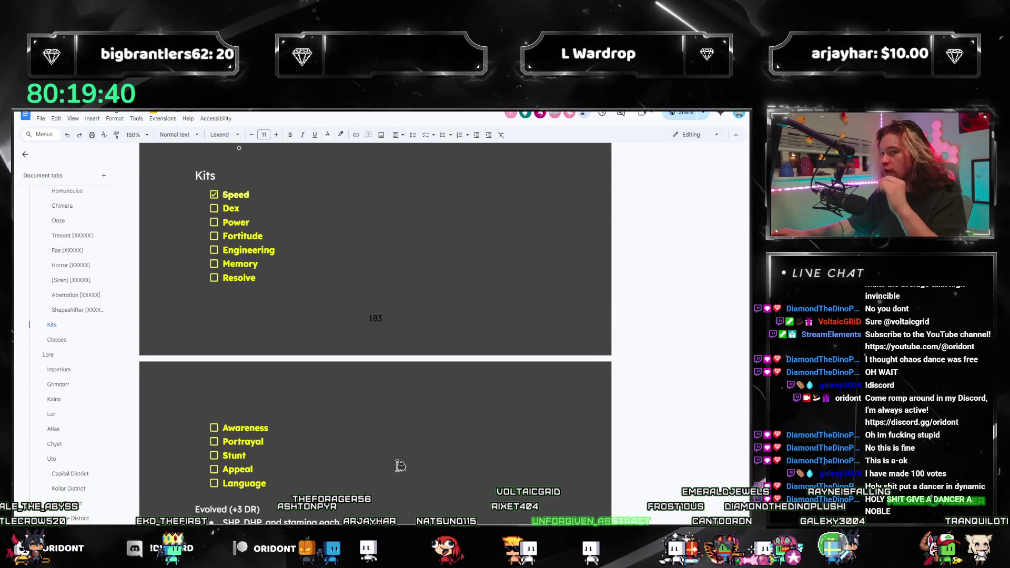
{"action": "key", "text": "alt+Tab"}
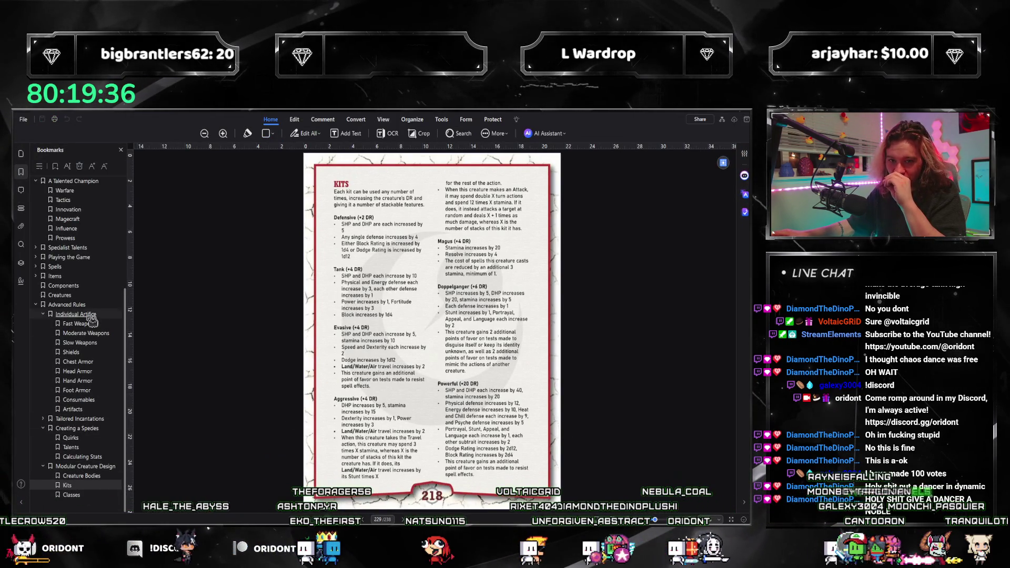
Browse the PDF's Creatures chapter down to the Wraith stat block, then return to the rulebook
{"action": "left_click", "coordinate": [59, 294]}
{"action": "scroll", "coordinate": [319, 351], "scroll_direction": "down", "scroll_amount": 5}
{"action": "scroll", "coordinate": [318, 350], "scroll_direction": "down", "scroll_amount": 5}
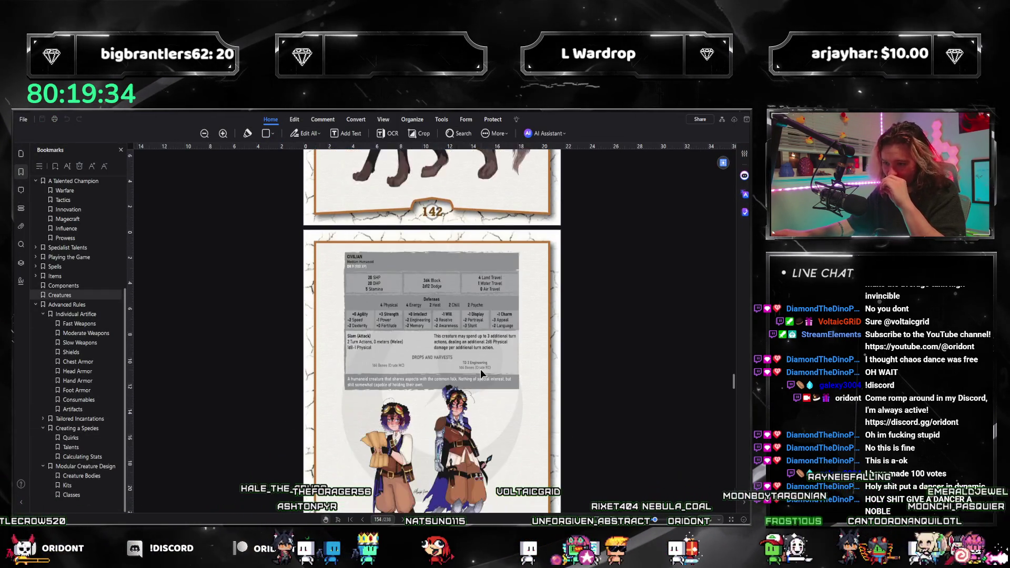
{"action": "scroll", "coordinate": [480, 370], "scroll_direction": "down", "scroll_amount": 5}
{"action": "scroll", "coordinate": [484, 380], "scroll_direction": "down", "scroll_amount": 5}
{"action": "scroll", "coordinate": [474, 387], "scroll_direction": "down", "scroll_amount": 5}
{"action": "scroll", "coordinate": [474, 386], "scroll_direction": "down", "scroll_amount": 5}
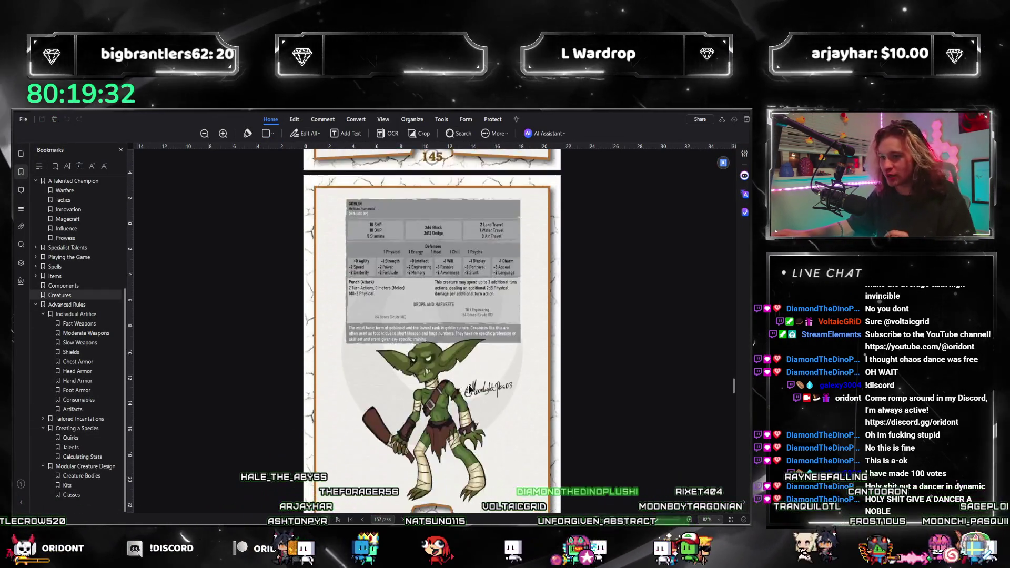
{"action": "scroll", "coordinate": [466, 386], "scroll_direction": "down", "scroll_amount": 5}
{"action": "scroll", "coordinate": [465, 383], "scroll_direction": "down", "scroll_amount": 5}
{"action": "scroll", "coordinate": [463, 367], "scroll_direction": "down", "scroll_amount": 5}
{"action": "scroll", "coordinate": [461, 354], "scroll_direction": "down", "scroll_amount": 5}
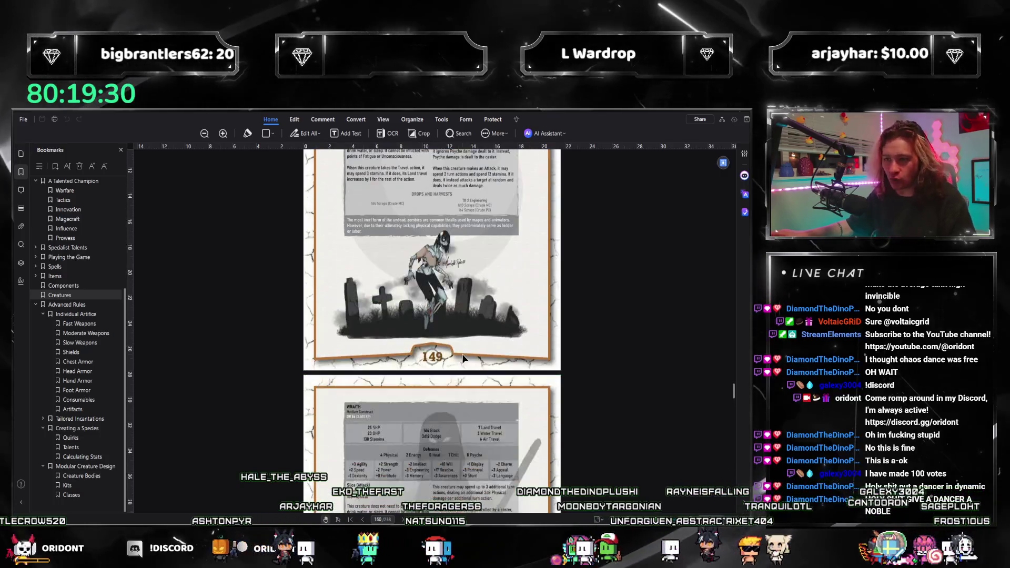
{"action": "scroll", "coordinate": [461, 355], "scroll_direction": "down", "scroll_amount": 5}
{"action": "scroll", "coordinate": [461, 354], "scroll_direction": "down", "scroll_amount": 1}
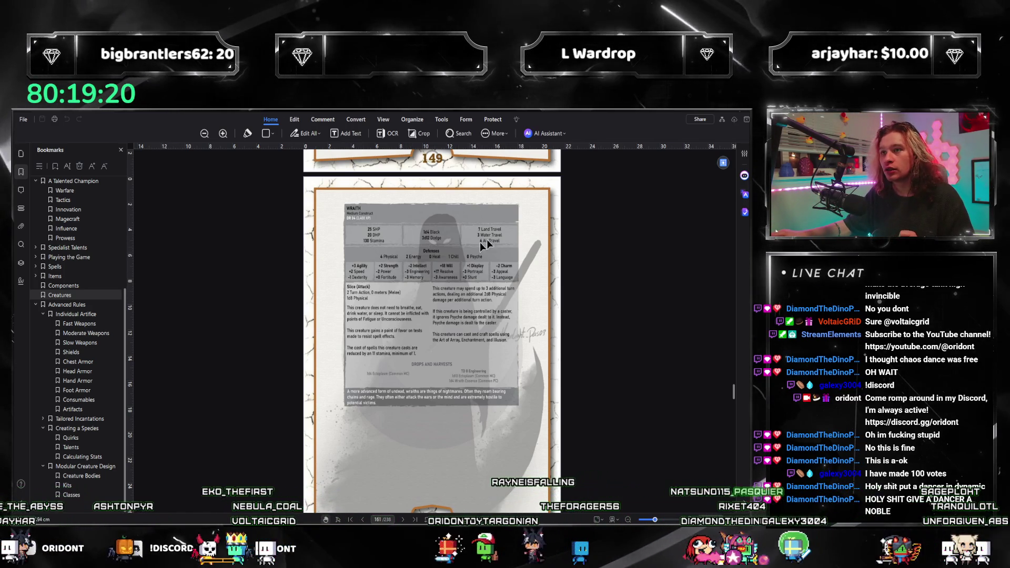
{"action": "key", "text": "alt+Tab"}
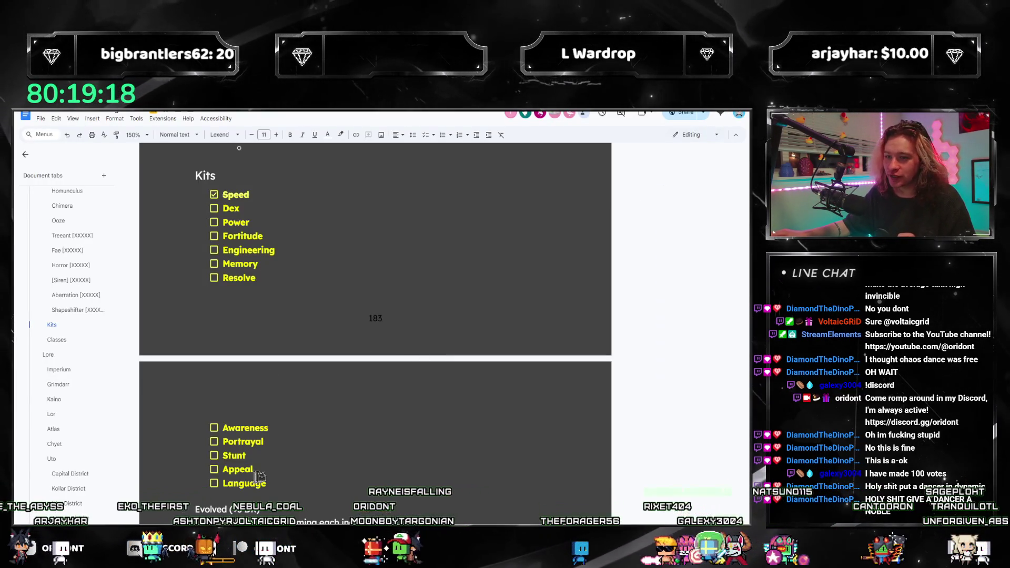
{"action": "scroll", "coordinate": [259, 477], "scroll_direction": "down", "scroll_amount": 1}
{"action": "scroll", "coordinate": [281, 471], "scroll_direction": "down", "scroll_amount": 1}
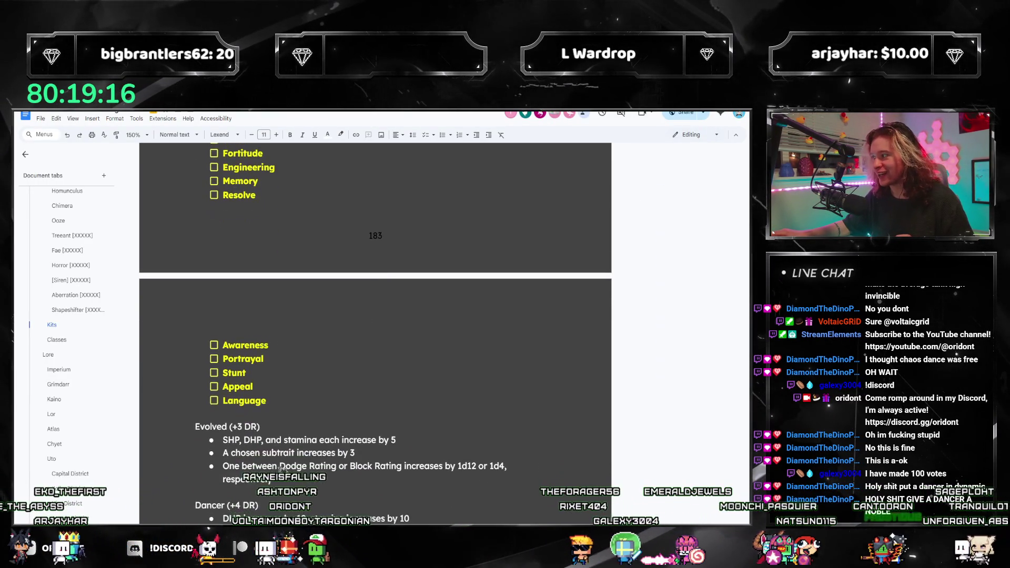
{"action": "scroll", "coordinate": [277, 469], "scroll_direction": "down", "scroll_amount": 4}
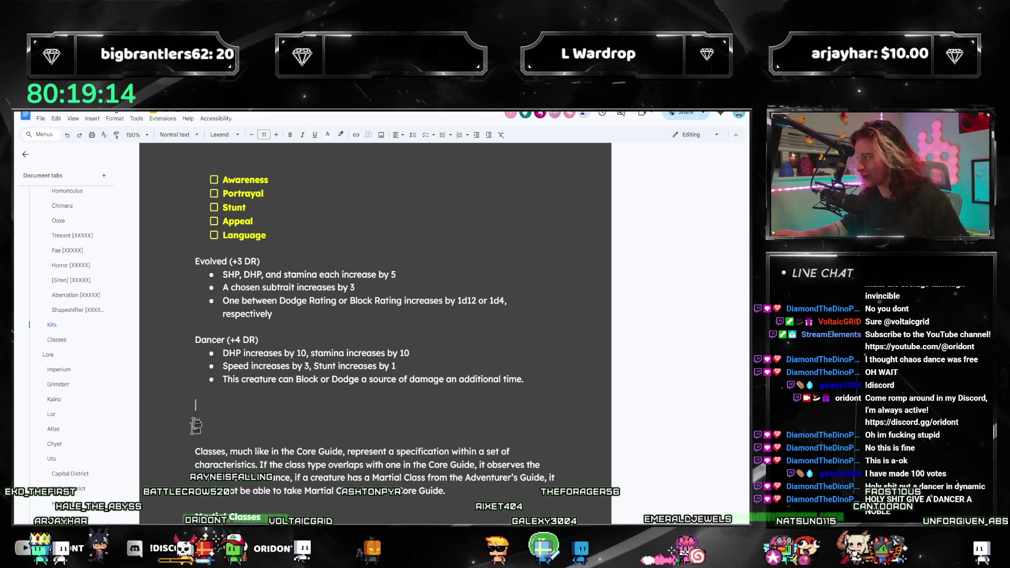
{"action": "scroll", "coordinate": [196, 425], "scroll_direction": "up", "scroll_amount": 2}
{"action": "scroll", "coordinate": [205, 379], "scroll_direction": "up", "scroll_amount": 2}
{"action": "scroll", "coordinate": [221, 332], "scroll_direction": "up", "scroll_amount": 2}
{"action": "scroll", "coordinate": [239, 279], "scroll_direction": "down", "scroll_amount": 4}
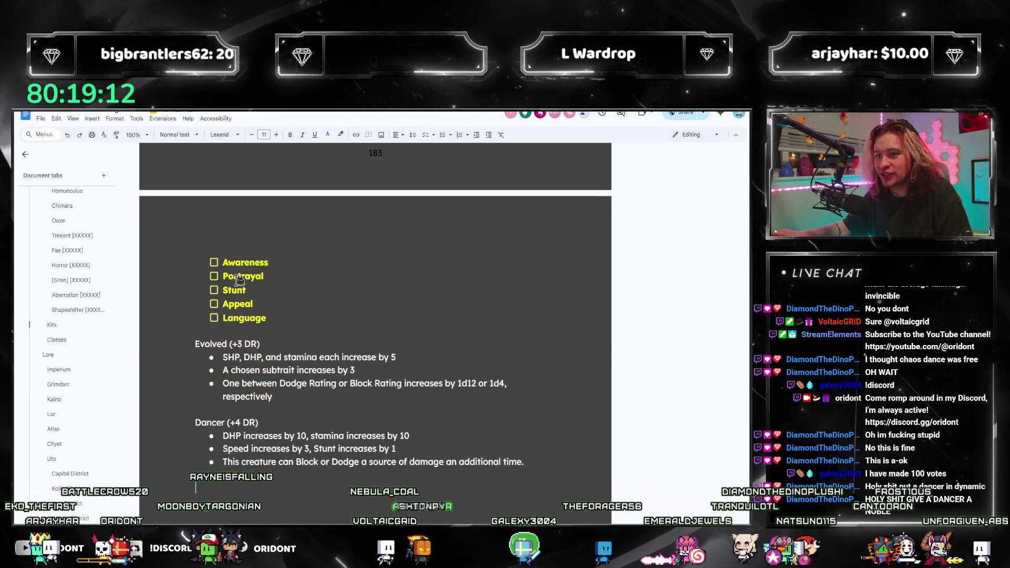
{"action": "scroll", "coordinate": [239, 279], "scroll_direction": "down", "scroll_amount": 3}
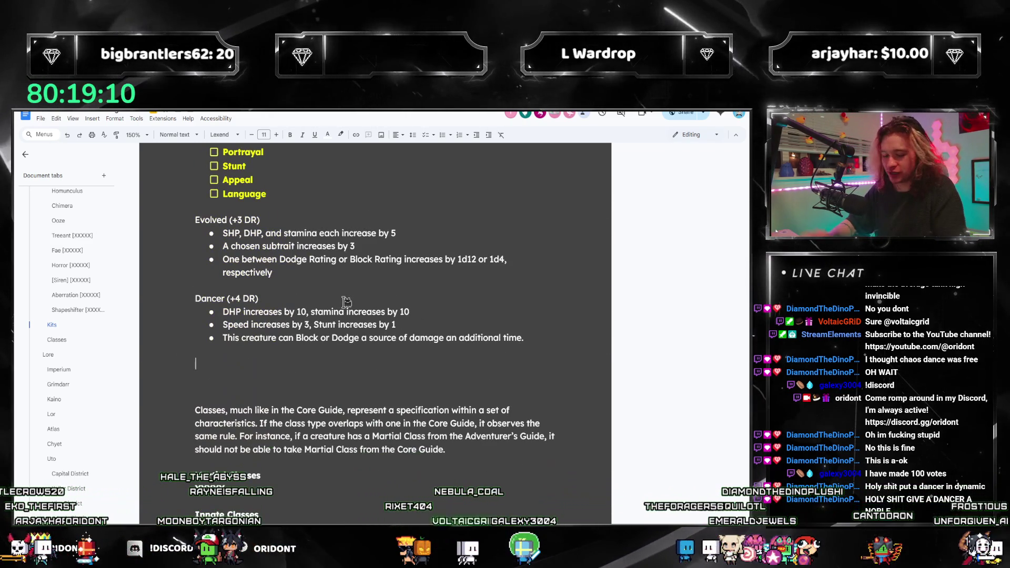
{"action": "type", "text": "Archer (+X DR"}
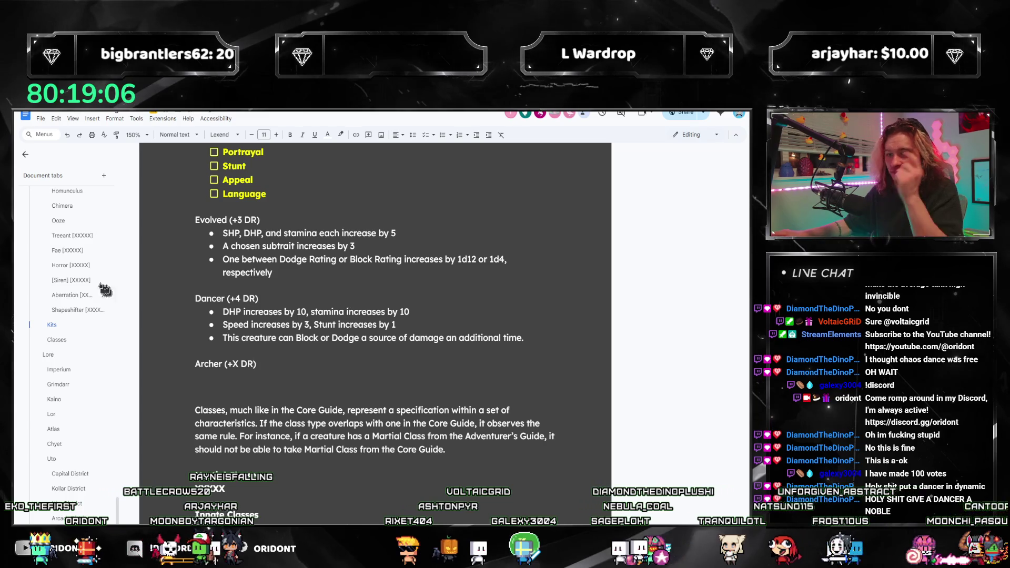
{"action": "scroll", "coordinate": [104, 291], "scroll_direction": "up", "scroll_amount": 3}
{"action": "scroll", "coordinate": [78, 355], "scroll_direction": "up", "scroll_amount": 5}
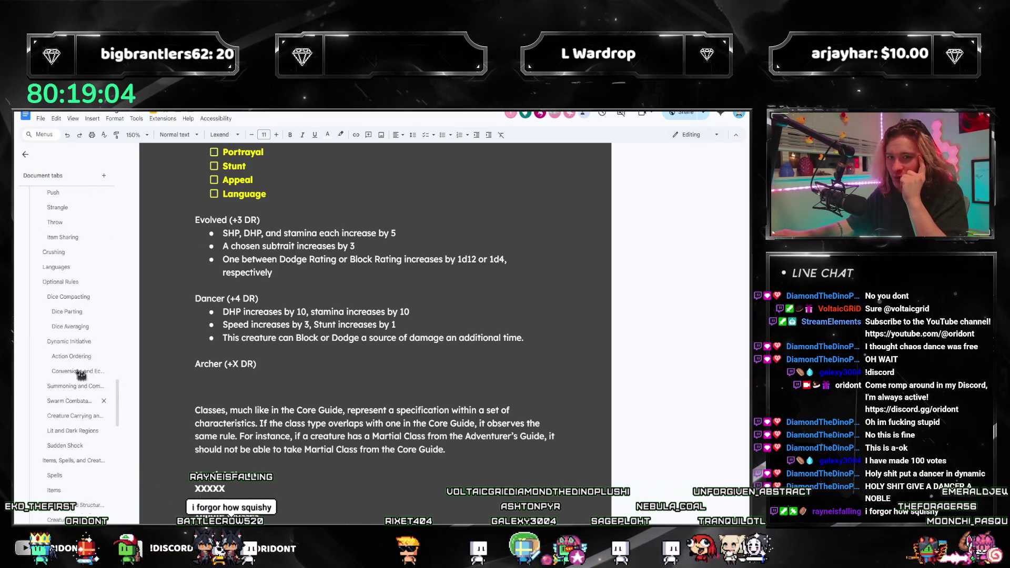
{"action": "scroll", "coordinate": [78, 387], "scroll_direction": "up", "scroll_amount": 3}
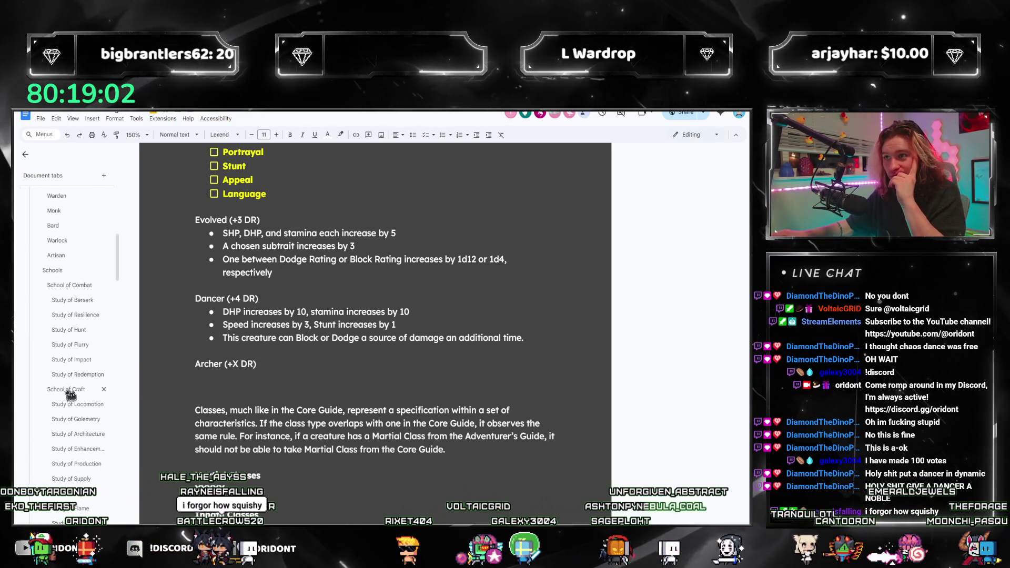
{"action": "scroll", "coordinate": [68, 394], "scroll_direction": "up", "scroll_amount": 3}
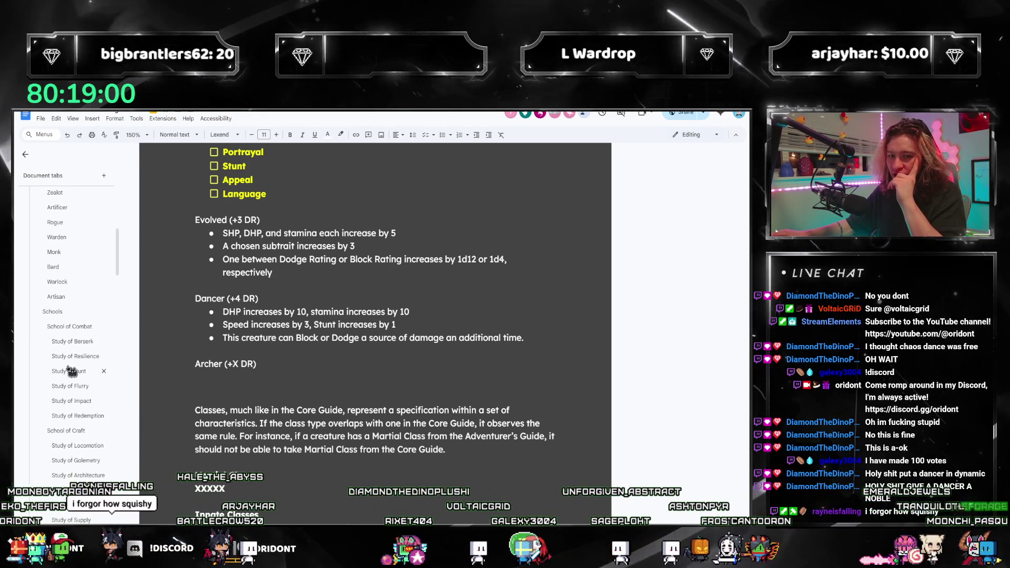
Jump to the Study of Hunt section from the Document tabs sidebar
{"action": "left_click", "coordinate": [69, 454]}
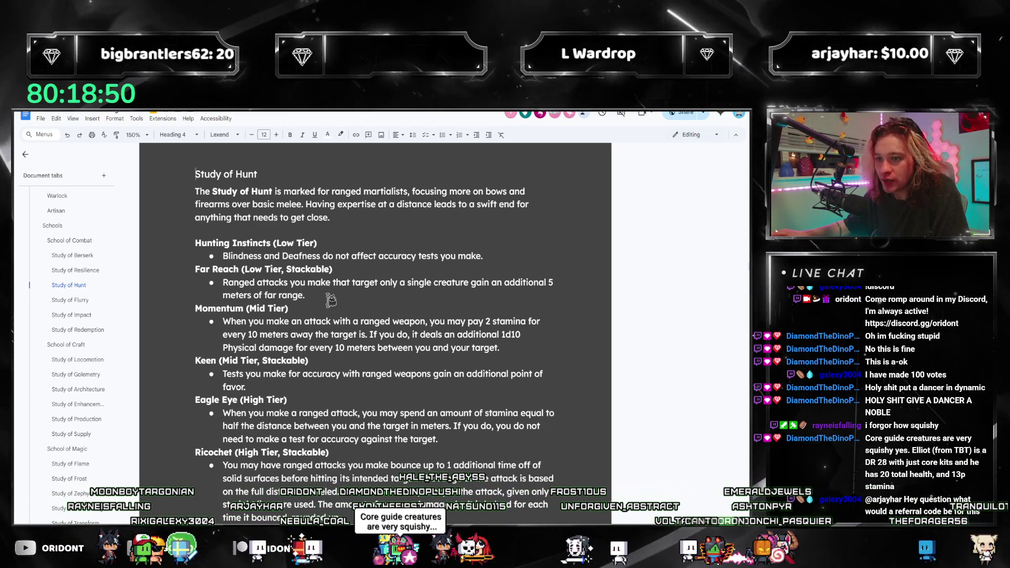
{"action": "left_click_drag", "start_coordinate": [305, 295], "coordinate": [211, 270]}
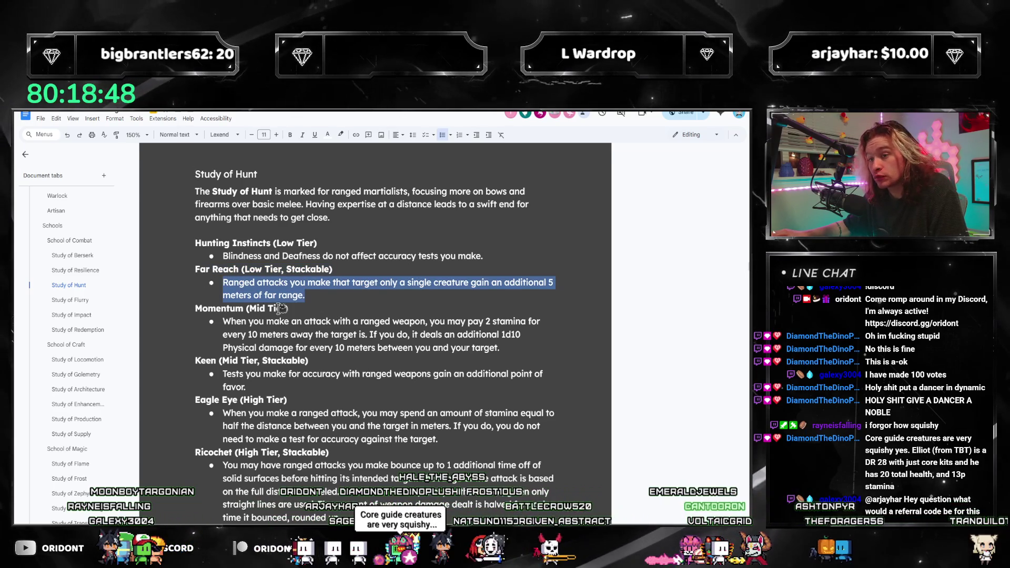
{"action": "scroll", "coordinate": [276, 314], "scroll_direction": "down", "scroll_amount": 1}
{"action": "left_click", "coordinate": [278, 358]}
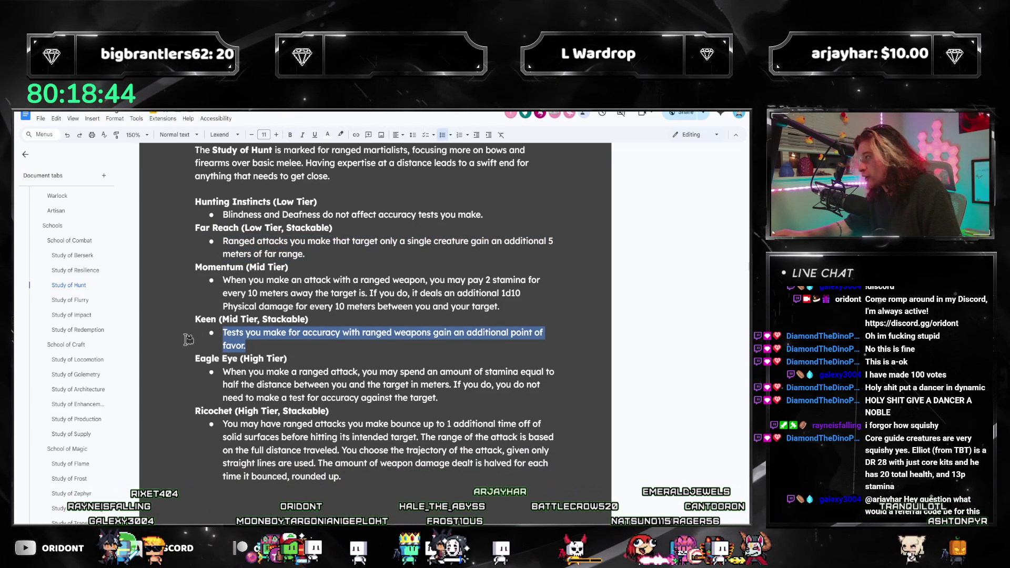
{"action": "mouse_move", "coordinate": [341, 477]}
{"action": "left_mouse_down"}
{"action": "mouse_move", "coordinate": [218, 450]}
{"action": "mouse_move", "coordinate": [223, 424]}
{"action": "left_mouse_up"}
{"action": "left_click_drag", "start_coordinate": [223, 333], "coordinate": [263, 346]}
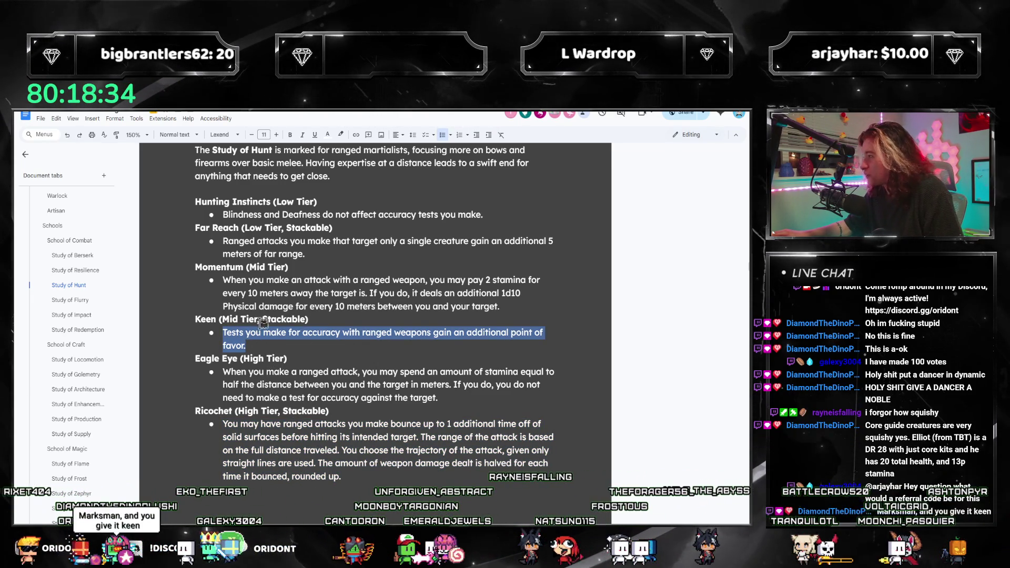
{"action": "left_click", "coordinate": [264, 358]}
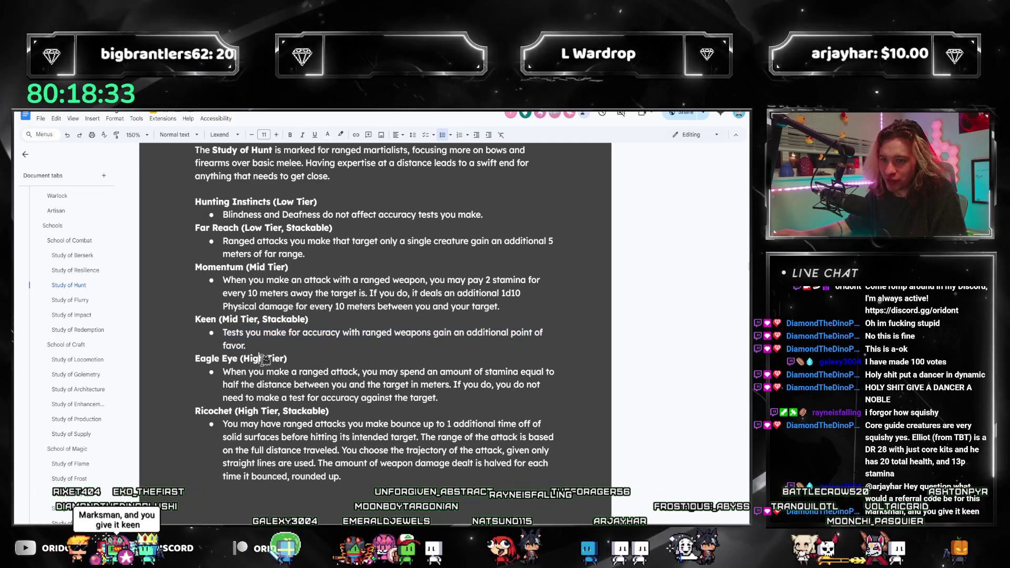
{"action": "triple_click", "coordinate": [234, 346]}
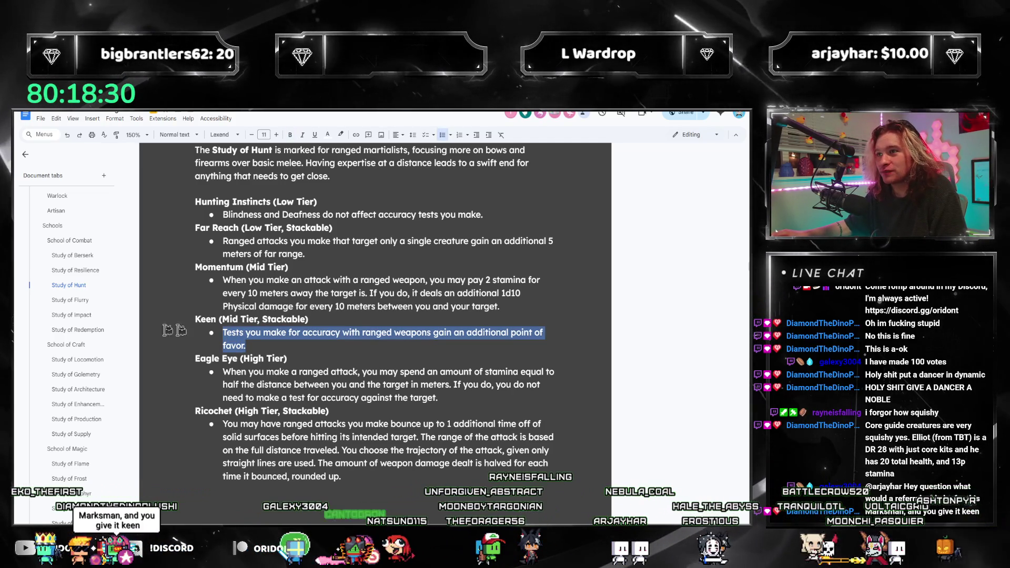
{"action": "scroll", "coordinate": [71, 339], "scroll_direction": "down", "scroll_amount": 5}
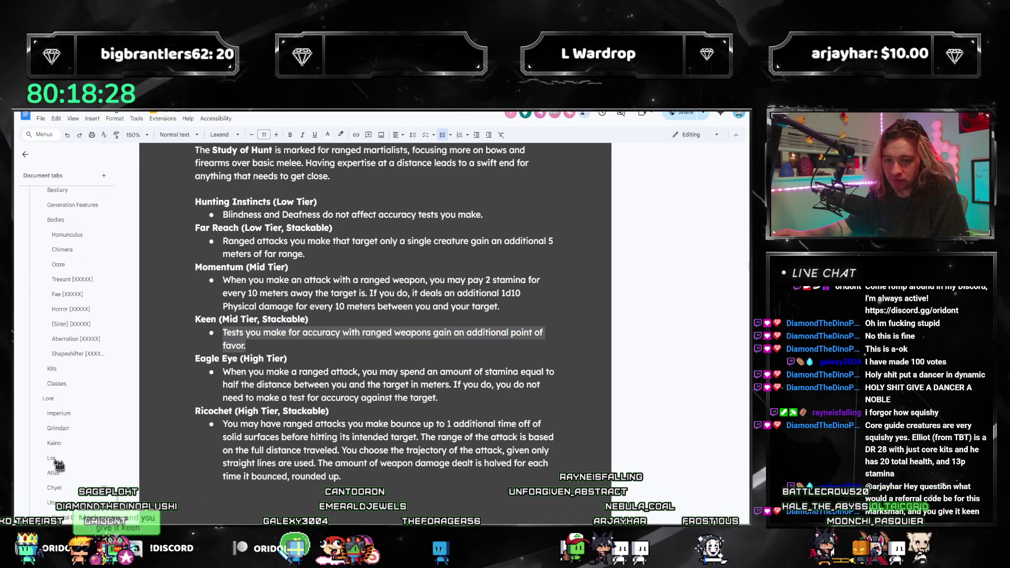
{"action": "scroll", "coordinate": [68, 382], "scroll_direction": "down", "scroll_amount": 2}
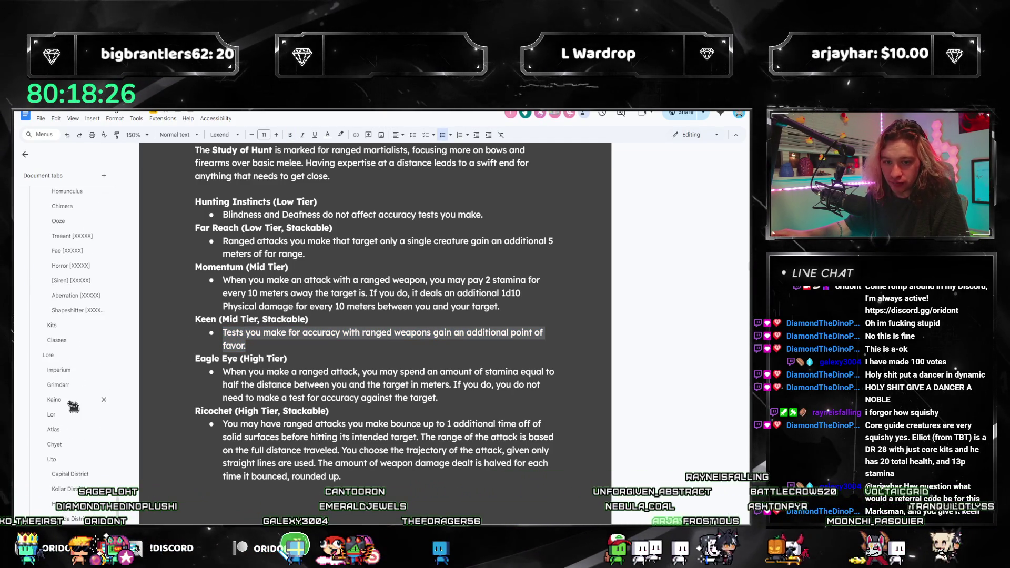
{"action": "left_click", "coordinate": [52, 324]}
{"action": "scroll", "coordinate": [241, 426], "scroll_direction": "down", "scroll_amount": 3}
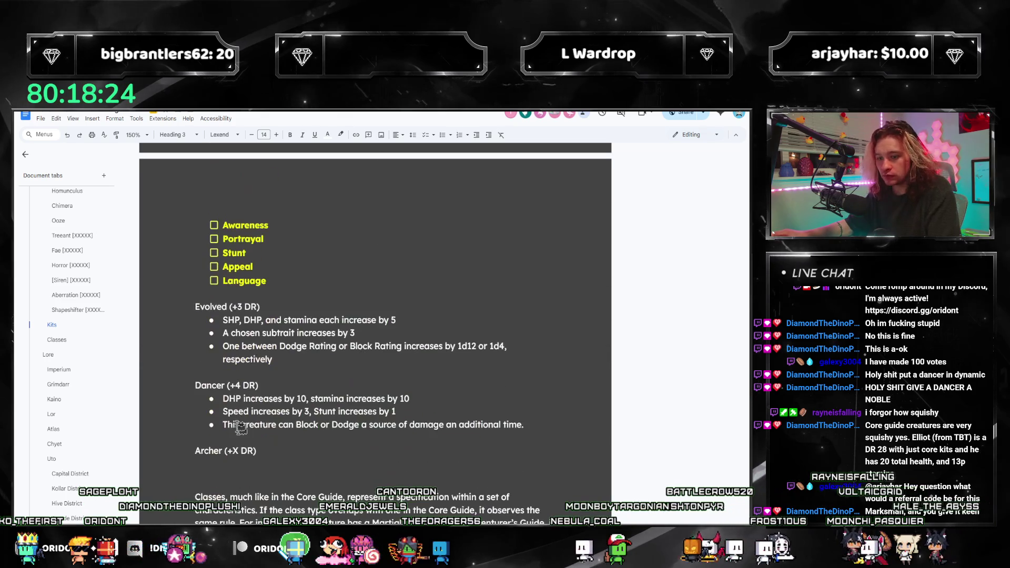
Rename Archer to Marksman (+3 DR) and recolour the misspelled Classs heading white
{"action": "double_click", "coordinate": [233, 450]}
{"action": "type", "text": "3"}
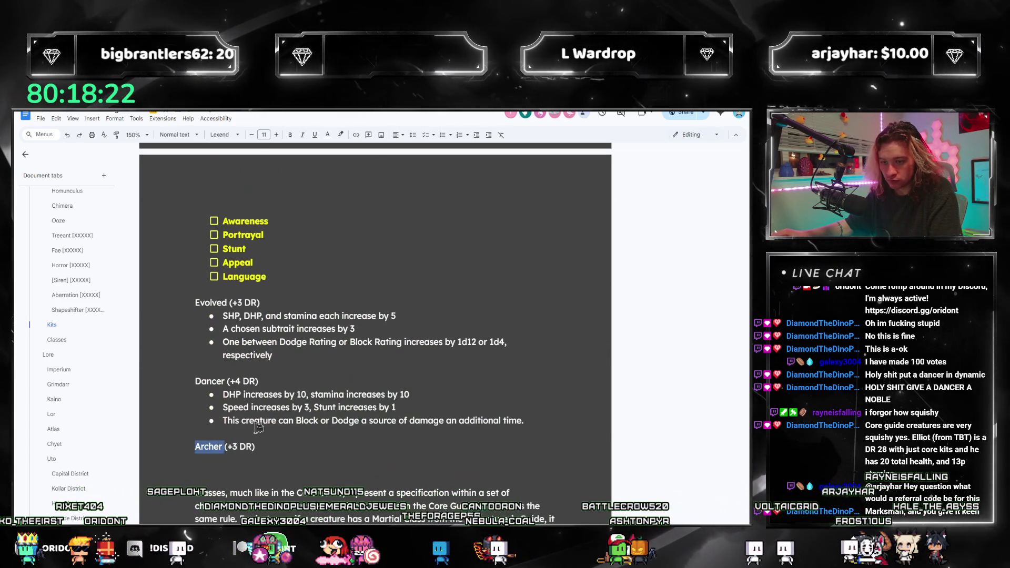
{"action": "type", "text": "Marksman"}
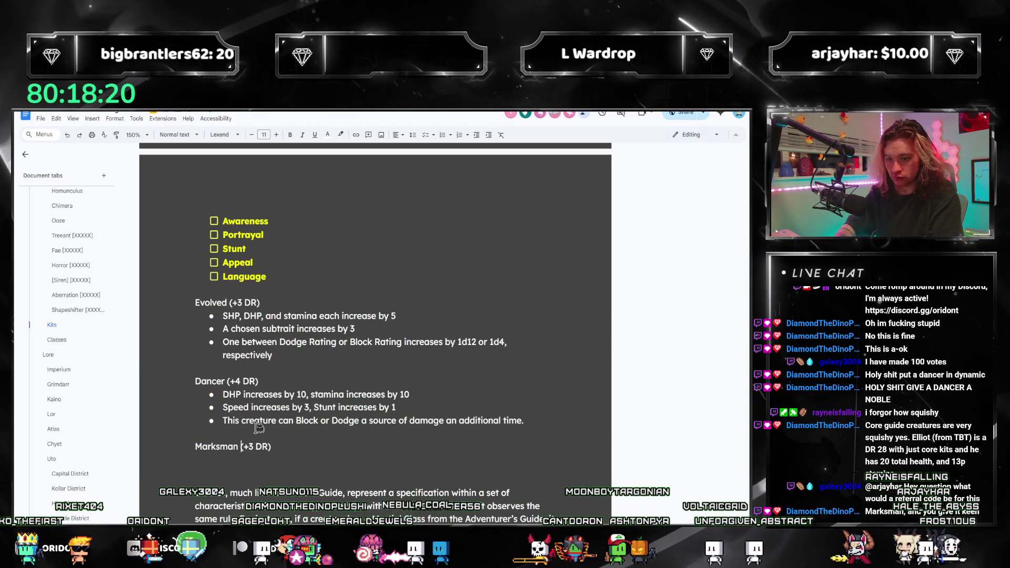
{"action": "left_click", "coordinate": [262, 460]}
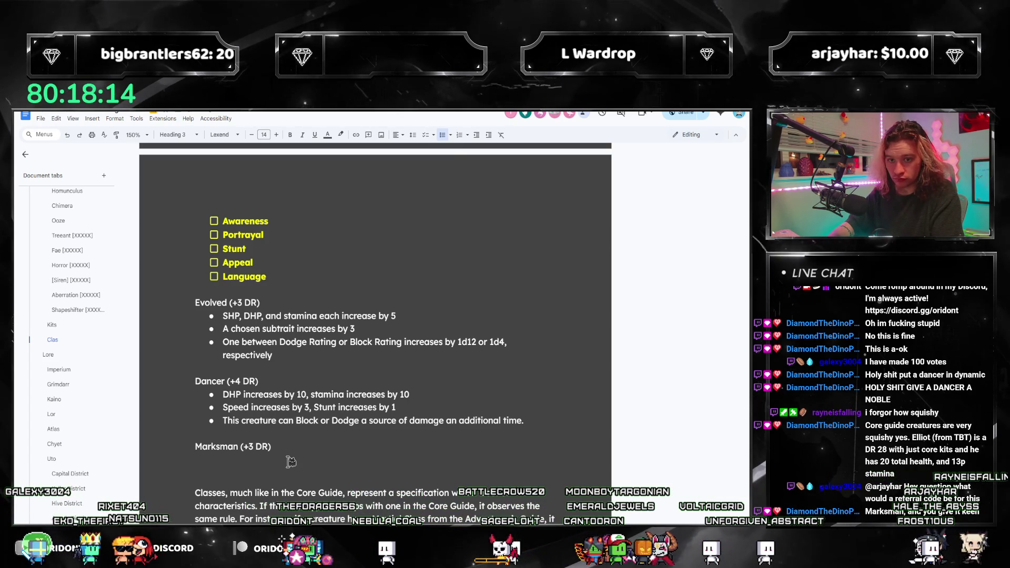
{"action": "type", "text": "Classs"}
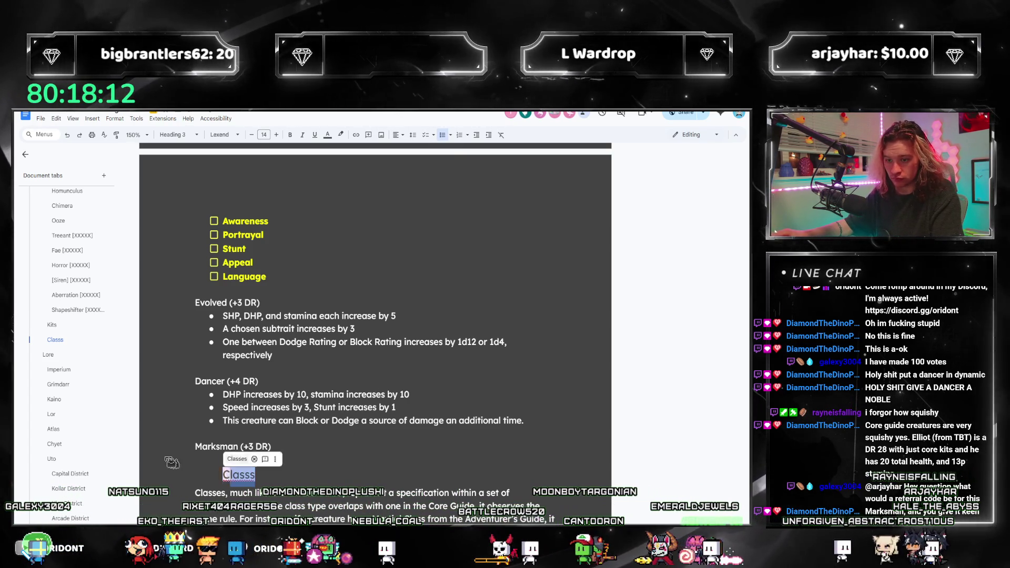
{"action": "double_click", "coordinate": [265, 474]}
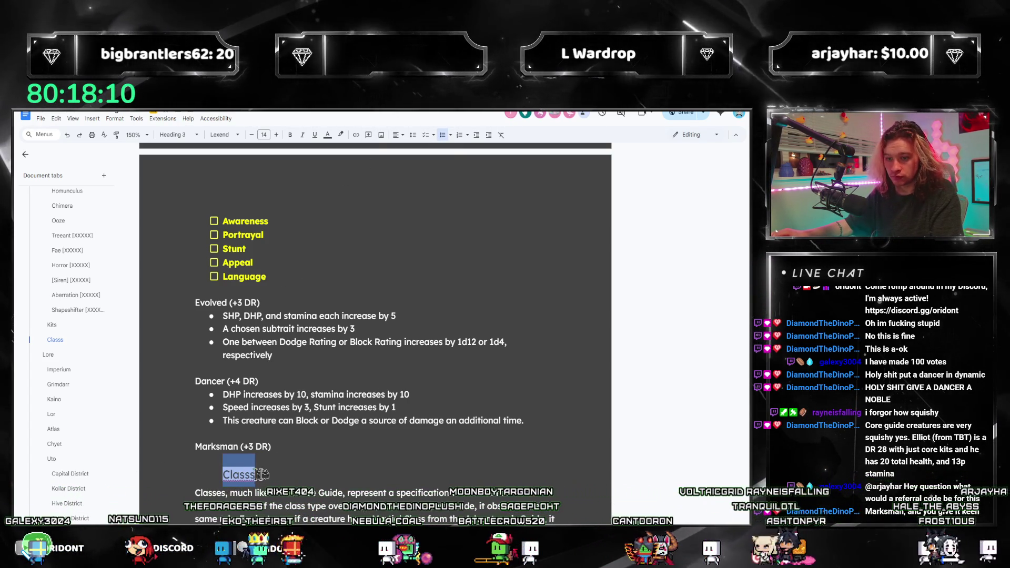
{"action": "left_click", "coordinate": [328, 134]}
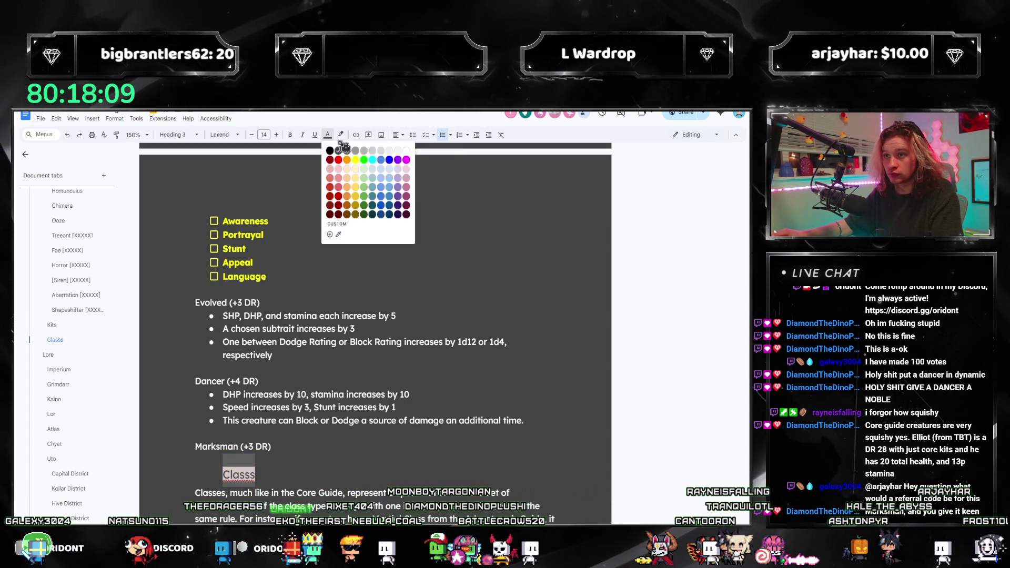
{"action": "left_click", "coordinate": [408, 151]}
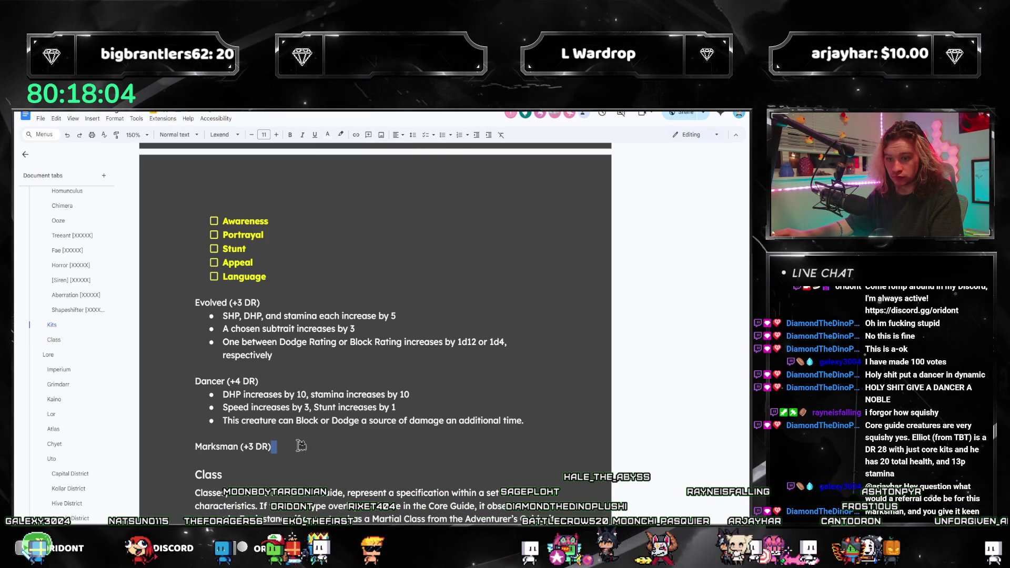
Add Marksman bullets, including extra favor on ranged accuracy tests, then start a document search
{"action": "key", "text": "Return"}
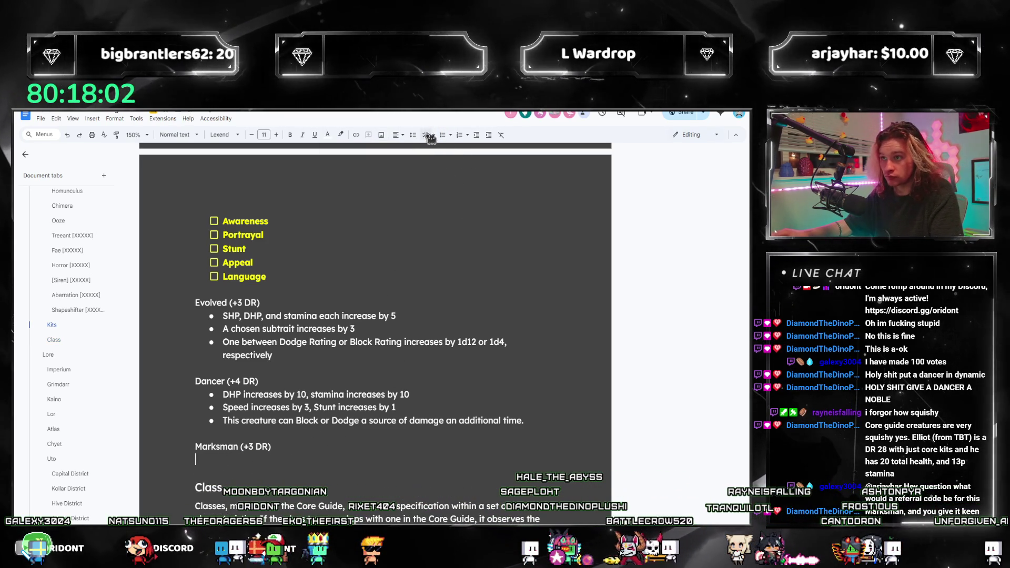
{"action": "left_click", "coordinate": [442, 135]}
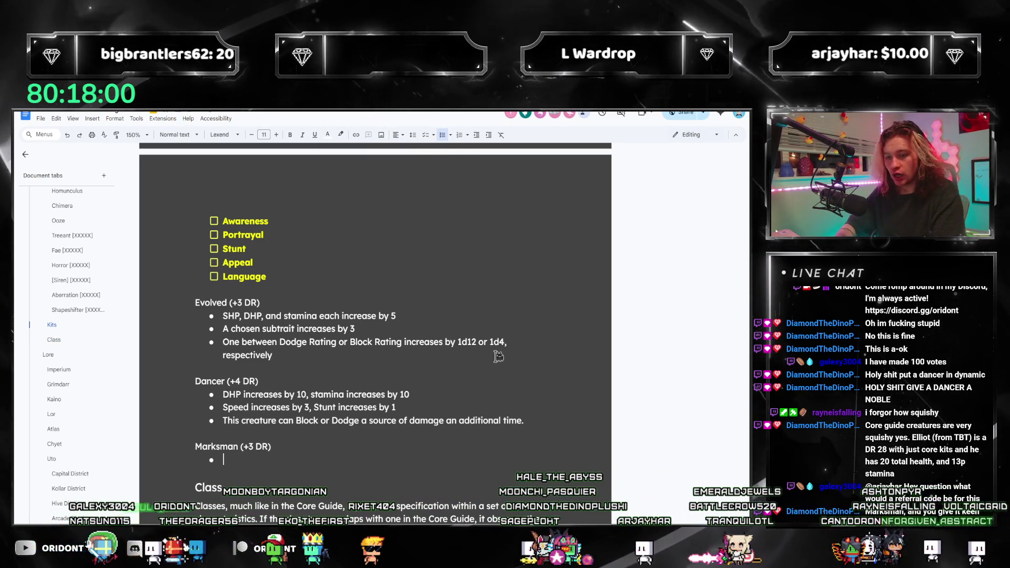
{"action": "type", "text": "SHP increase"}
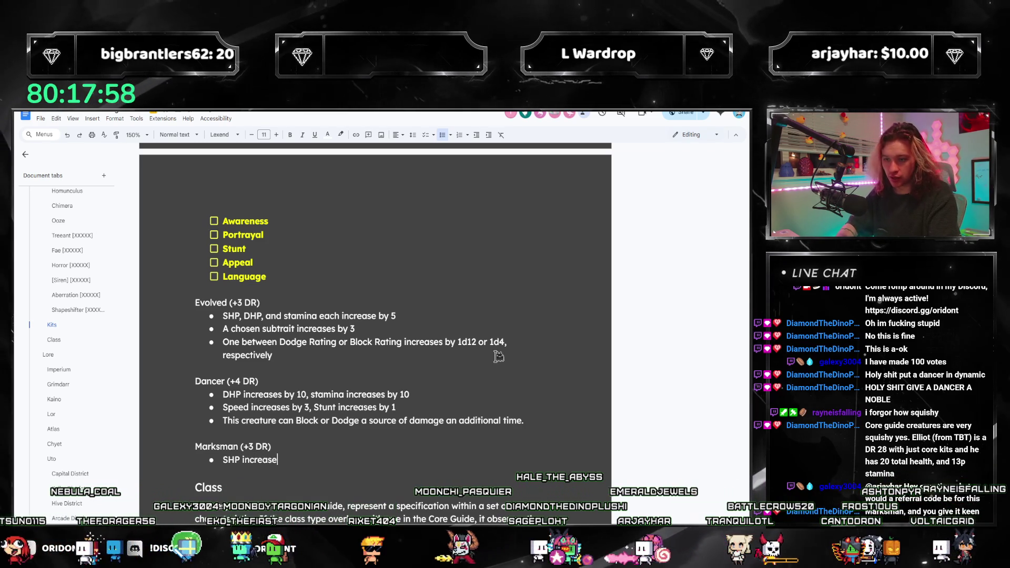
{"action": "type", "text": "s by 10, sta"}
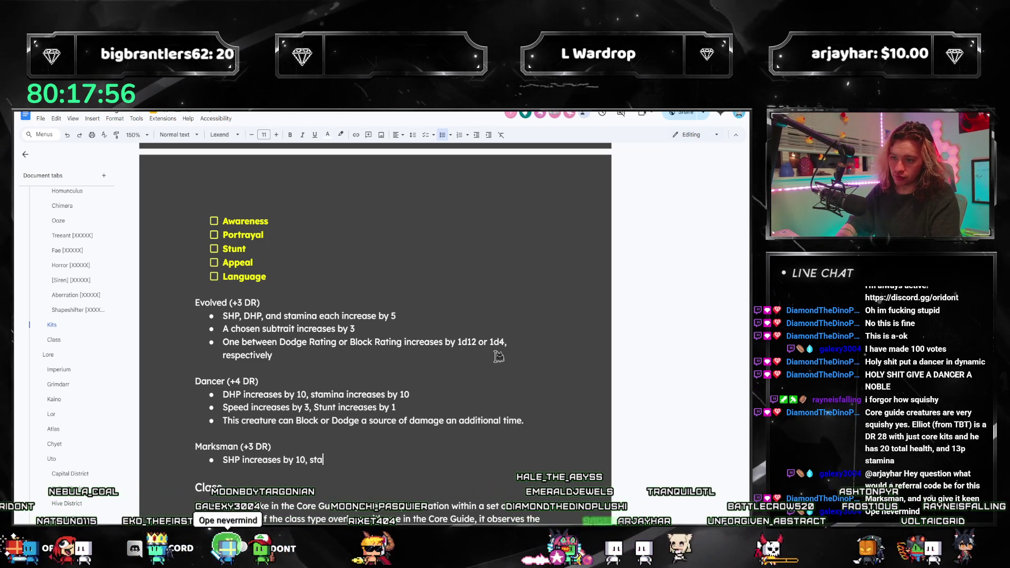
{"action": "type", "text": "mina incr"}
{"action": "type", "text": "eases by"}
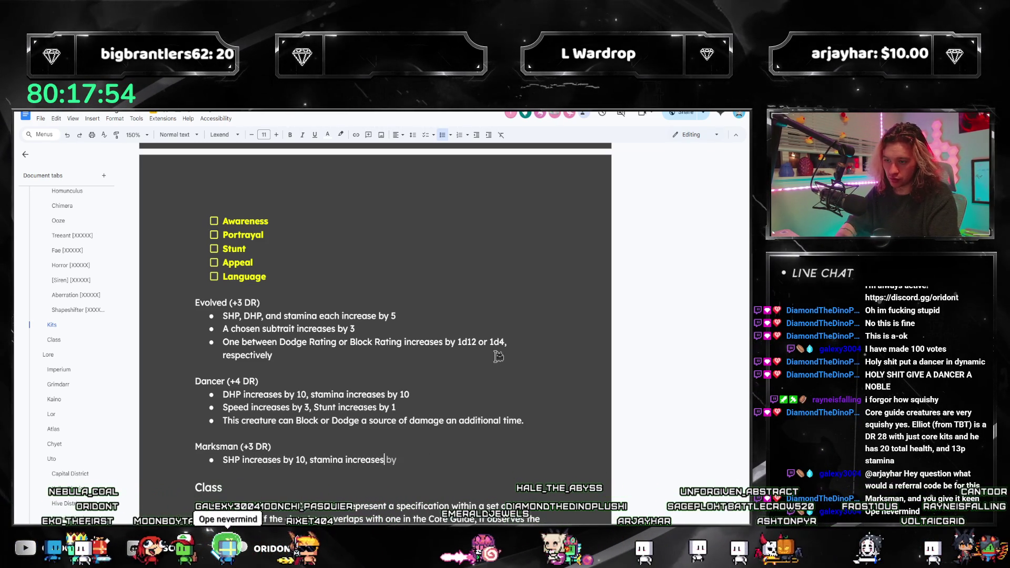
{"action": "type", "text": " 5"}
{"action": "key", "text": "Return"}
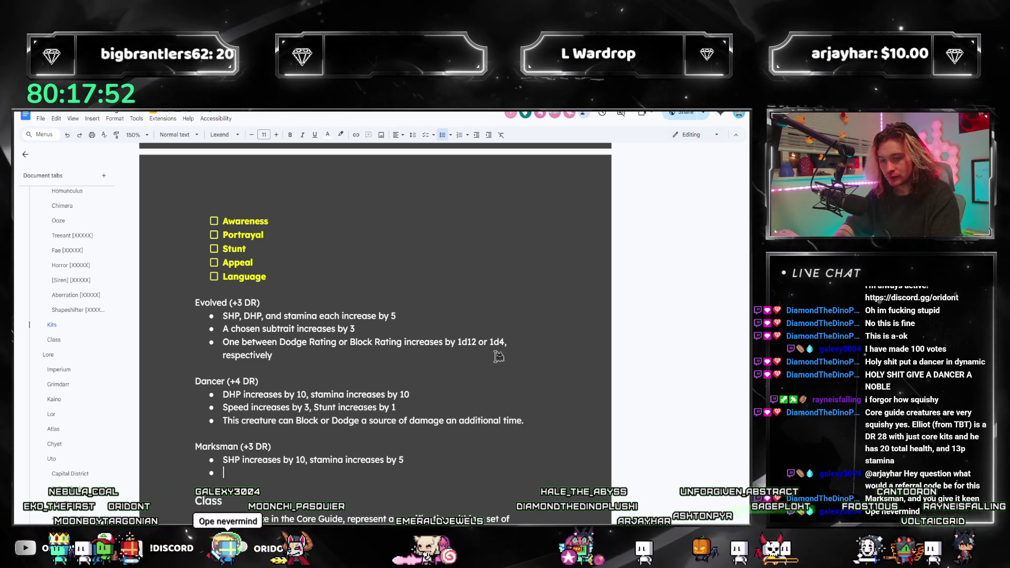
{"action": "type", "text": "Dexterity increases "}
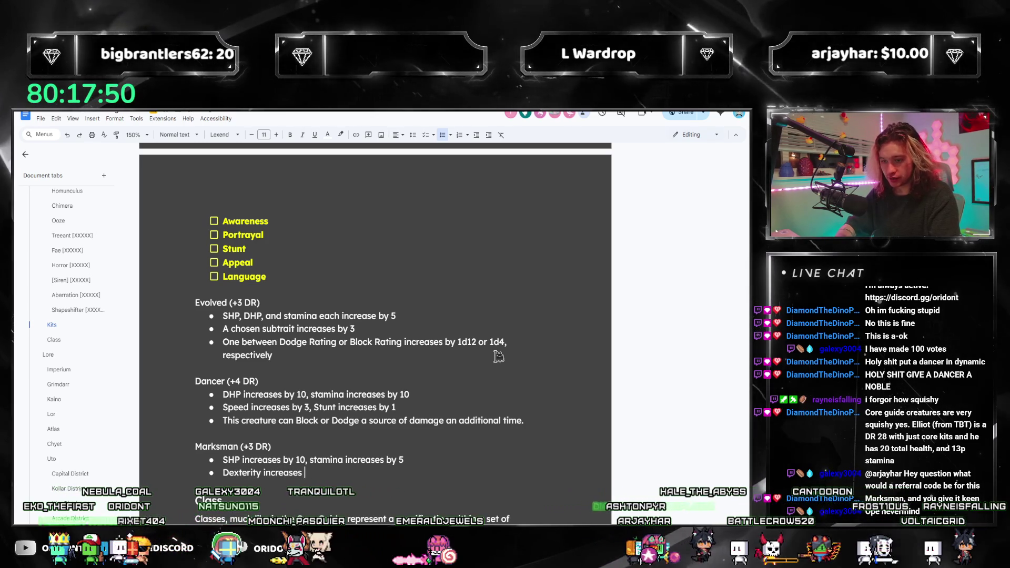
{"action": "type", "text": "by 2"}
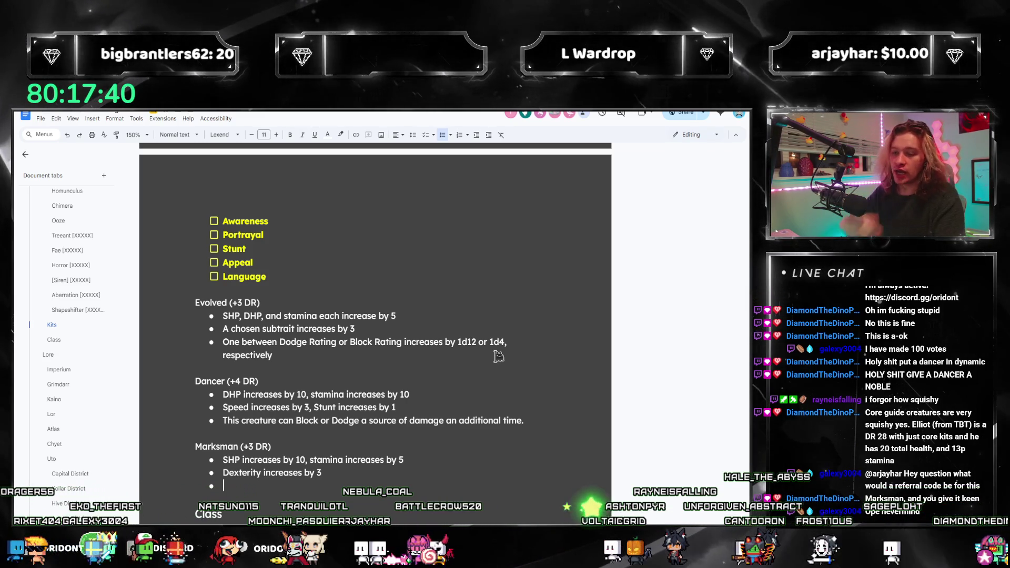
{"action": "type", "text": "Th"}
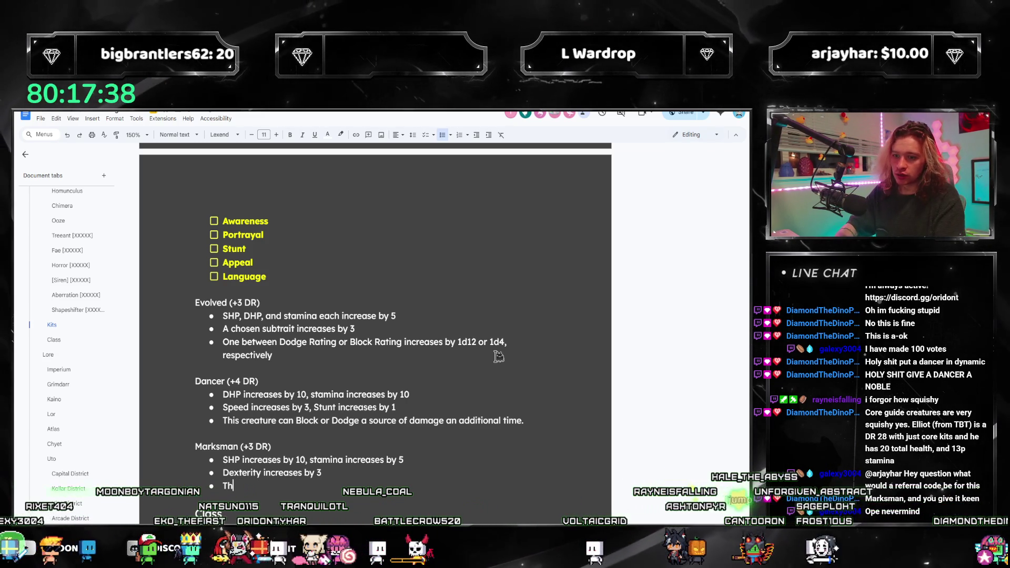
{"action": "type", "text": "is creature gains an additi"}
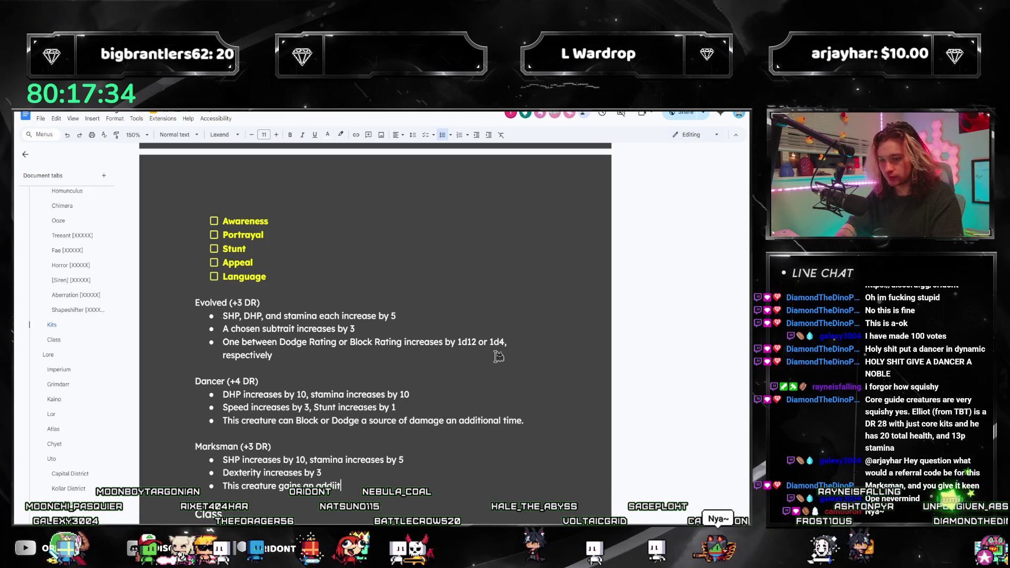
{"action": "type", "text": "on"}
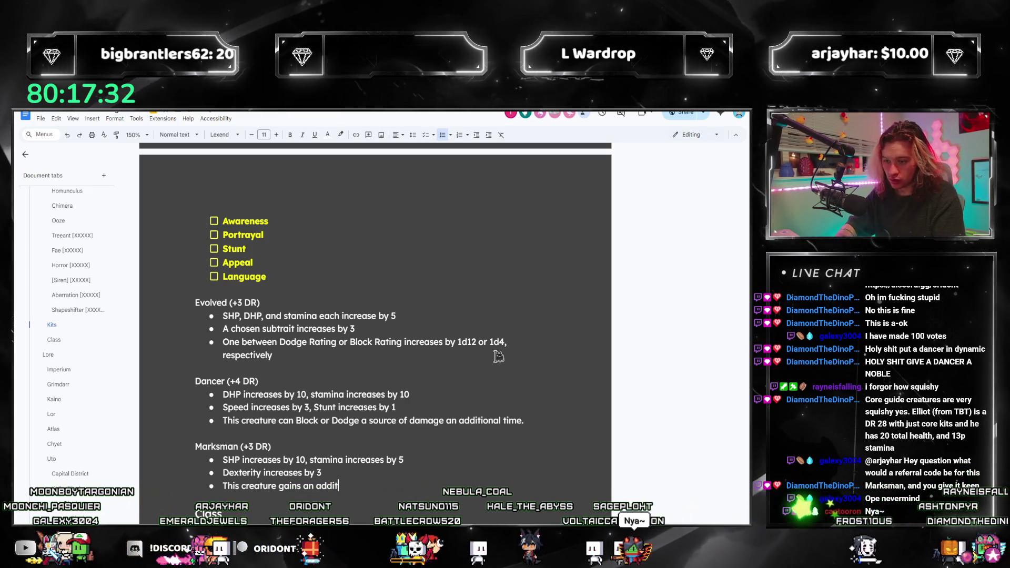
{"action": "type", "text": "al point of fa"}
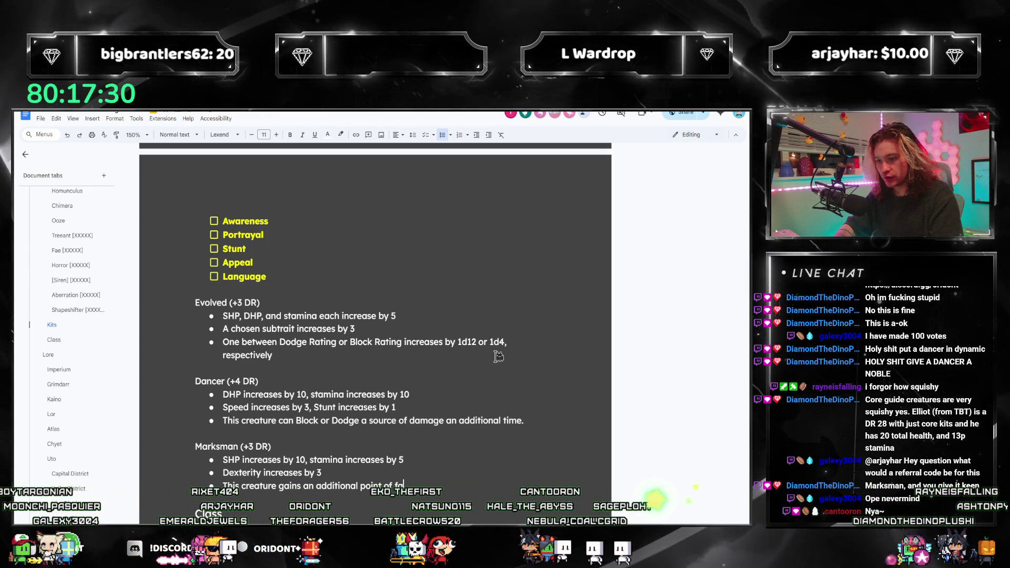
{"action": "type", "text": "vor on tests made for accuracy"}
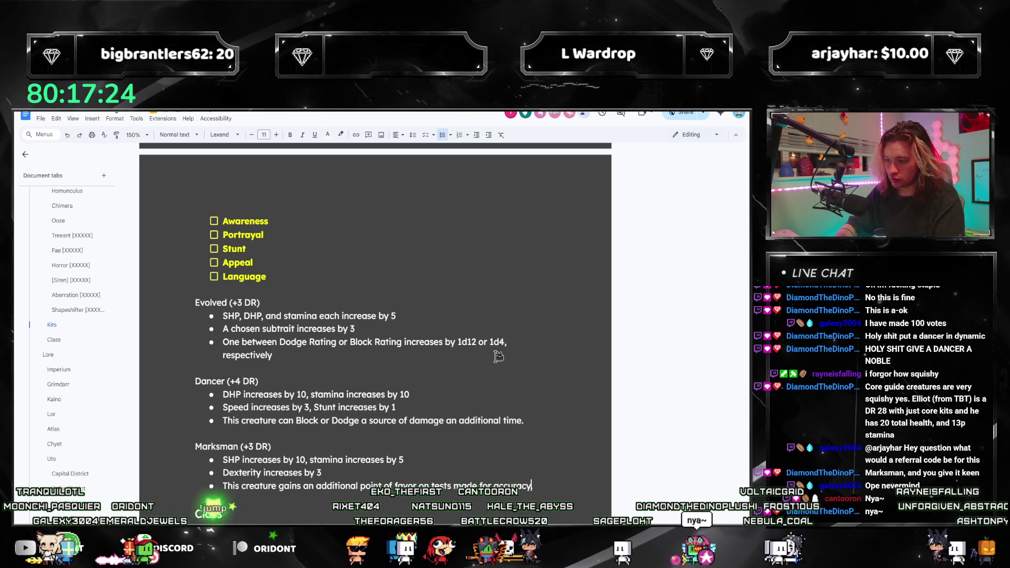
{"action": "type", "text": " when making ranged"}
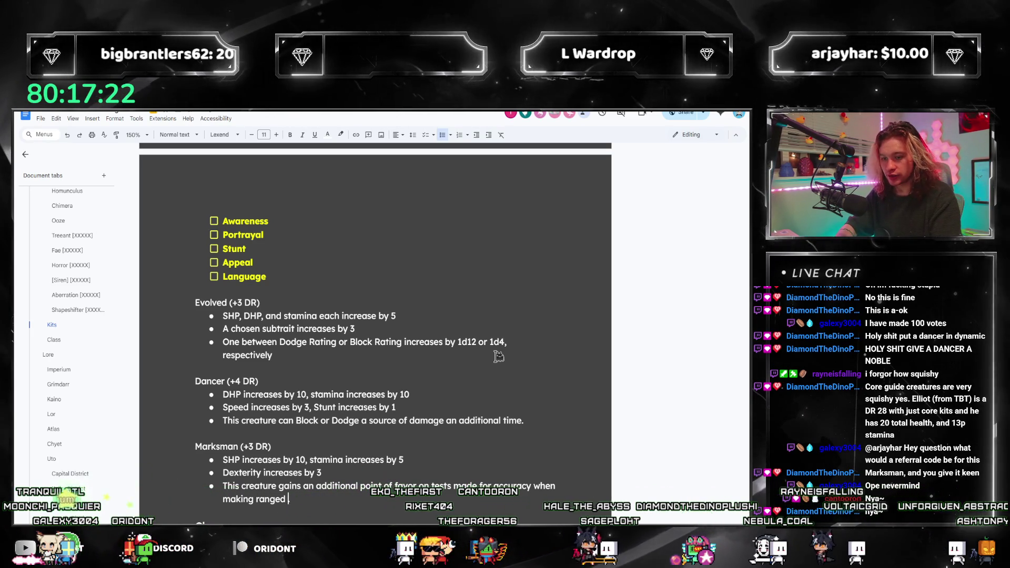
{"action": "type", "text": " attacks"}
{"action": "key", "text": "ctrl+r"}
{"action": "key", "text": "ctrl+d"}
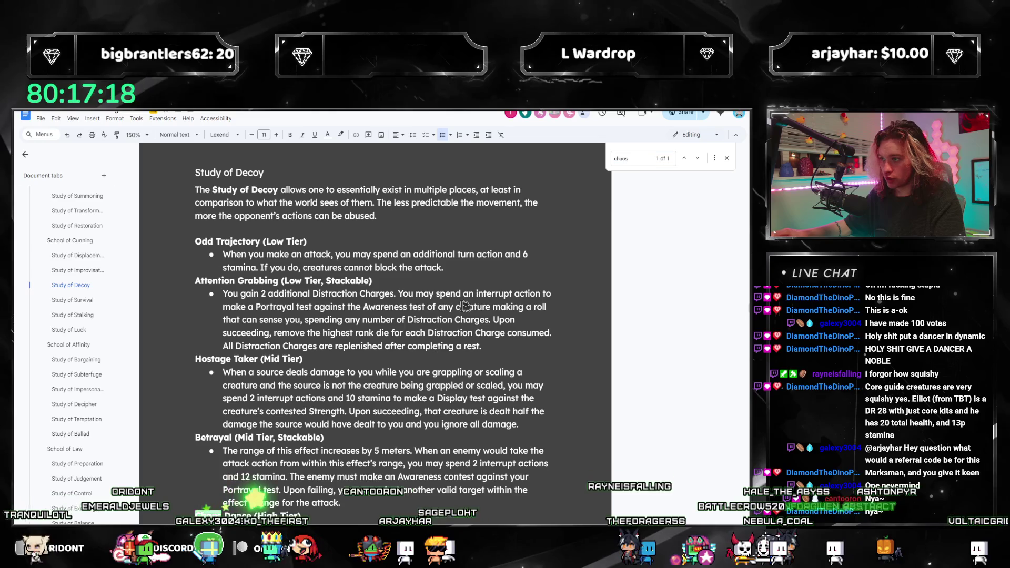
{"action": "type", "text": "marksman"}
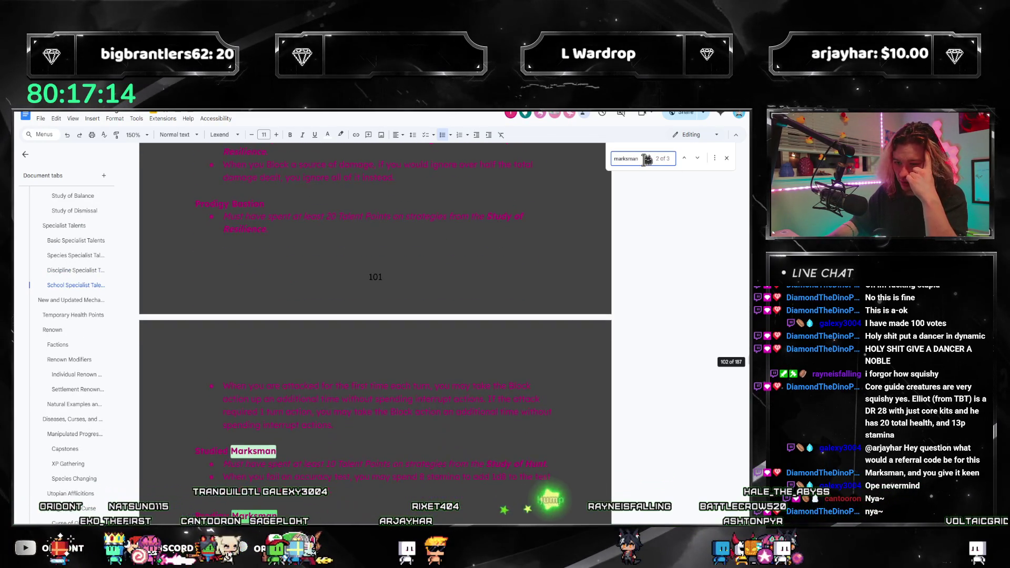
Jump to the Marksman kit heading via Find and select the word Marksman to rename it Archer
{"action": "key", "text": "Return"}
{"action": "key", "text": "Return"}
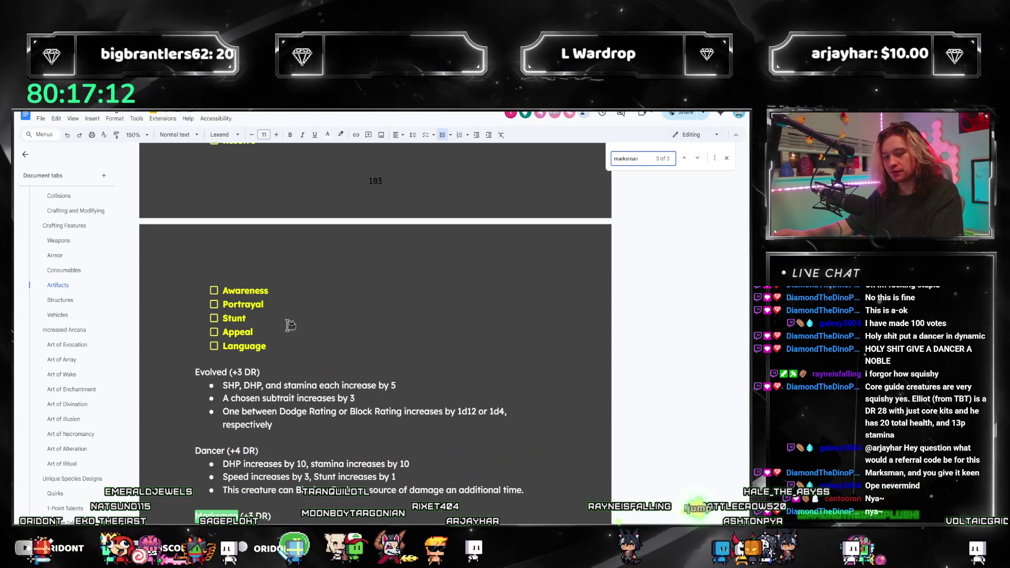
{"action": "scroll", "coordinate": [300, 379], "scroll_direction": "down", "scroll_amount": 3}
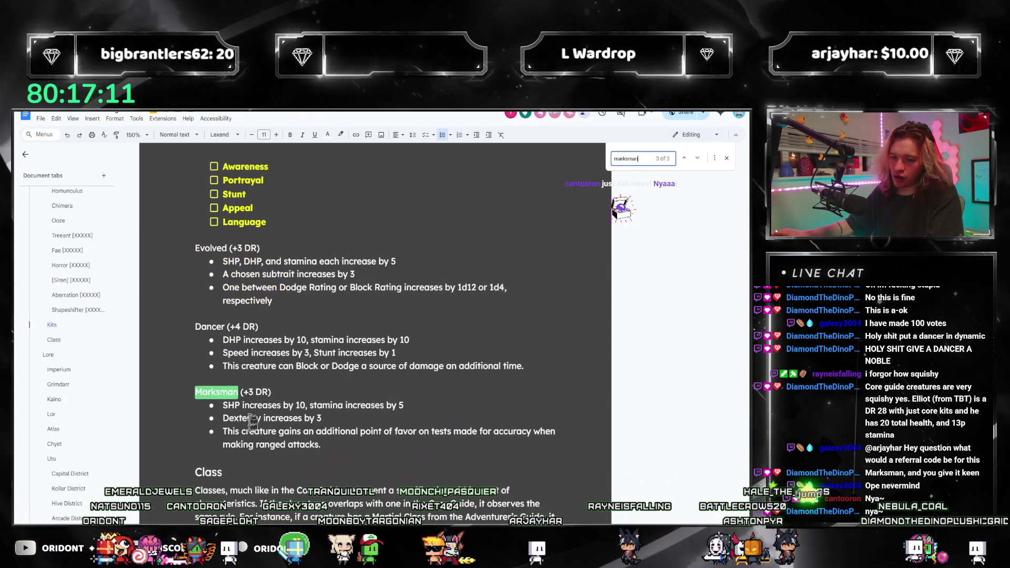
{"action": "double_click", "coordinate": [215, 391]}
{"action": "type", "text": "Archer"}
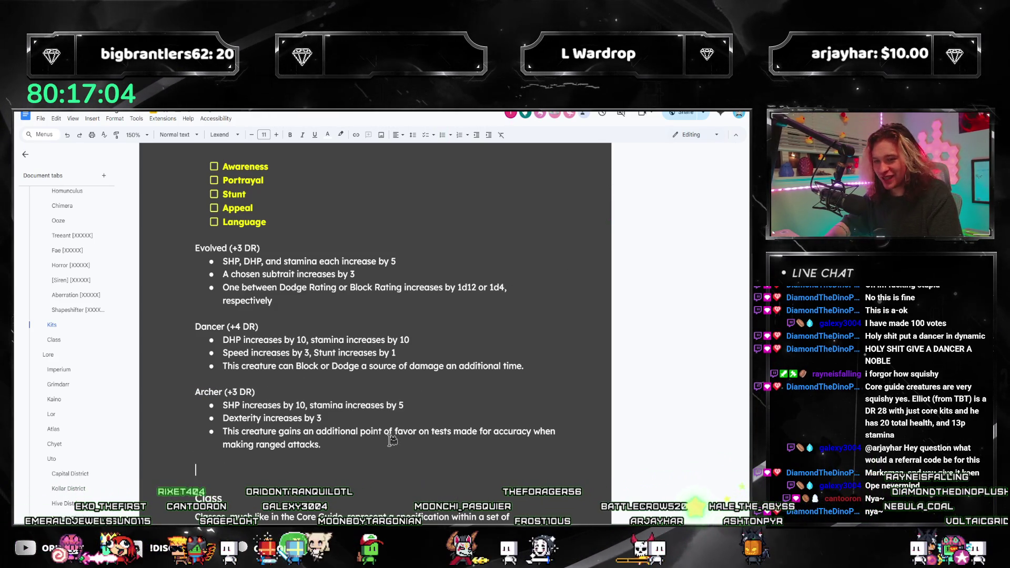
{"action": "scroll", "coordinate": [362, 391], "scroll_direction": "up", "scroll_amount": 3}
{"action": "scroll", "coordinate": [370, 331], "scroll_direction": "up", "scroll_amount": 3}
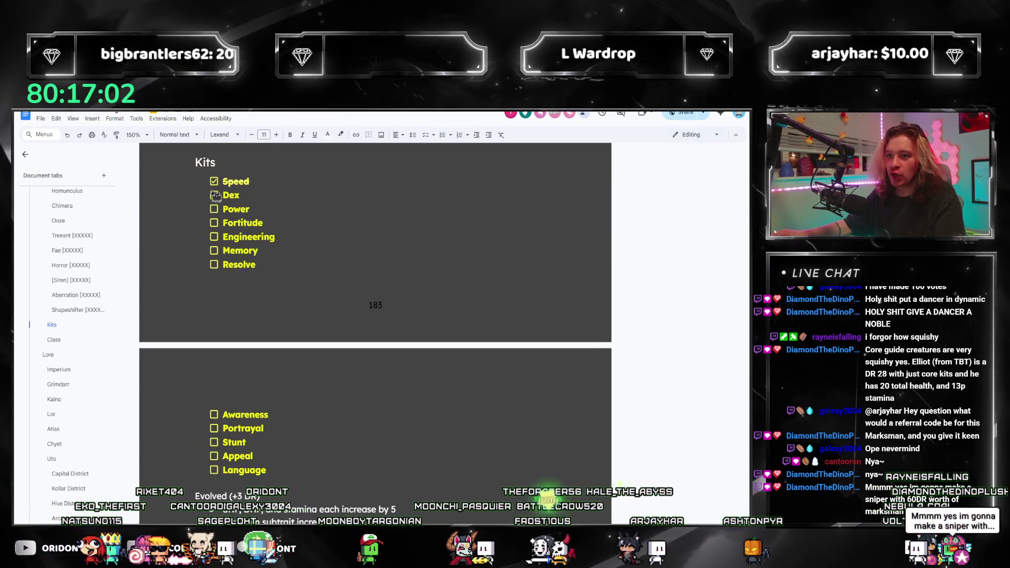
{"action": "scroll", "coordinate": [269, 234], "scroll_direction": "down", "scroll_amount": 2}
{"action": "scroll", "coordinate": [261, 249], "scroll_direction": "down", "scroll_amount": 2}
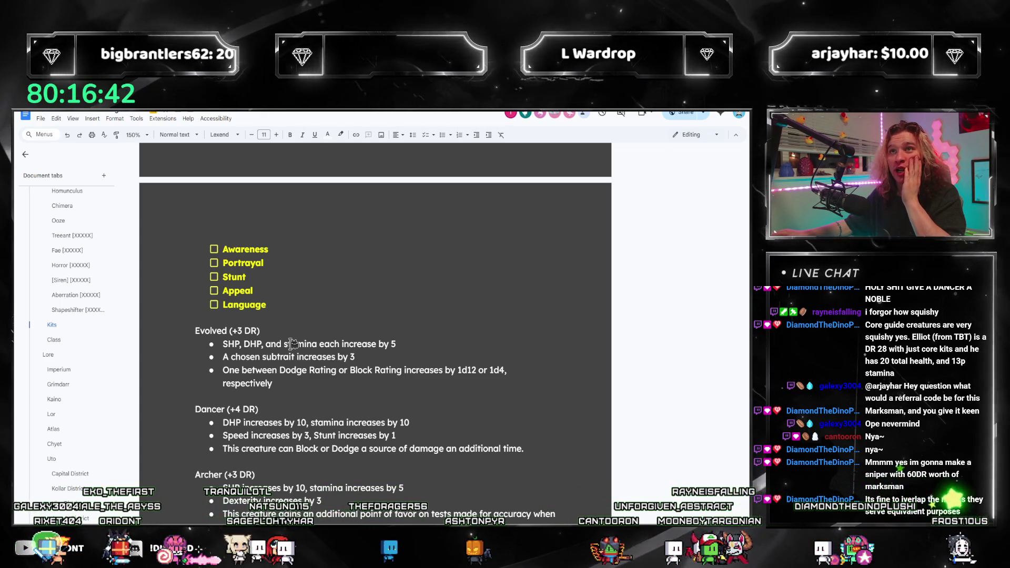
{"action": "scroll", "coordinate": [310, 314], "scroll_direction": "down", "scroll_amount": 1}
{"action": "scroll", "coordinate": [239, 460], "scroll_direction": "down", "scroll_amount": 1}
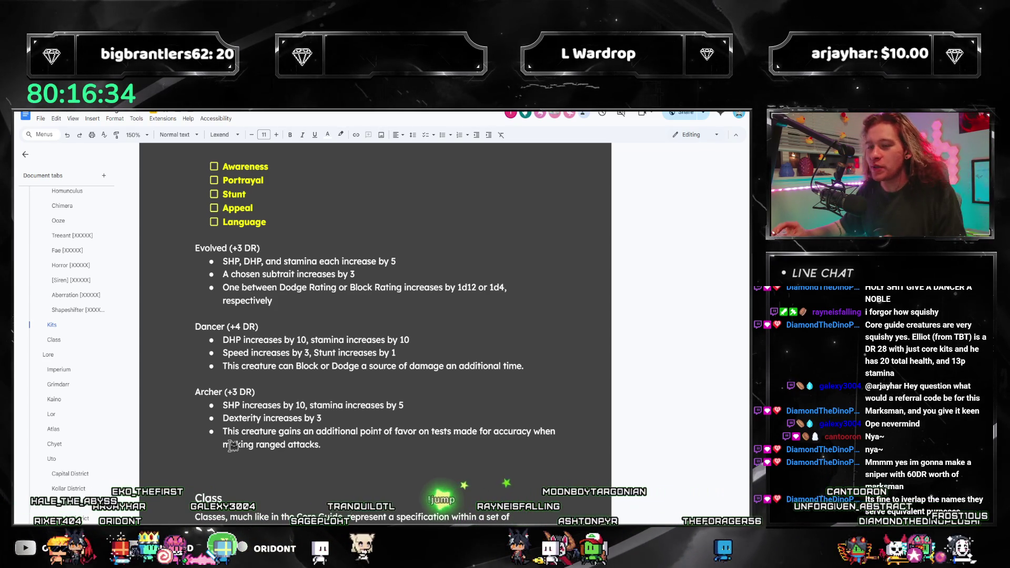
{"action": "scroll", "coordinate": [324, 371], "scroll_direction": "up", "scroll_amount": 1}
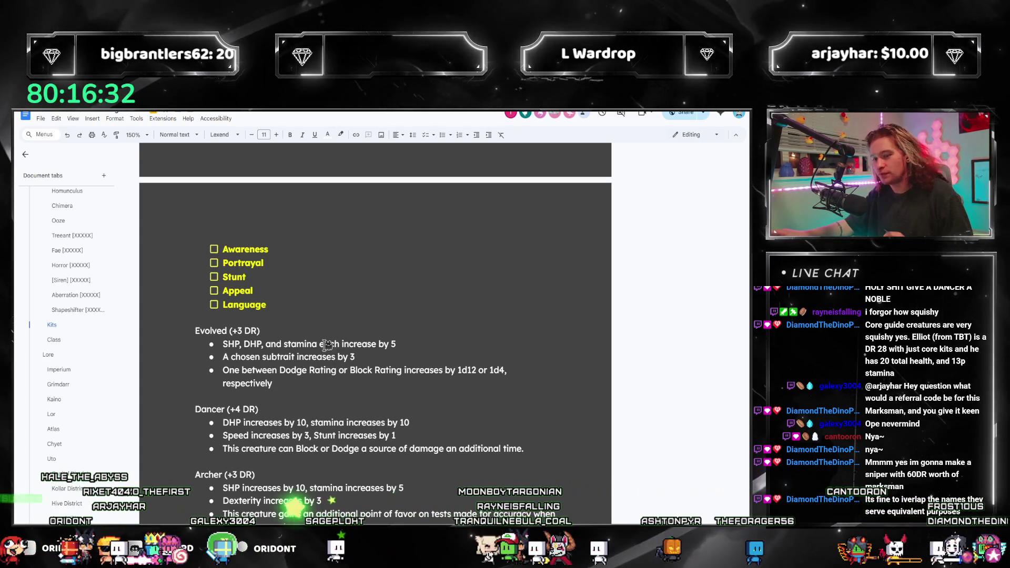
{"action": "scroll", "coordinate": [323, 354], "scroll_direction": "down", "scroll_amount": 1}
{"action": "left_click_drag", "start_coordinate": [397, 302], "coordinate": [220, 303]}
{"action": "type", "text": "One of SH"}
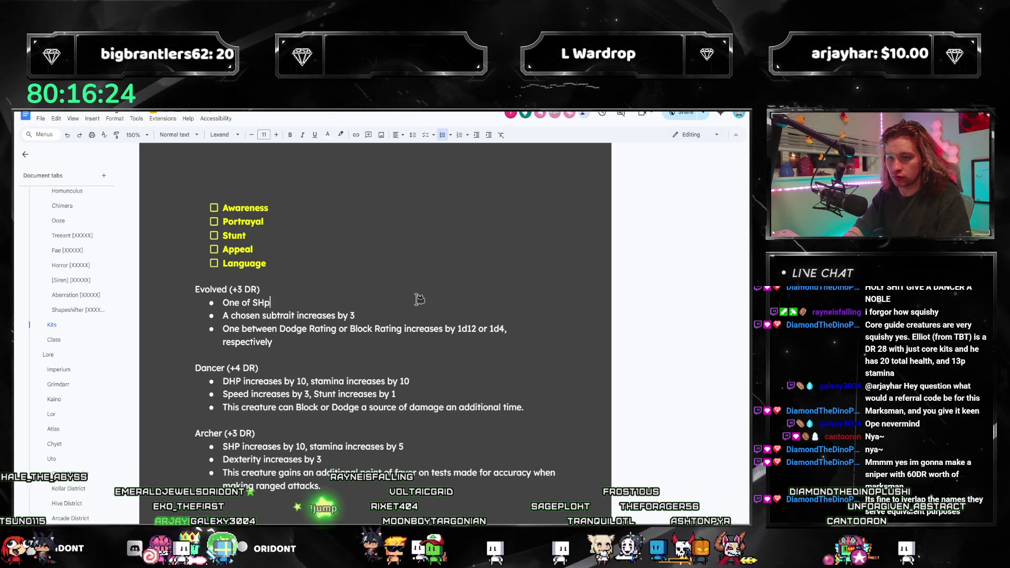
{"action": "type", "text": "P, DHP, or"}
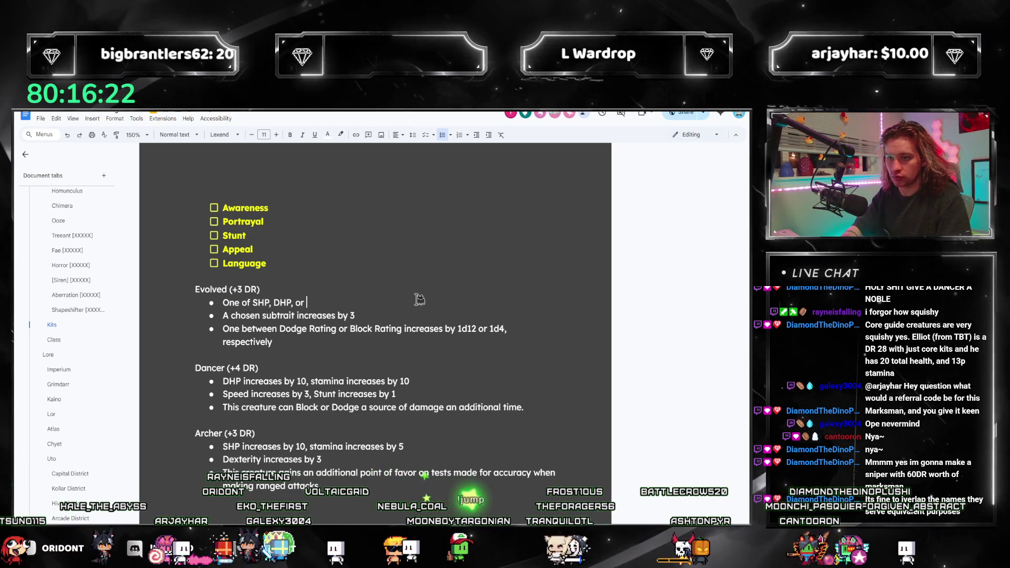
{"action": "type", "text": " stmai"}
Finish Evolved's first bullet: one of SHP, DHP, or stamina increases by 15, and change 'between' to 'of' in the third bullet
{"action": "key", "text": "BackSpace"}
{"action": "key", "text": "BackSpace"}
{"action": "key", "text": "BackSpace"}
{"action": "type", "text": "amina increase"}
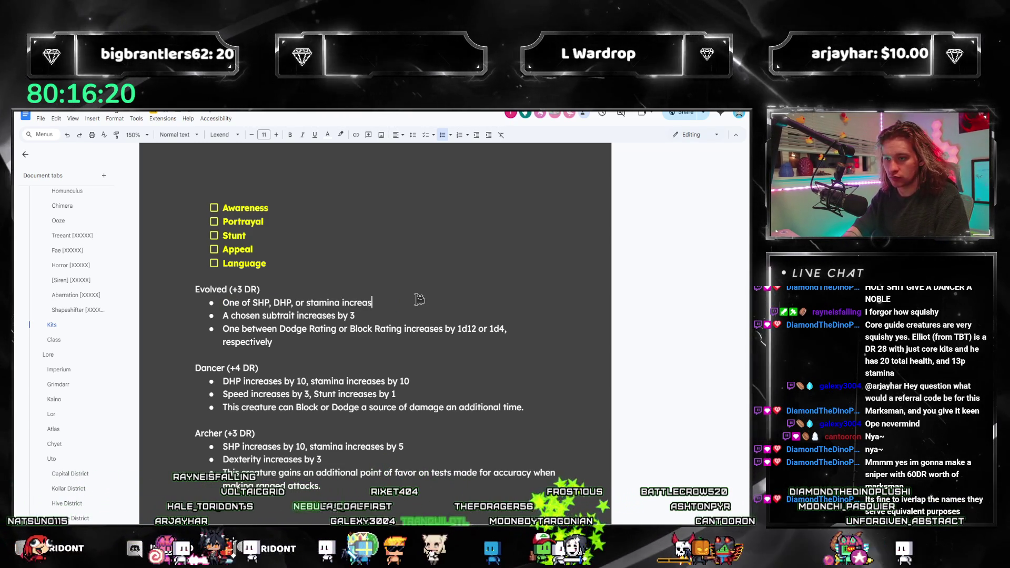
{"action": "key", "text": "BackSpace"}
{"action": "type", "text": "s by 15"}
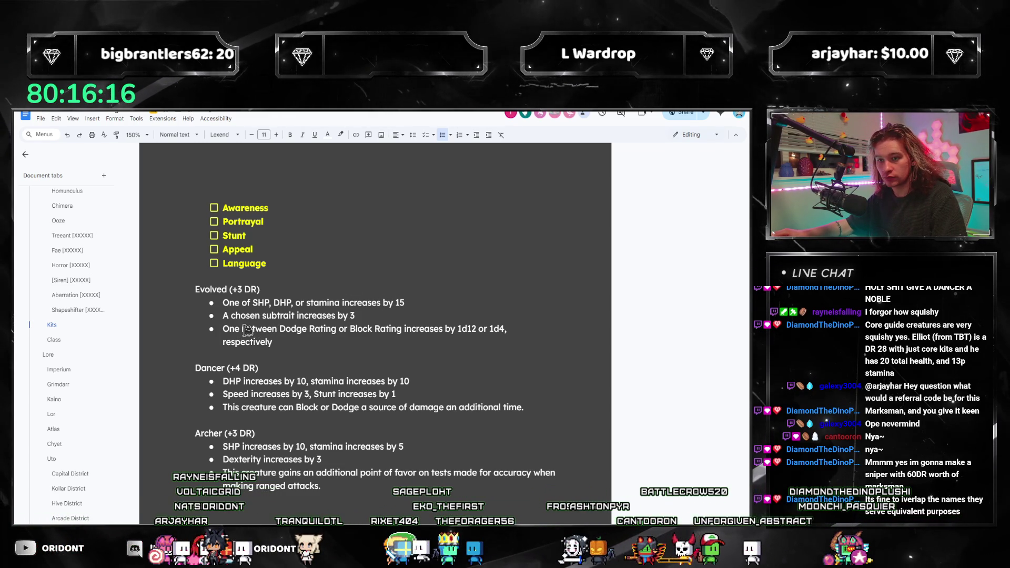
{"action": "type", "text": "of"}
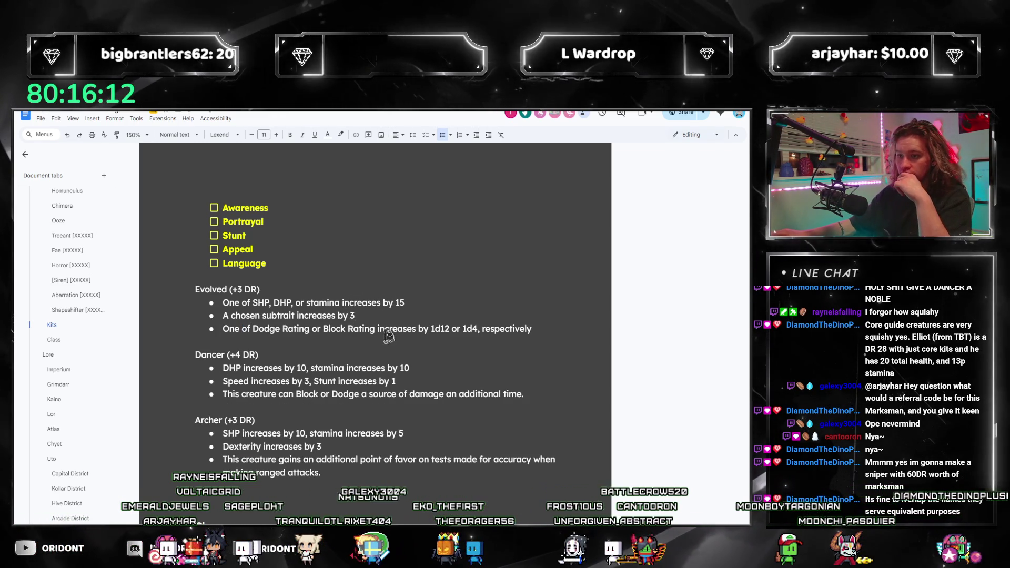
{"action": "left_click", "coordinate": [477, 315]}
Select the whole Evolved kit with its bullets to review it, then clear the selection
{"action": "left_click_drag", "start_coordinate": [532, 330], "coordinate": [182, 286]}
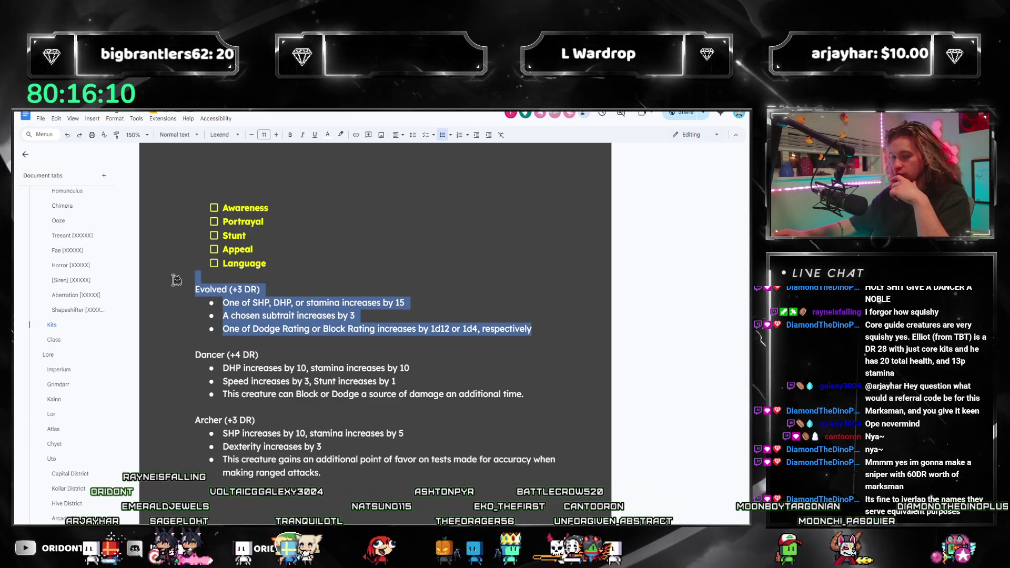
{"action": "left_click", "coordinate": [340, 312]}
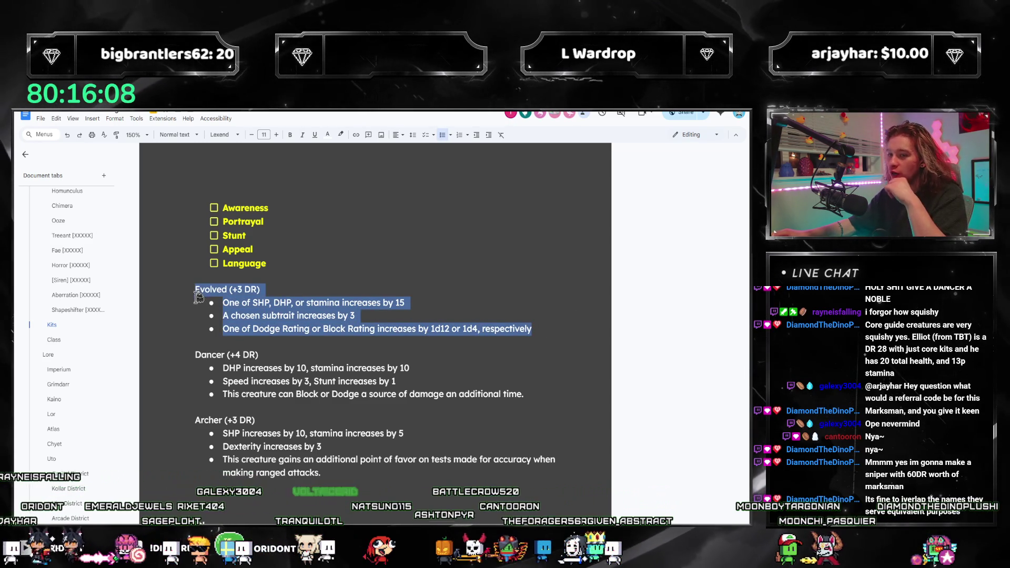
{"action": "left_click", "coordinate": [322, 329]}
{"action": "left_click_drag", "start_coordinate": [535, 329], "coordinate": [198, 289]}
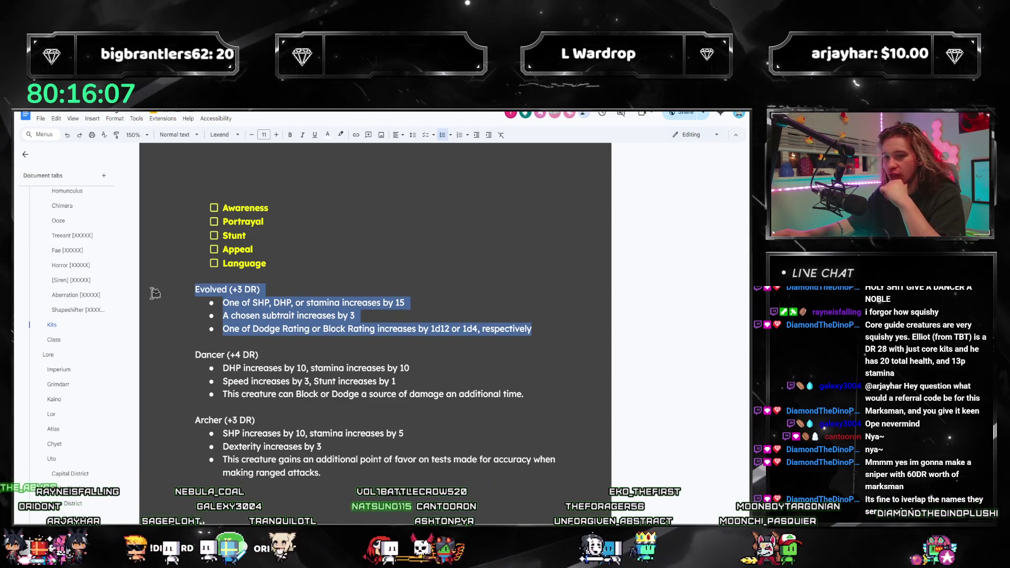
{"action": "left_click", "coordinate": [500, 315]}
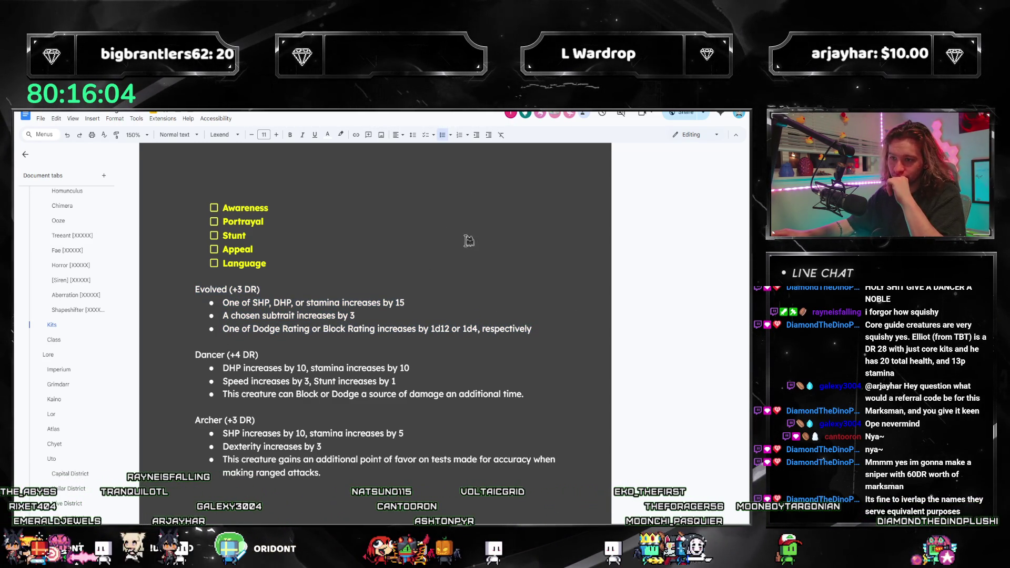
{"action": "scroll", "coordinate": [468, 240], "scroll_direction": "down", "scroll_amount": 3}
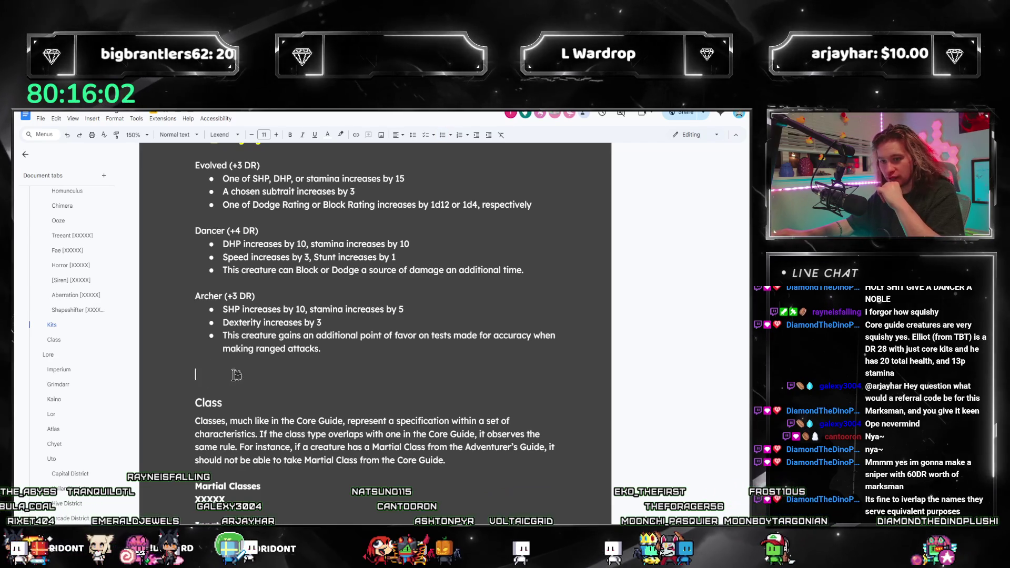
{"action": "left_click", "coordinate": [224, 362]}
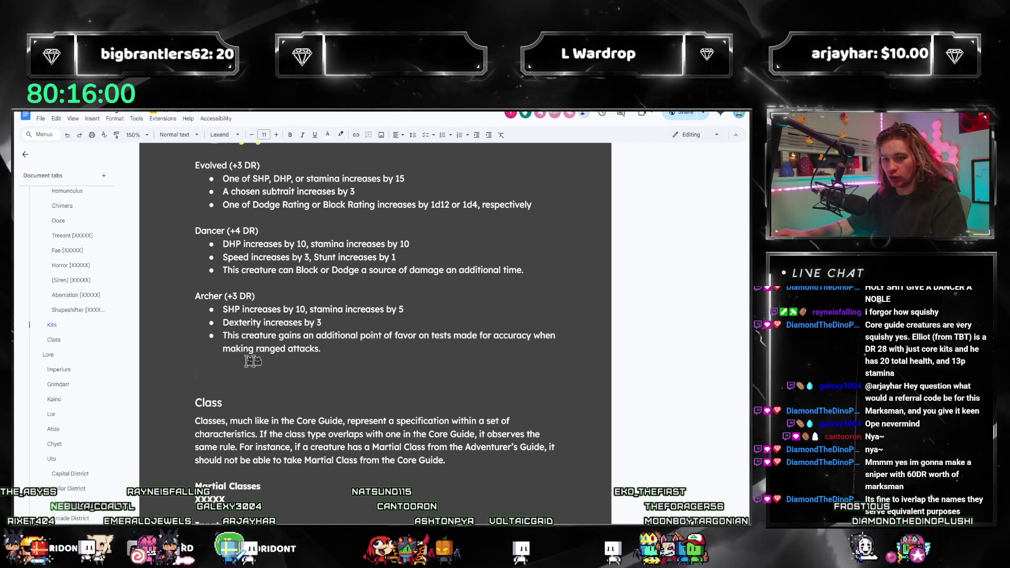
{"action": "scroll", "coordinate": [349, 350], "scroll_direction": "up", "scroll_amount": 4}
{"action": "scroll", "coordinate": [349, 349], "scroll_direction": "up", "scroll_amount": 6}
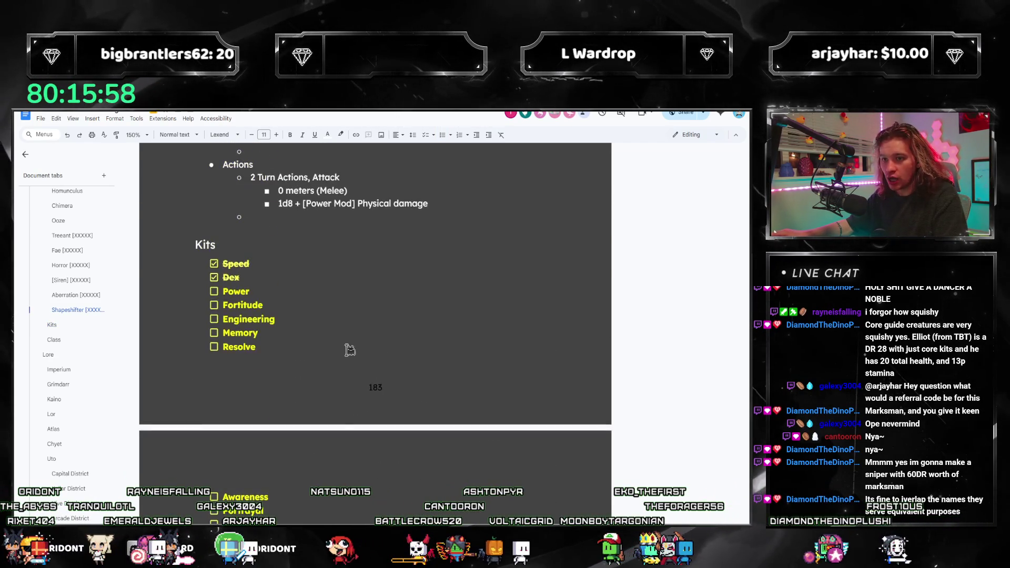
{"action": "scroll", "coordinate": [350, 345], "scroll_direction": "down", "scroll_amount": 8}
{"action": "scroll", "coordinate": [57, 302], "scroll_direction": "down", "scroll_amount": 3}
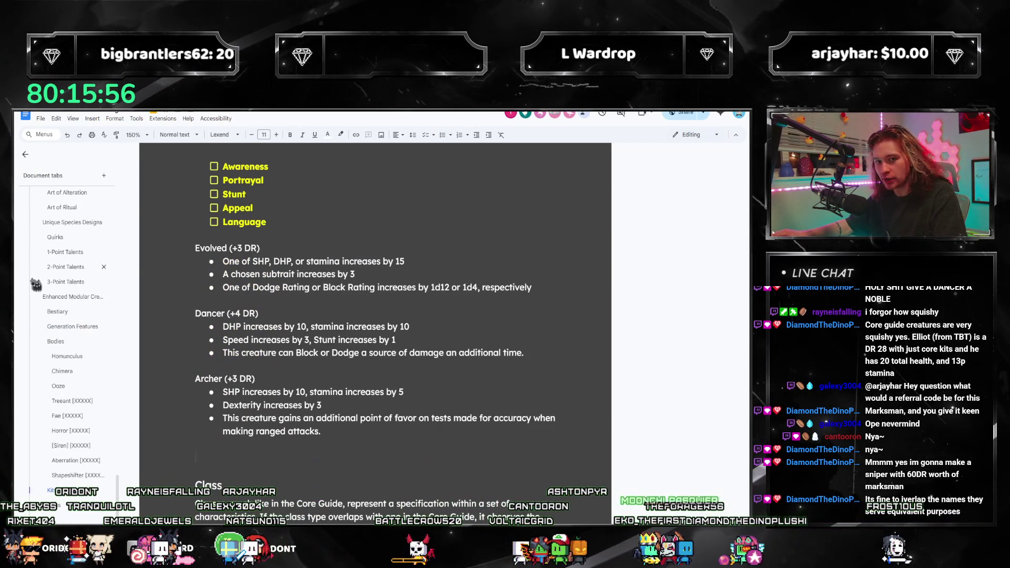
{"action": "scroll", "coordinate": [39, 293], "scroll_direction": "down", "scroll_amount": 3}
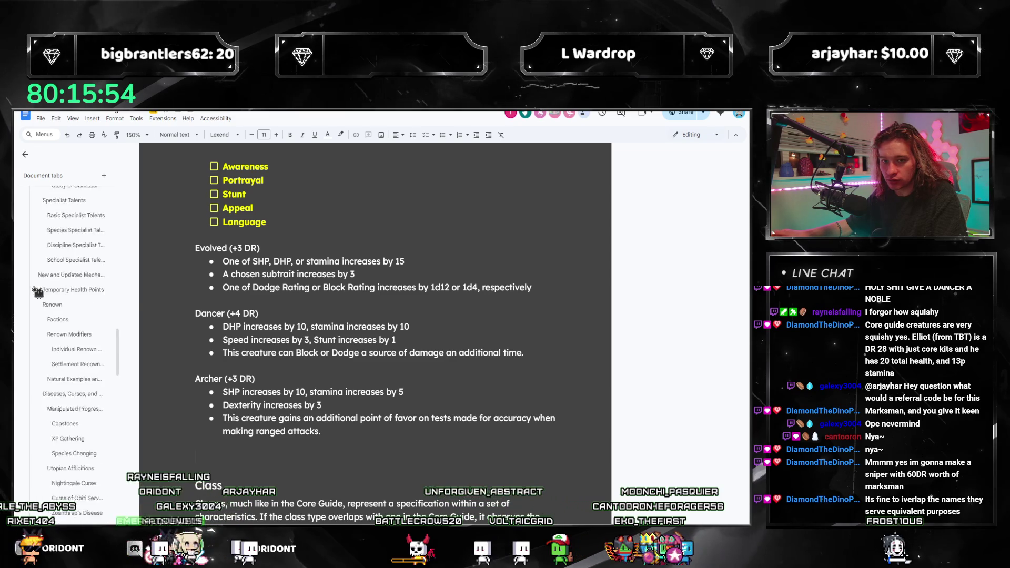
{"action": "scroll", "coordinate": [38, 293], "scroll_direction": "down", "scroll_amount": 5}
{"action": "scroll", "coordinate": [43, 297], "scroll_direction": "up", "scroll_amount": 2}
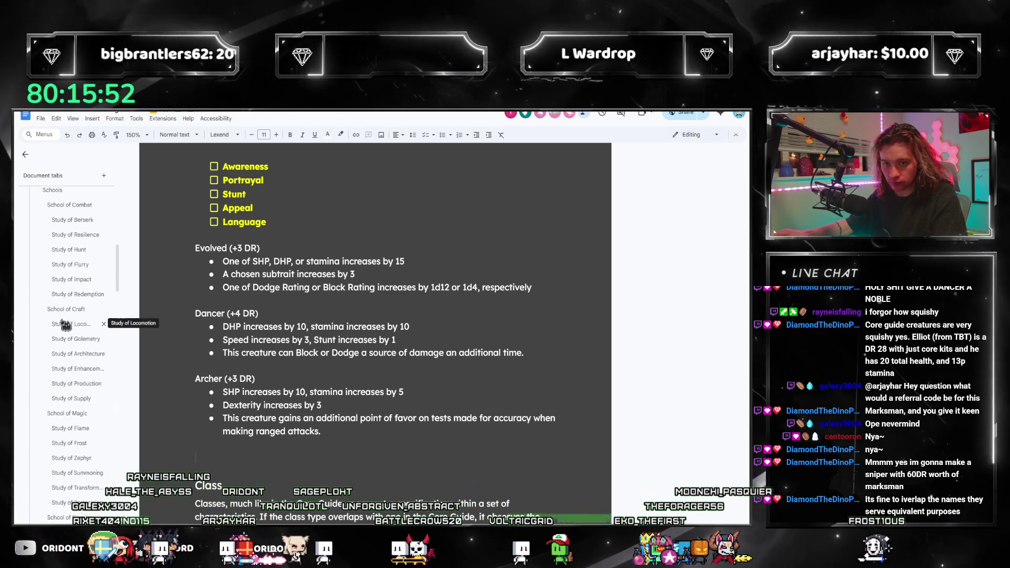
{"action": "left_click", "coordinate": [55, 365]}
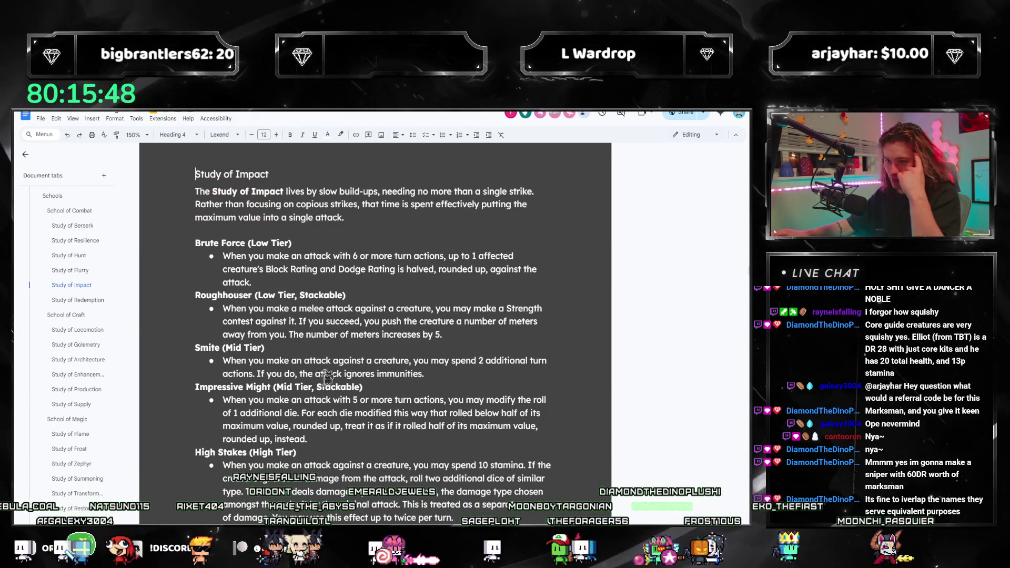
{"action": "scroll", "coordinate": [375, 340], "scroll_direction": "down", "scroll_amount": 3}
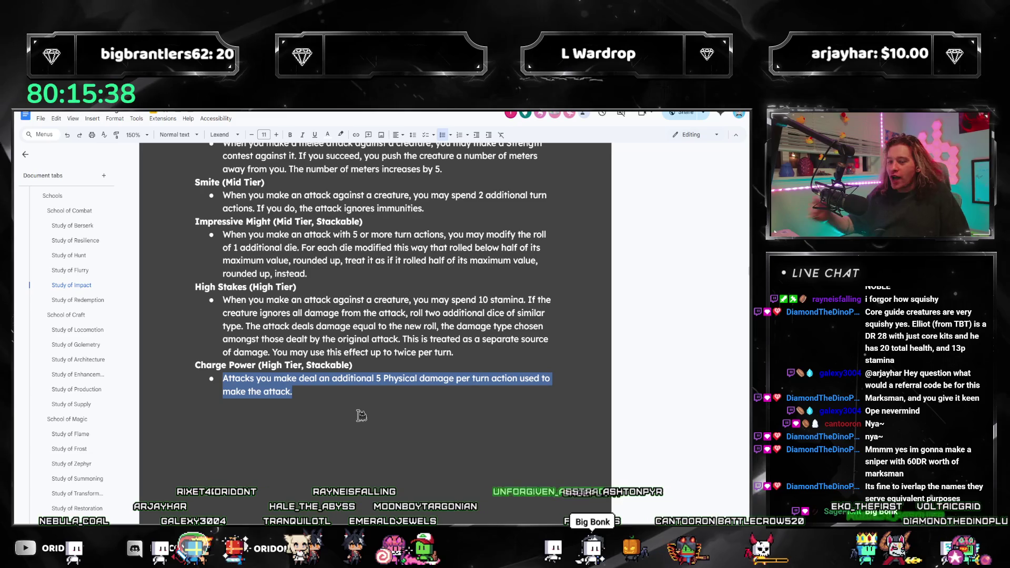
{"action": "scroll", "coordinate": [423, 245], "scroll_direction": "up", "scroll_amount": 3}
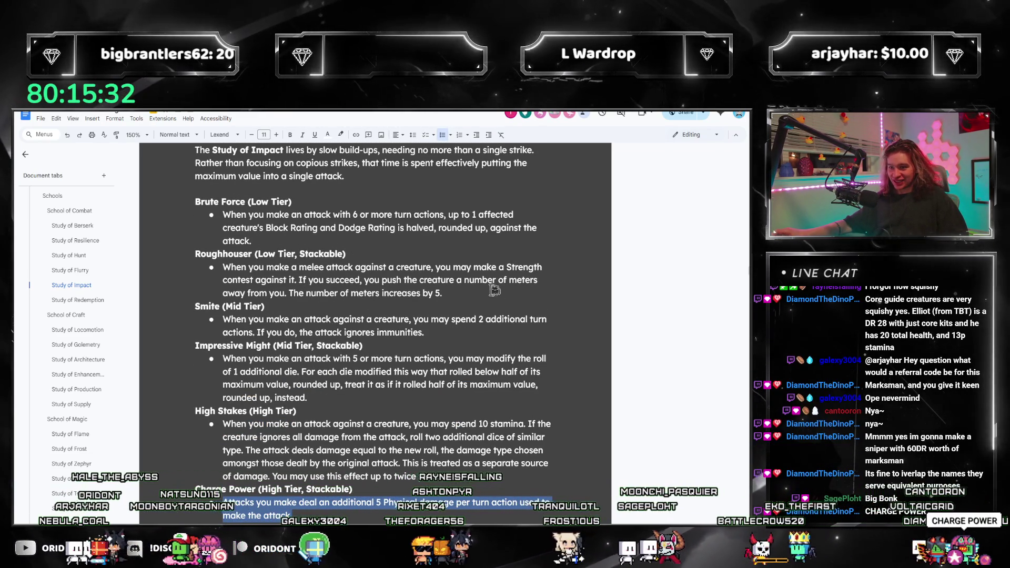
{"action": "left_click_drag", "start_coordinate": [223, 266], "coordinate": [439, 295]}
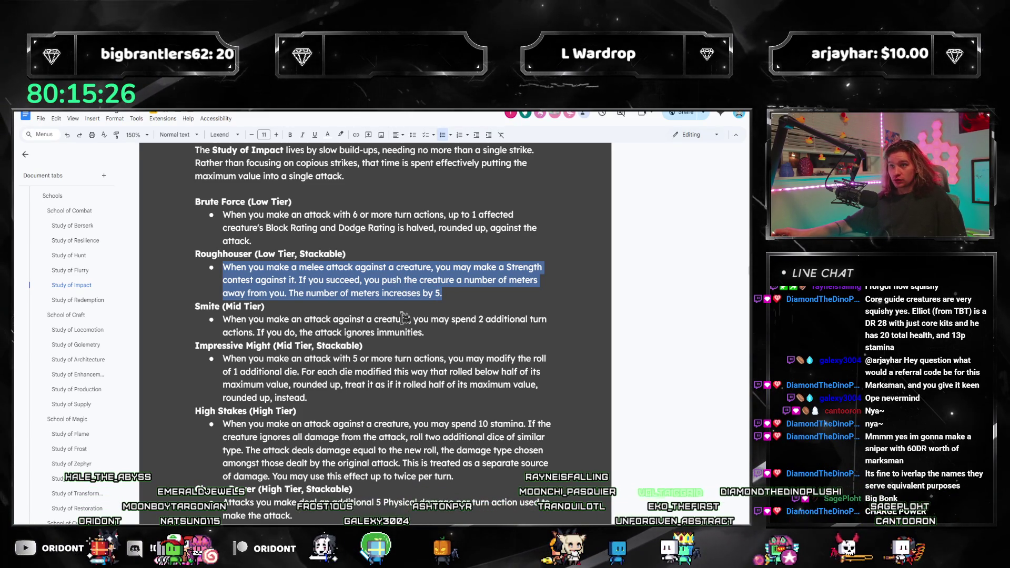
{"action": "scroll", "coordinate": [404, 316], "scroll_direction": "down", "scroll_amount": 2}
{"action": "scroll", "coordinate": [328, 381], "scroll_direction": "up", "scroll_amount": 3}
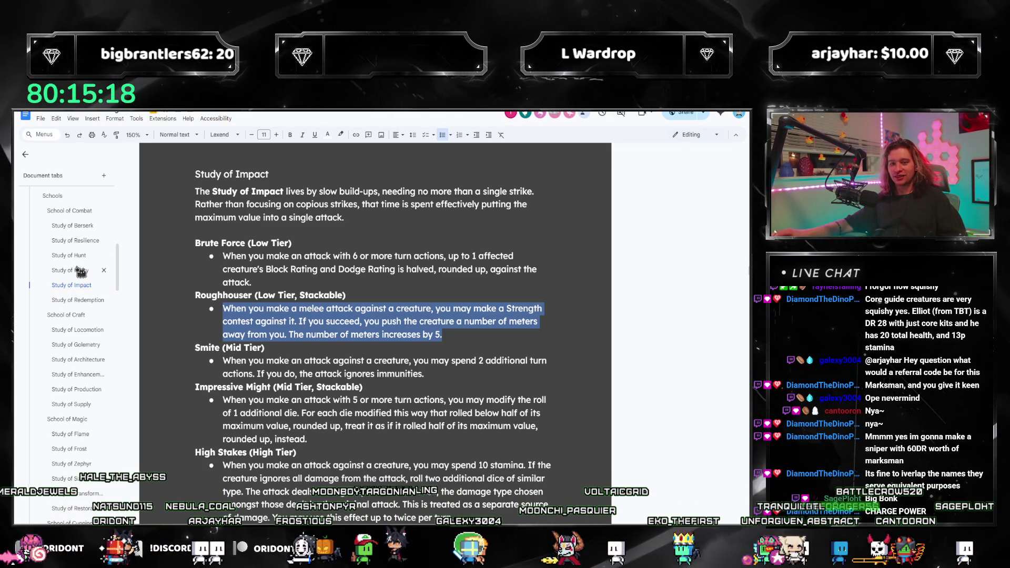
{"action": "left_click", "coordinate": [72, 227]}
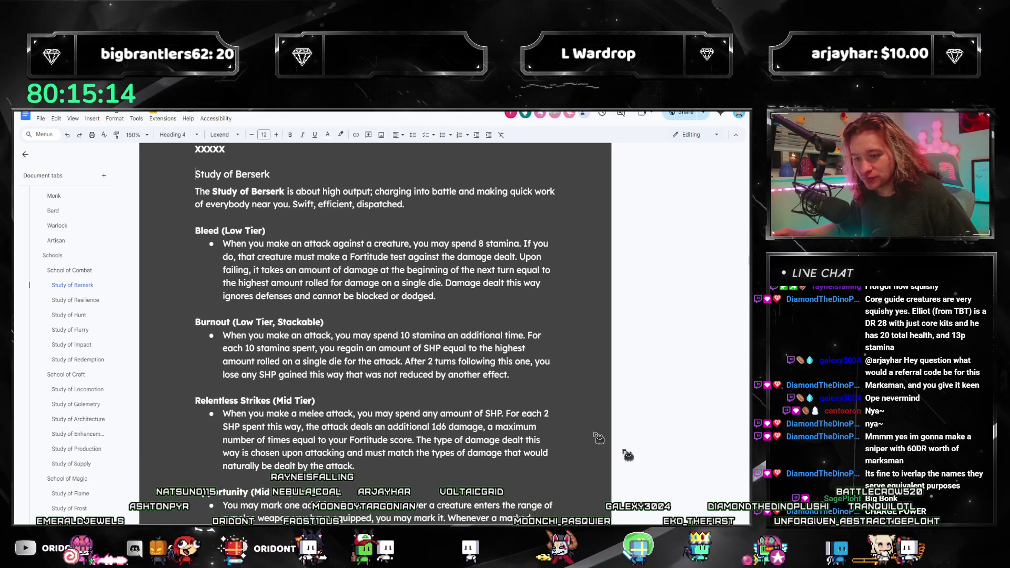
{"action": "scroll", "coordinate": [453, 408], "scroll_direction": "down", "scroll_amount": 2}
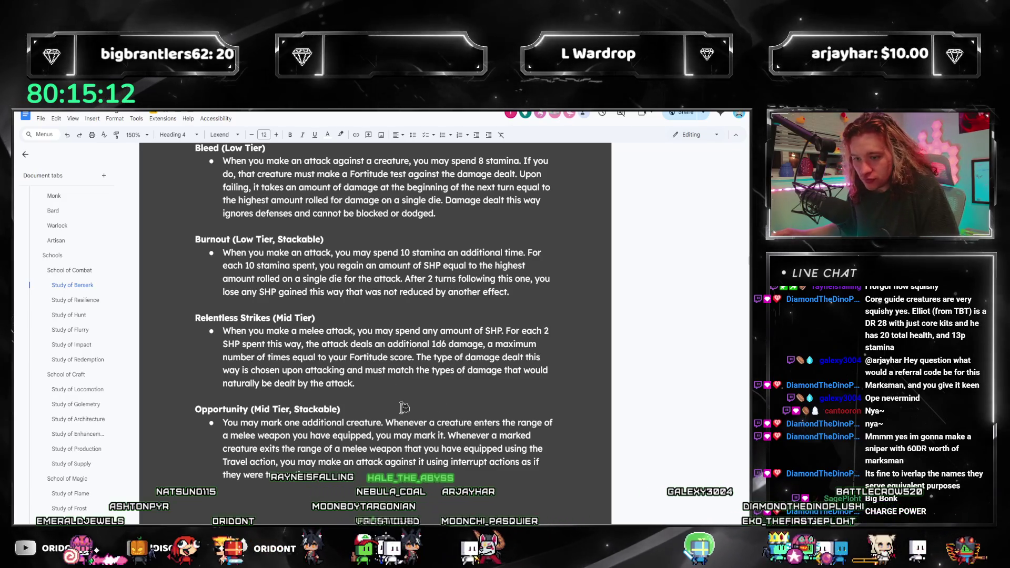
{"action": "scroll", "coordinate": [357, 429], "scroll_direction": "down", "scroll_amount": 3}
{"action": "scroll", "coordinate": [358, 428], "scroll_direction": "down", "scroll_amount": 3}
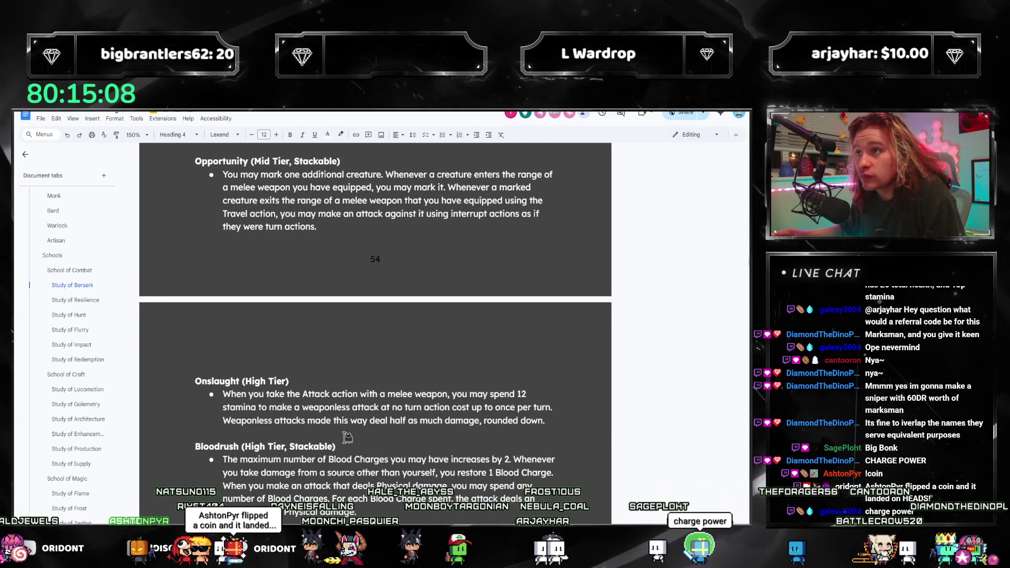
{"action": "scroll", "coordinate": [345, 442], "scroll_direction": "down", "scroll_amount": 3}
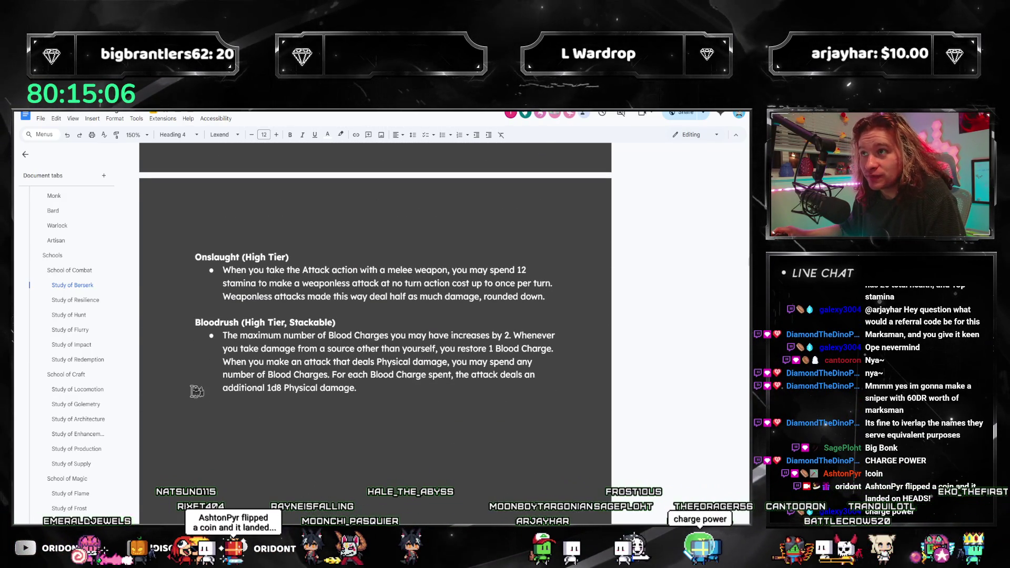
{"action": "left_click", "coordinate": [63, 347]}
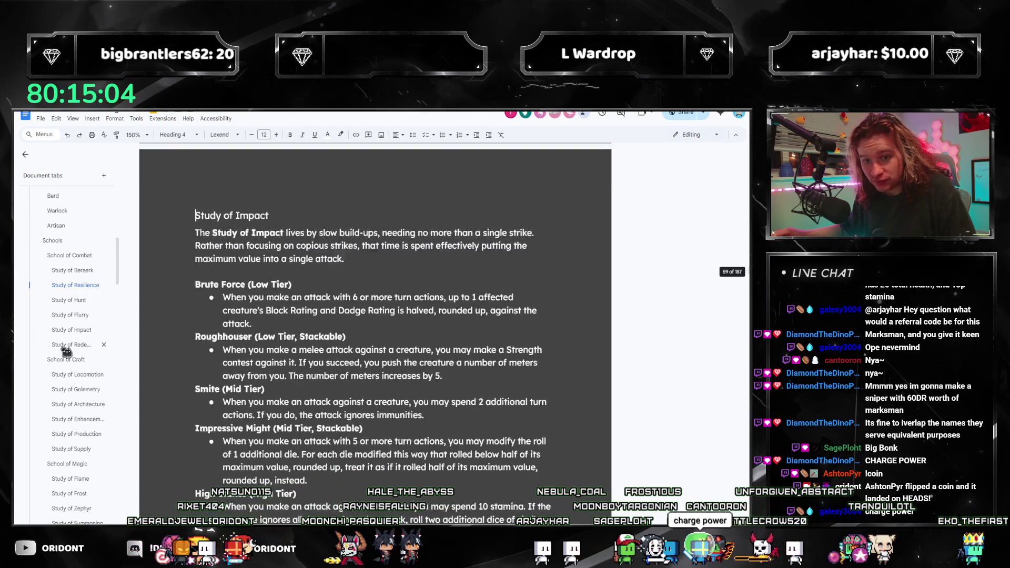
{"action": "scroll", "coordinate": [280, 404], "scroll_direction": "down", "scroll_amount": 5}
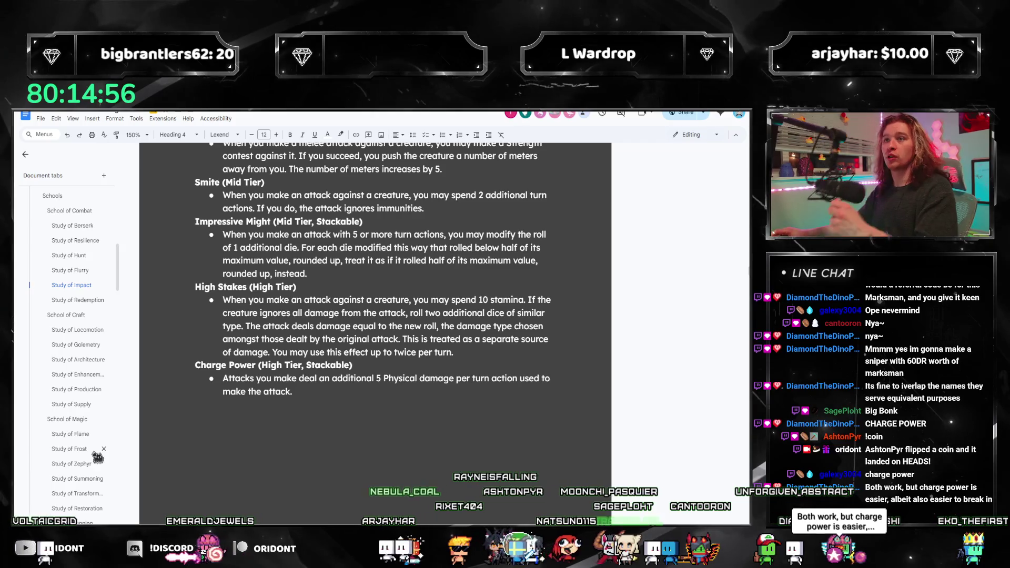
{"action": "scroll", "coordinate": [75, 387], "scroll_direction": "down", "scroll_amount": 5}
{"action": "scroll", "coordinate": [74, 387], "scroll_direction": "down", "scroll_amount": 5}
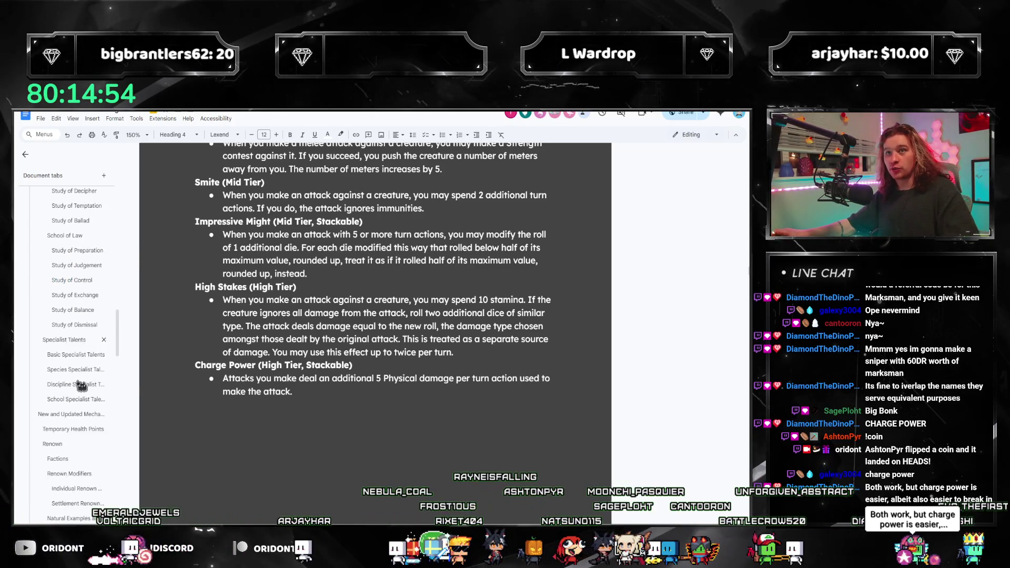
{"action": "scroll", "coordinate": [80, 387], "scroll_direction": "down", "scroll_amount": 5}
{"action": "left_click", "coordinate": [300, 392]}
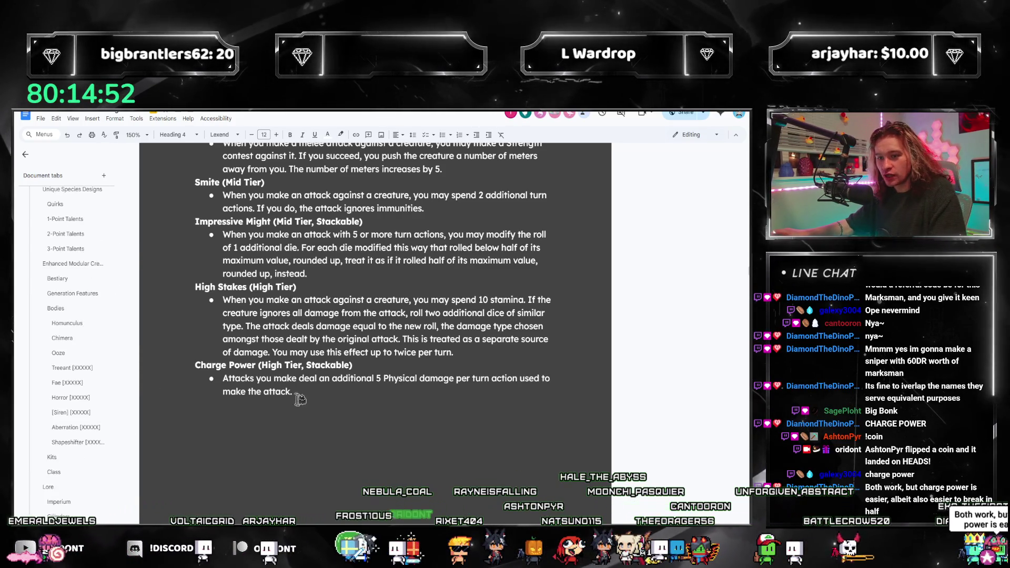
{"action": "scroll", "coordinate": [260, 307], "scroll_direction": "up", "scroll_amount": 1}
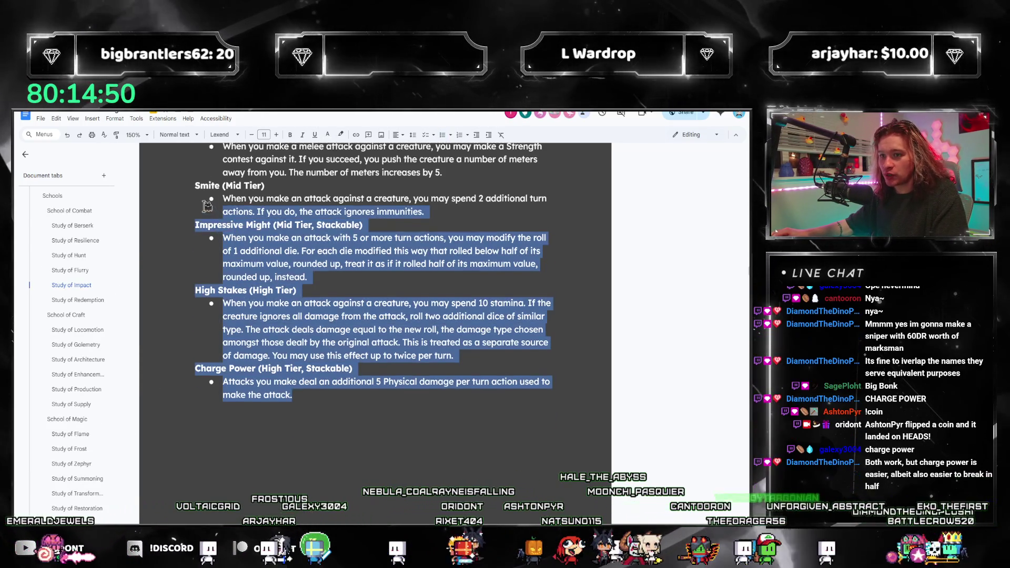
{"action": "scroll", "coordinate": [213, 217], "scroll_direction": "up", "scroll_amount": 2}
Select the abilities from Brute Force to Charge Power for review, then deselect them
{"action": "left_click_drag", "start_coordinate": [197, 160], "coordinate": [330, 482]}
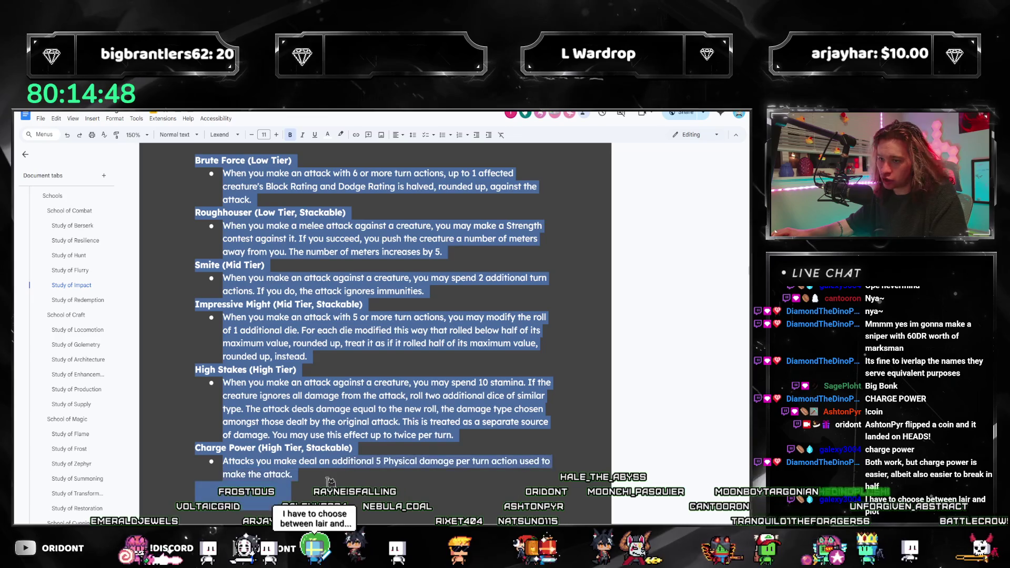
{"action": "left_click", "coordinate": [319, 472]}
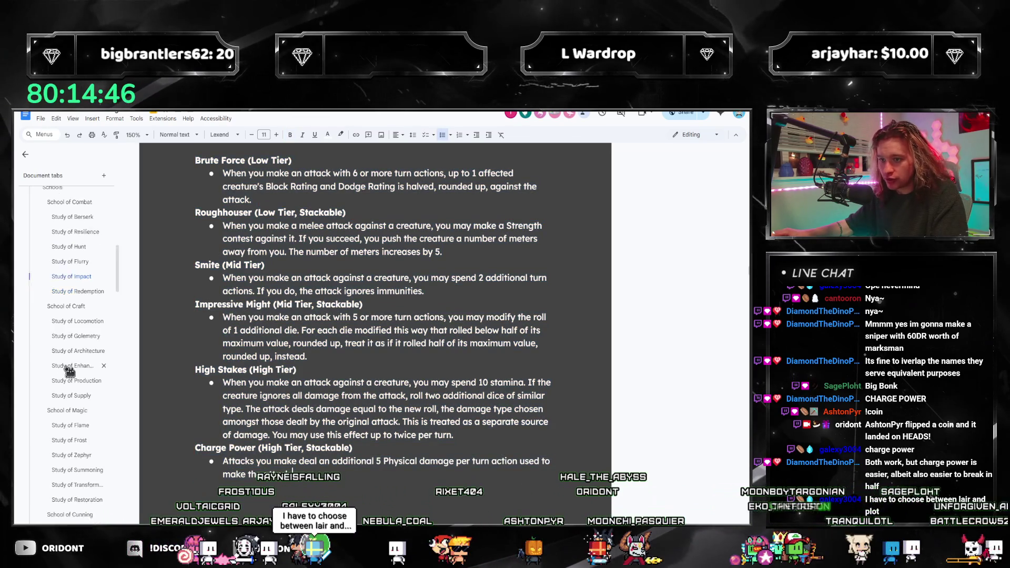
{"action": "scroll", "coordinate": [87, 355], "scroll_direction": "down", "scroll_amount": 5}
{"action": "scroll", "coordinate": [86, 355], "scroll_direction": "down", "scroll_amount": 3}
{"action": "scroll", "coordinate": [85, 355], "scroll_direction": "down", "scroll_amount": 3}
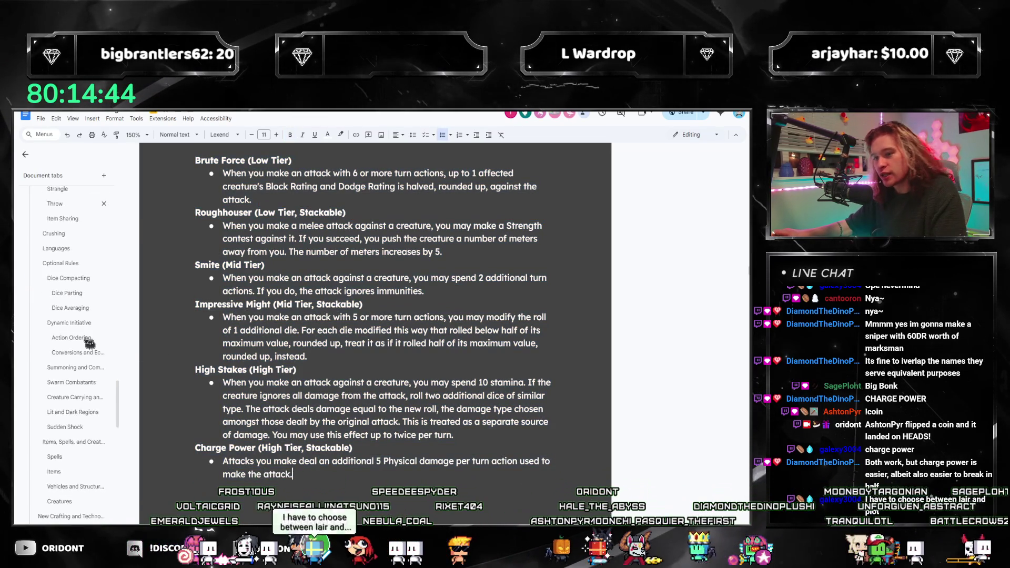
{"action": "scroll", "coordinate": [91, 341], "scroll_direction": "down", "scroll_amount": 5}
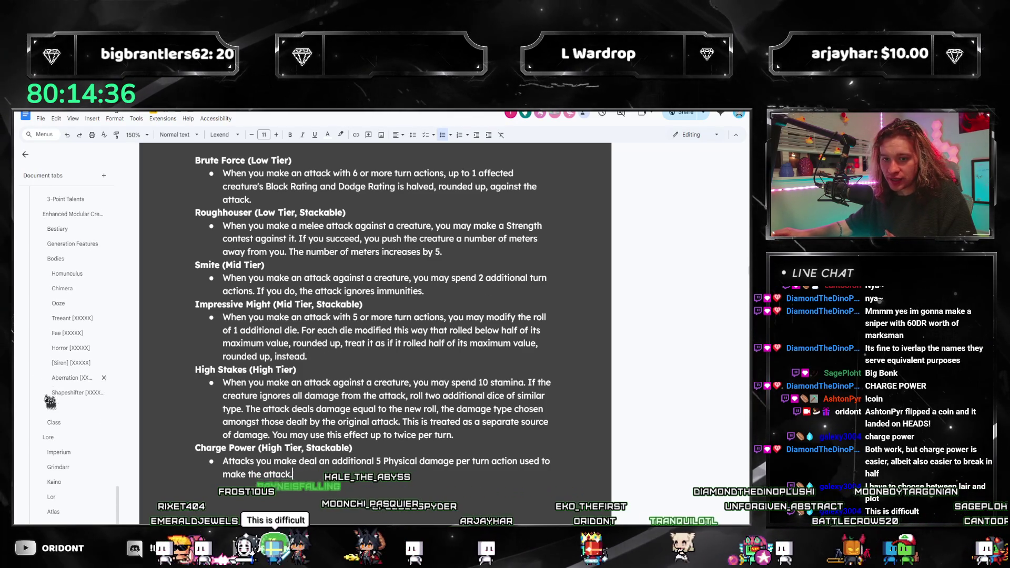
{"action": "scroll", "coordinate": [41, 318], "scroll_direction": "up", "scroll_amount": 1}
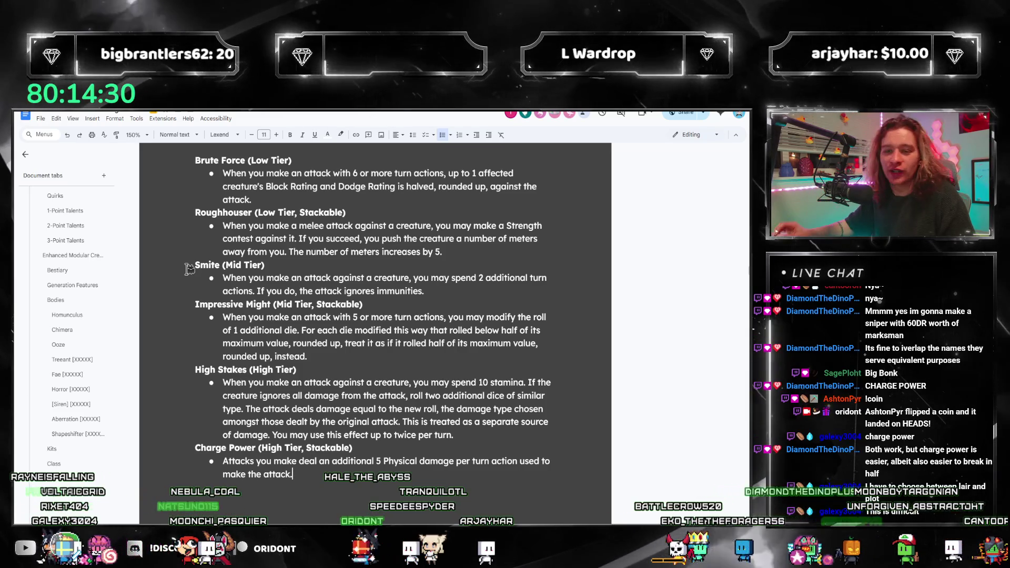
{"action": "scroll", "coordinate": [38, 342], "scroll_direction": "up", "scroll_amount": 1}
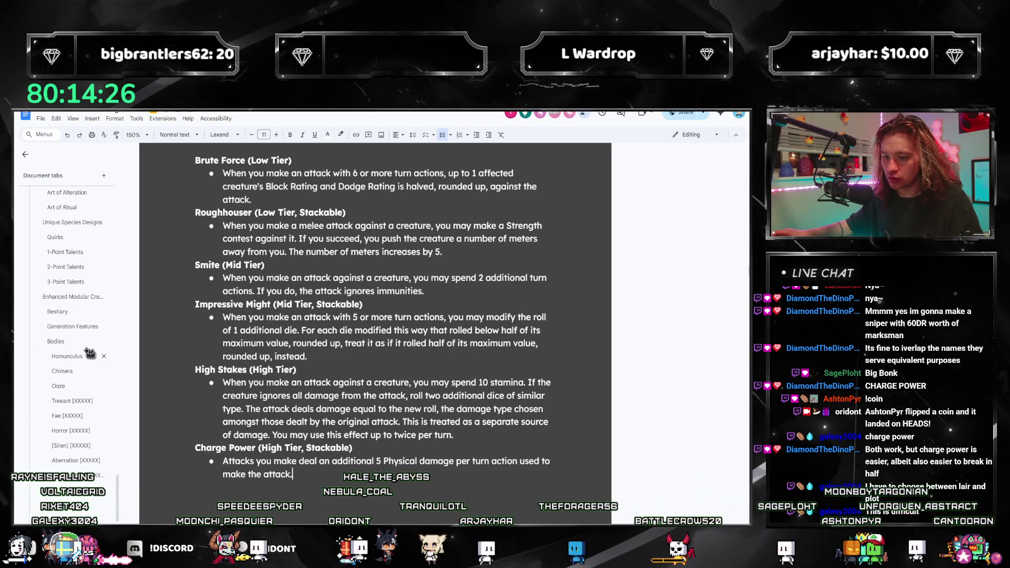
{"action": "scroll", "coordinate": [74, 321], "scroll_direction": "up", "scroll_amount": 1}
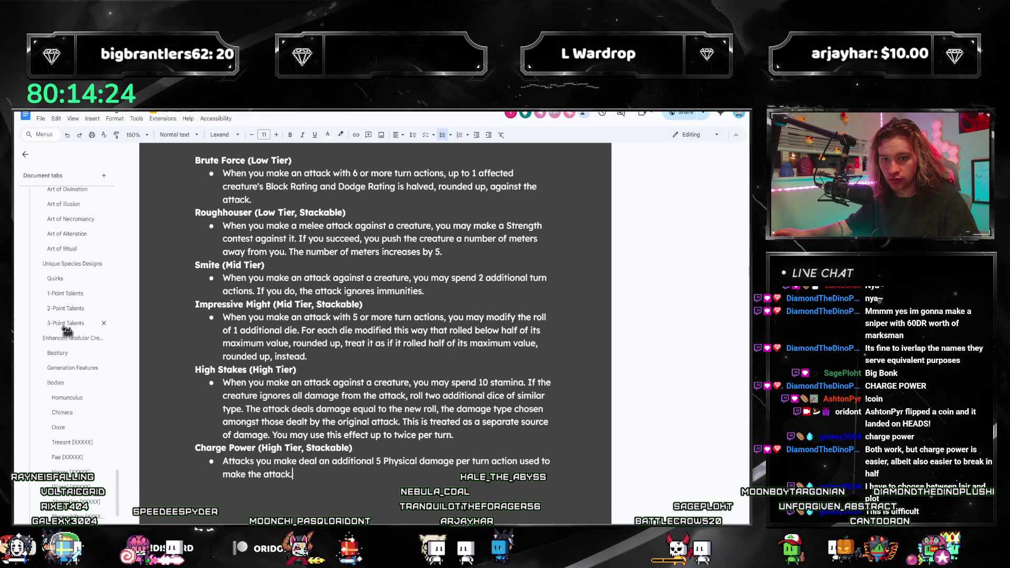
{"action": "scroll", "coordinate": [73, 300], "scroll_direction": "up", "scroll_amount": 1}
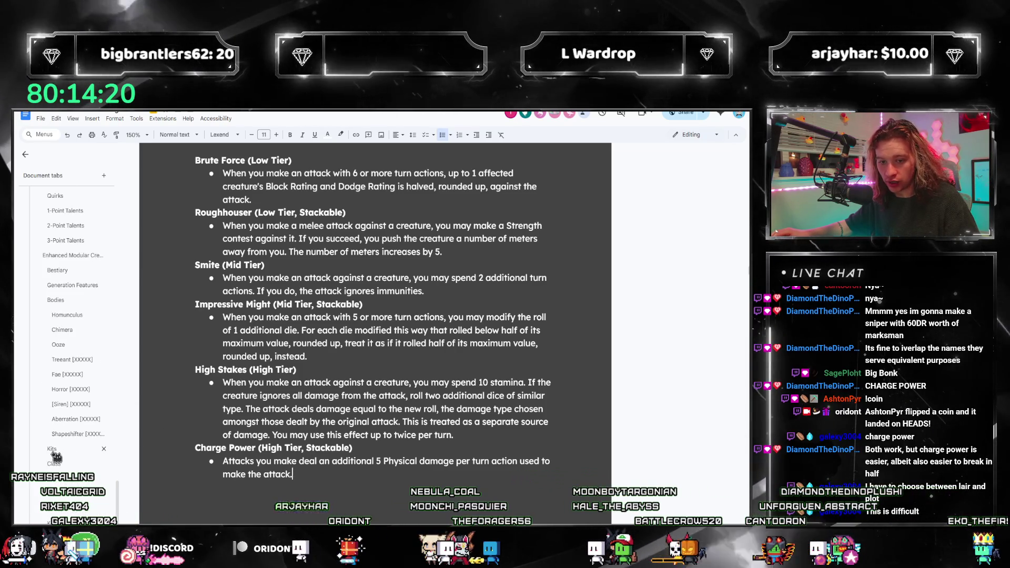
{"action": "scroll", "coordinate": [419, 413], "scroll_direction": "down", "scroll_amount": 10}
{"action": "scroll", "coordinate": [355, 418], "scroll_direction": "down", "scroll_amount": 3}
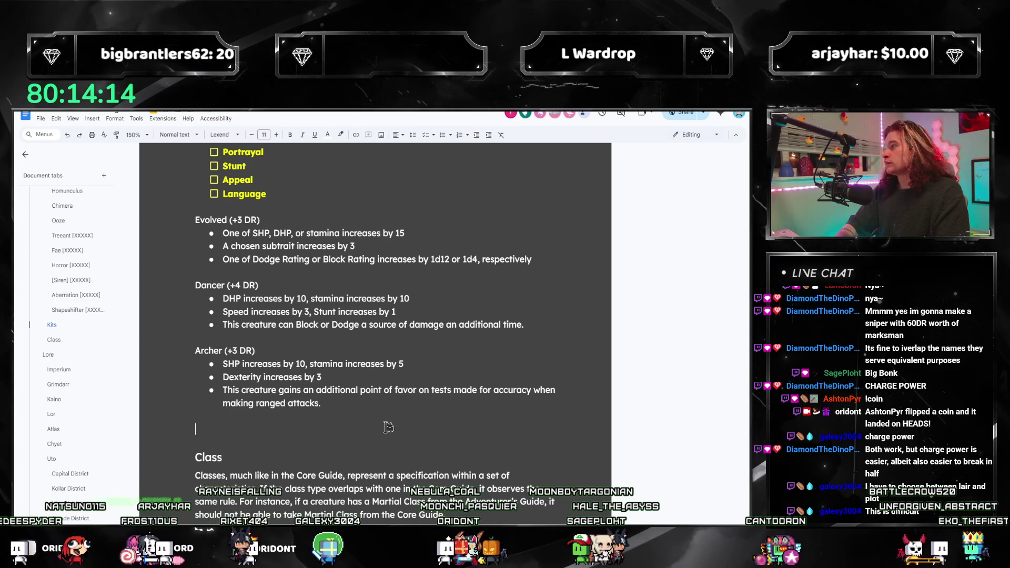
Write the Clasher (+4 DR) heading and its SHP, DHP, Power and Fortitude stat bullets
{"action": "key", "text": "BackSpace"}
{"action": "key", "text": "BackSpace"}
{"action": "type", "text": "lasher ("}
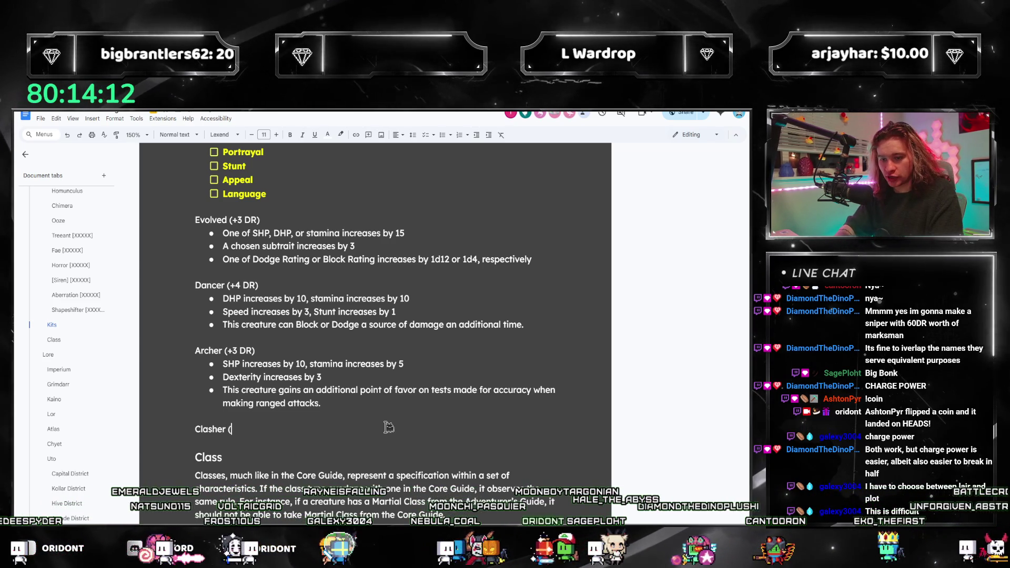
{"action": "type", "text": "+4"}
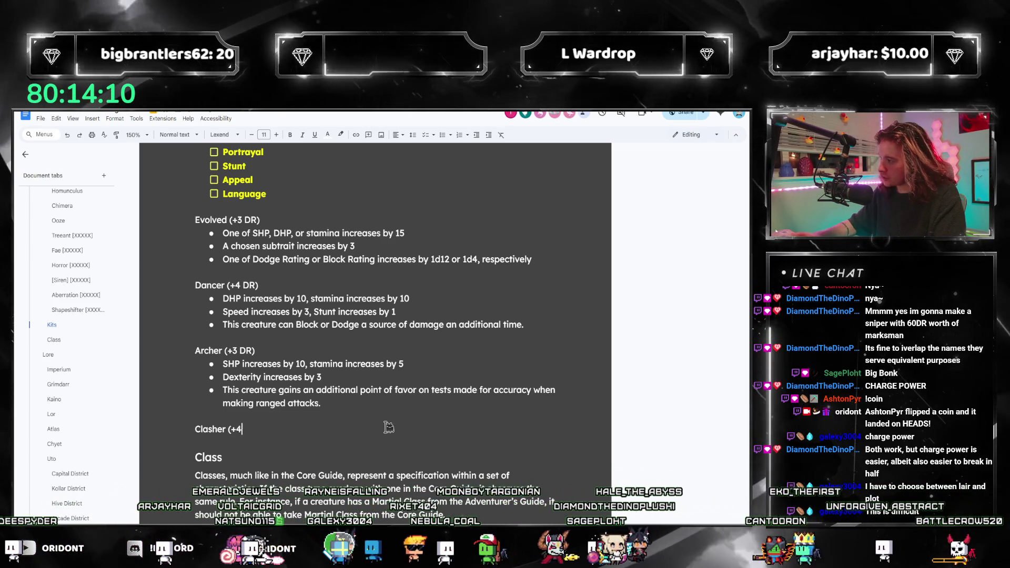
{"action": "type", "text": " DR)"}
{"action": "key", "text": "Return"}
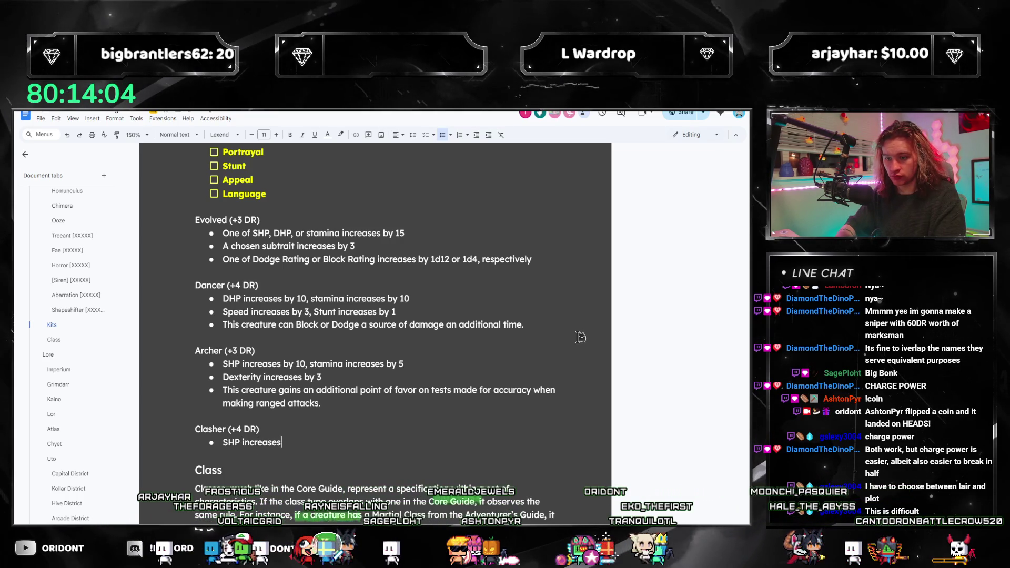
{"action": "type", "text": " by 15, DHP i"}
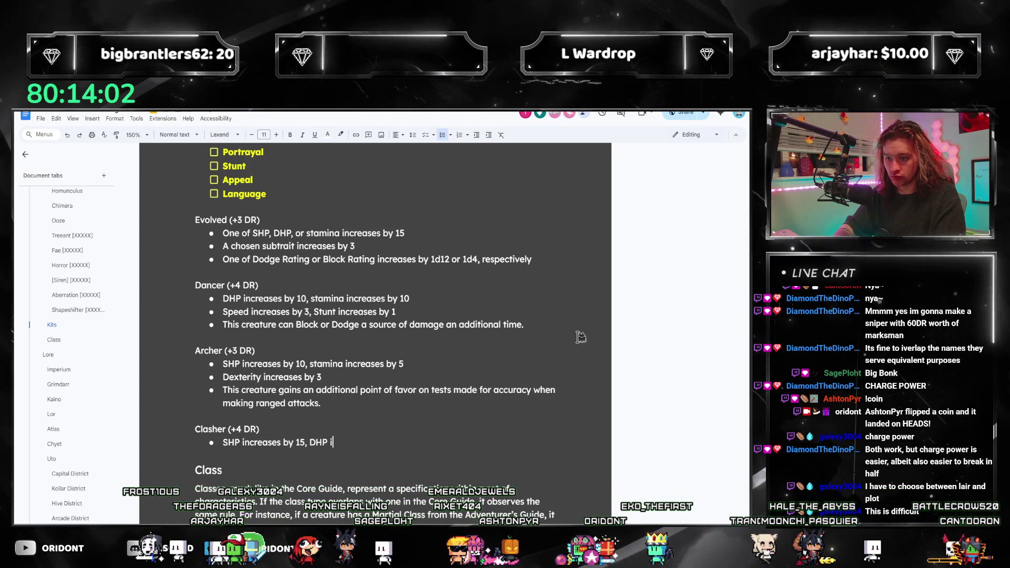
{"action": "type", "text": "ncreases by 5"}
{"action": "key", "text": "Return"}
{"action": "type", "text": "Power increases by 3, fo"}
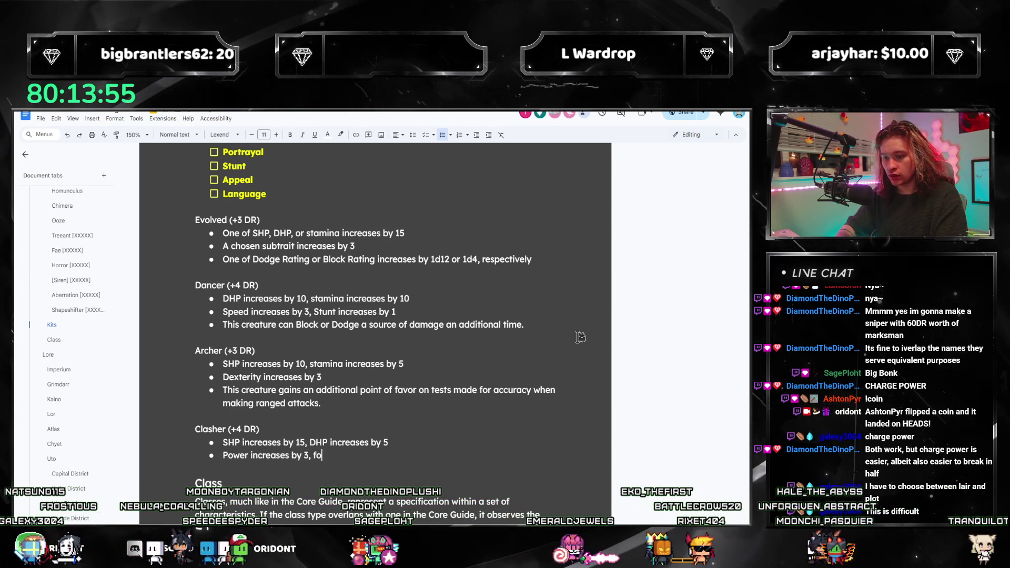
{"action": "key", "text": "BackSpace"}
{"action": "key", "text": "BackSpace"}
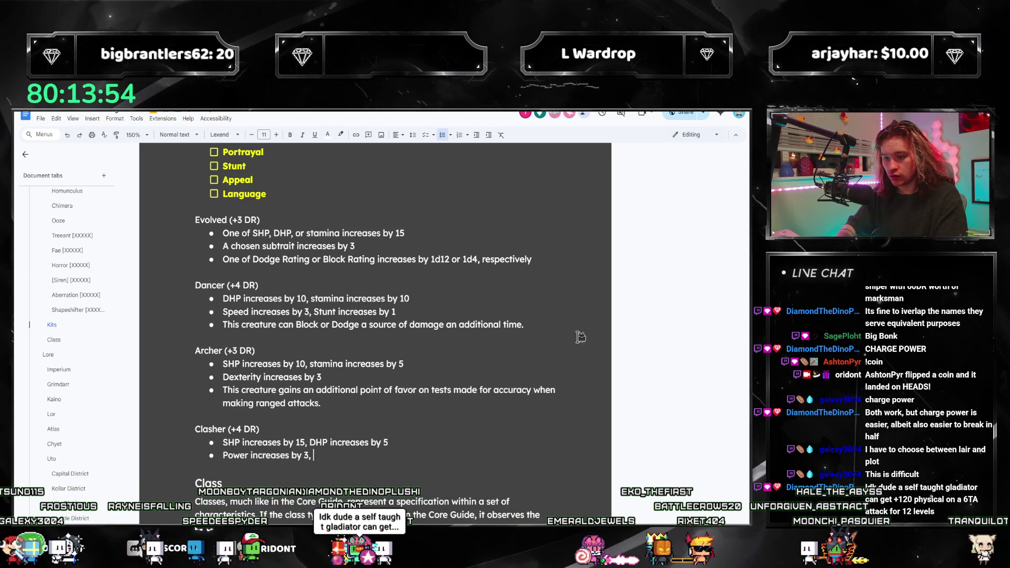
{"action": "type", "text": "Fortitude"}
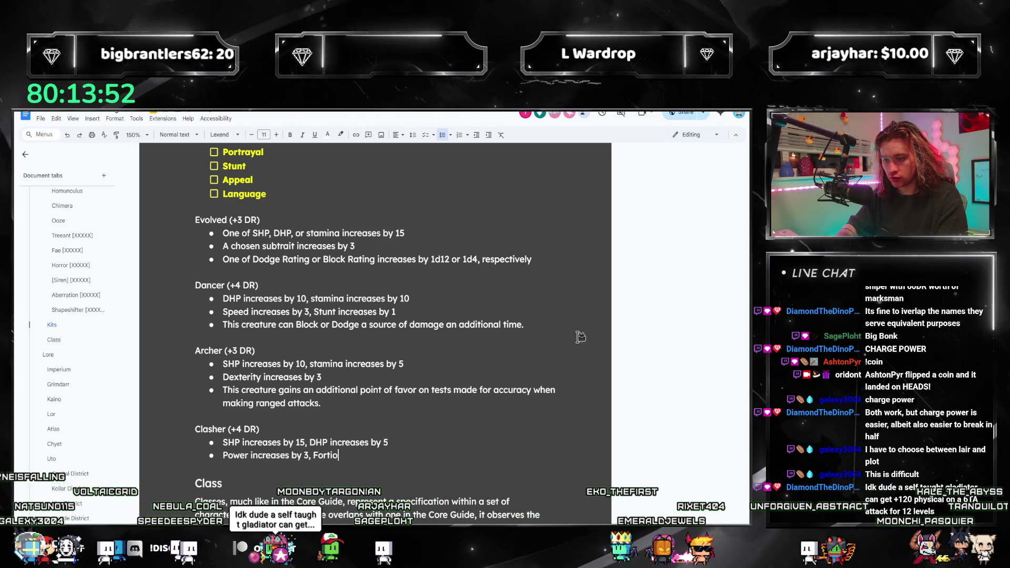
{"action": "type", "text": " inc"}
{"action": "key", "text": "Tab"}
{"action": "type", "text": "1"}
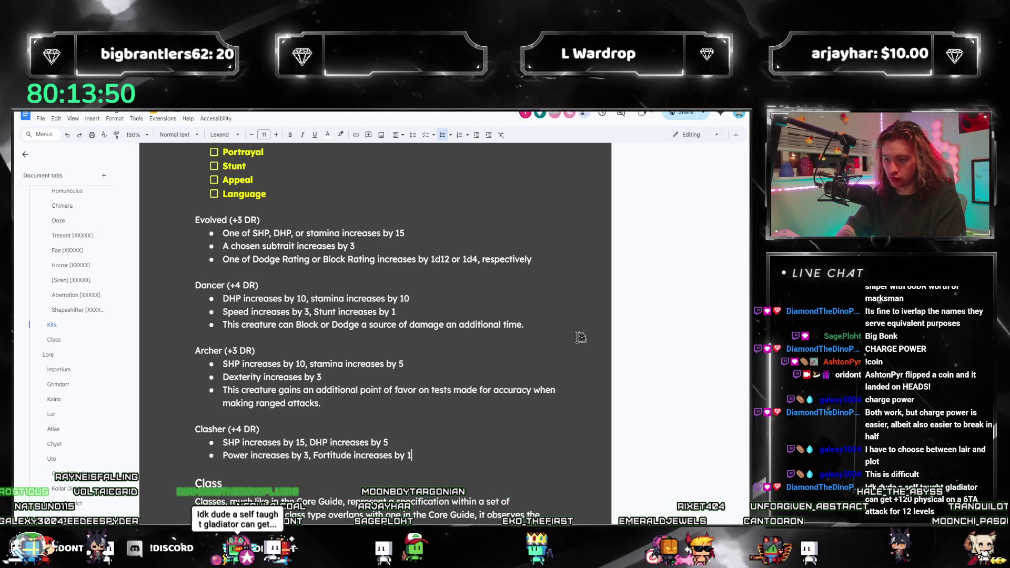
Write the Clasher bullet: attacks deal an additional 5 Physical damage per turn action used to make the attack
{"action": "key", "text": "Return"}
{"action": "type", "text": "T"}
{"action": "key", "text": "BackSpace"}
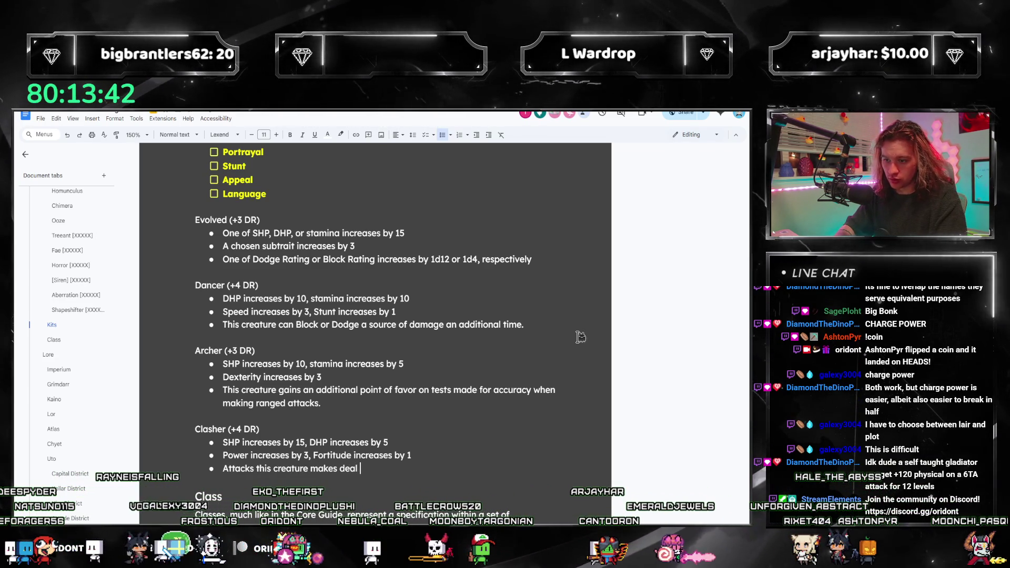
{"action": "type", "text": "deal an addt"}
{"action": "key", "text": "BackSpace"}
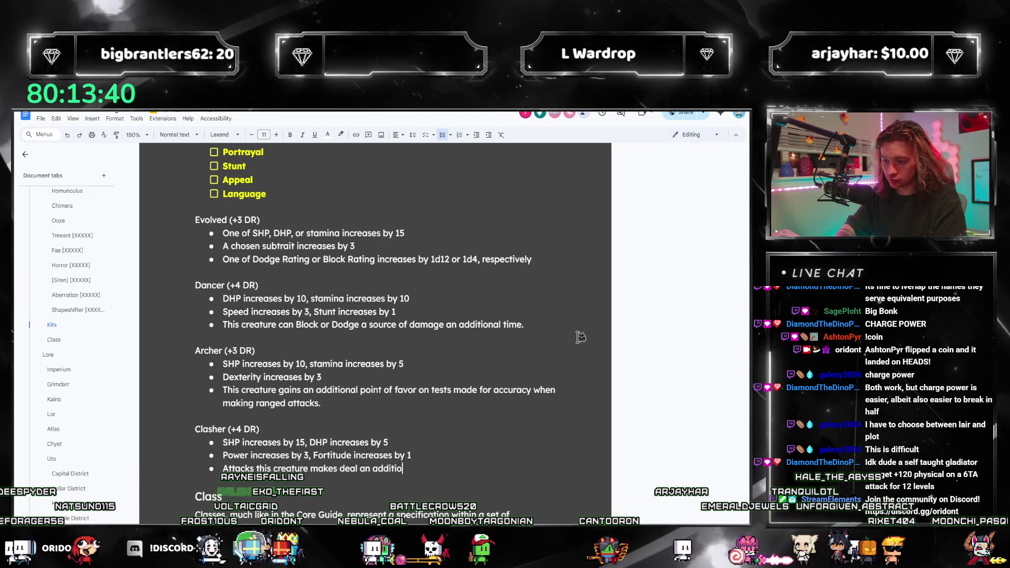
{"action": "type", "text": "itional 5 PHysi"}
{"action": "key", "text": "BackSpace"}
{"action": "key", "text": "BackSpace"}
{"action": "key", "text": "BackSpace"}
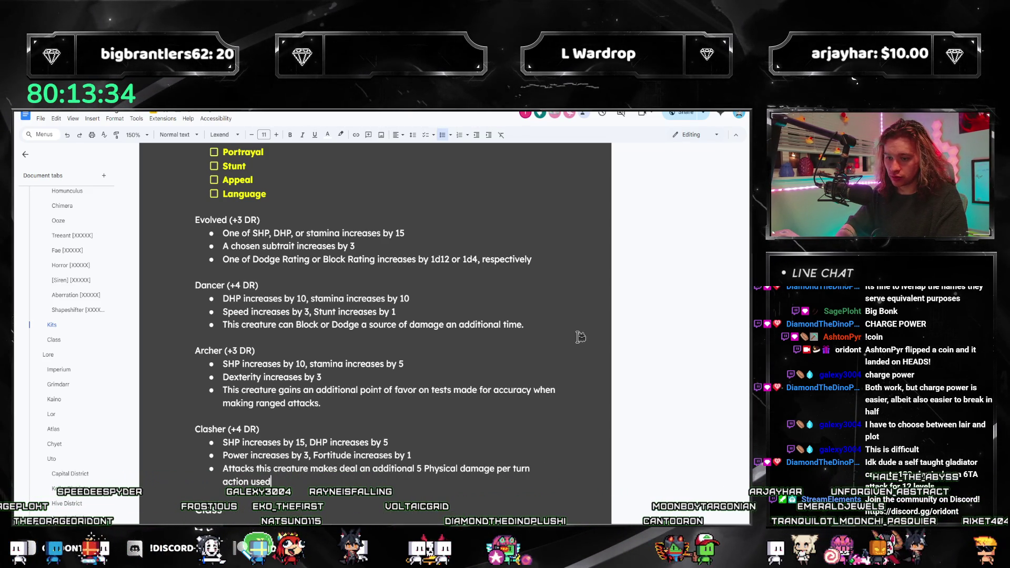
{"action": "key", "text": "BackSpace"}
{"action": "key", "text": "BackSpace"}
{"action": "key", "text": "BackSpace"}
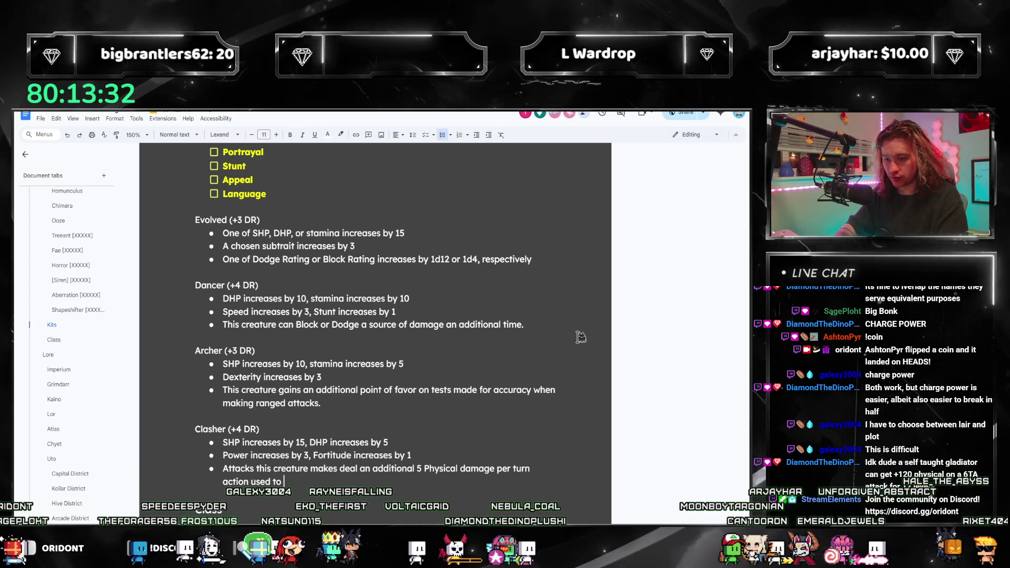
{"action": "type", "text": "make the attack."}
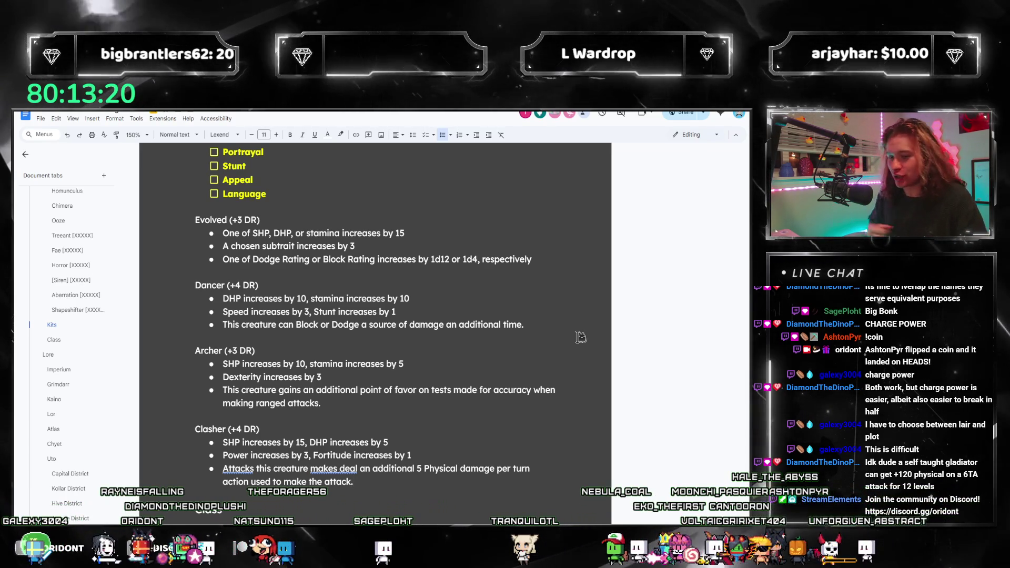
Reword the Clasher attack bullet to 'Attacks that this creature makes deal…', accepting the 'makes' grammar fix
{"action": "left_click", "coordinate": [237, 469]}
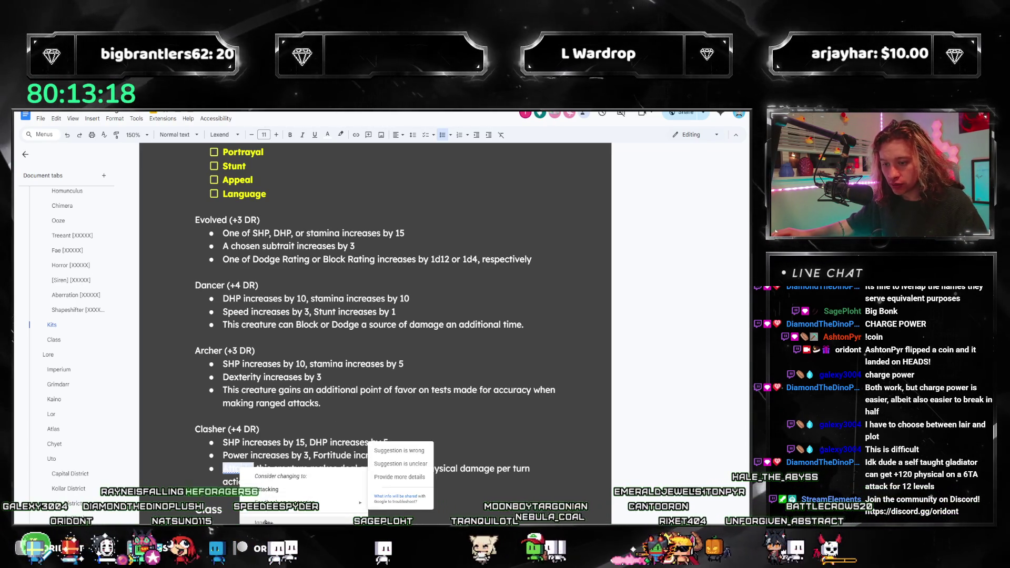
{"action": "key", "text": "Escape"}
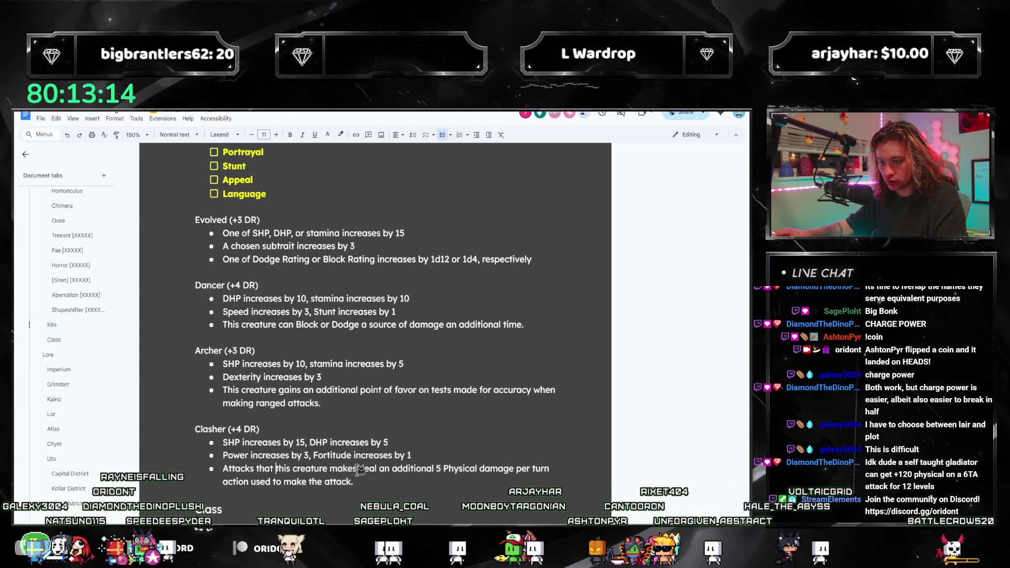
{"action": "type", "text": "that"}
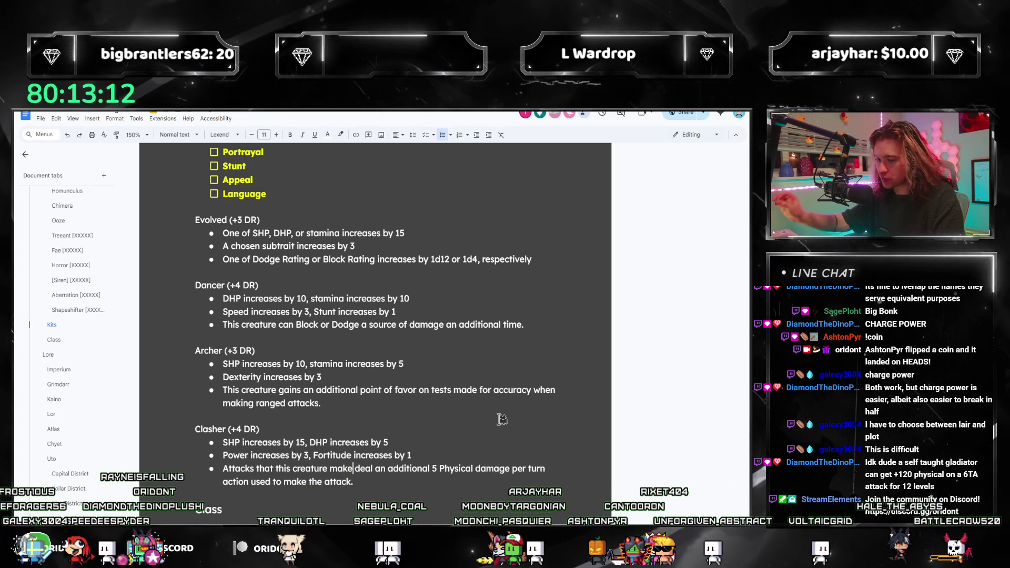
{"action": "left_click", "coordinate": [477, 480]}
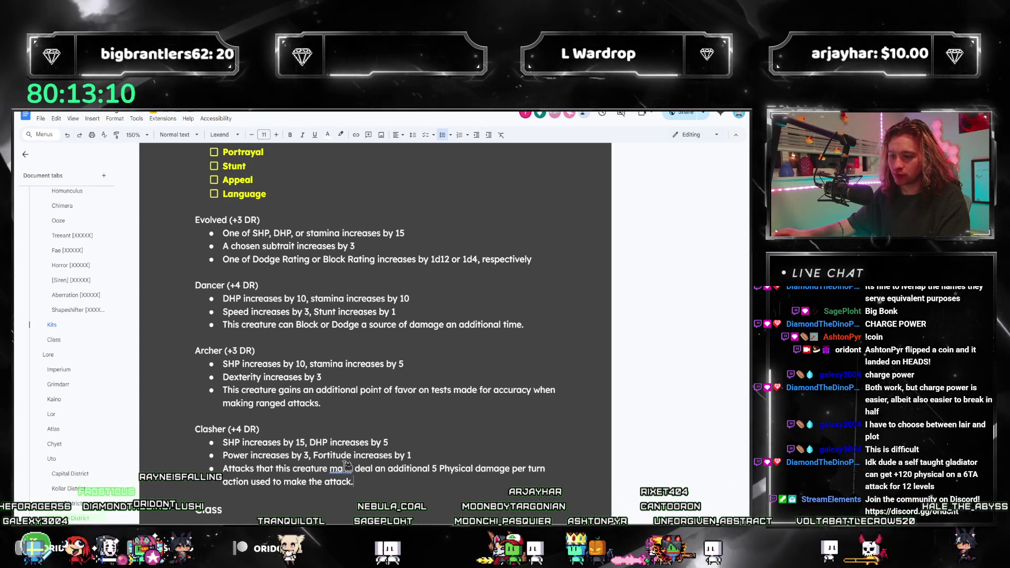
{"action": "left_click", "coordinate": [342, 469]}
{"action": "left_click", "coordinate": [372, 498]}
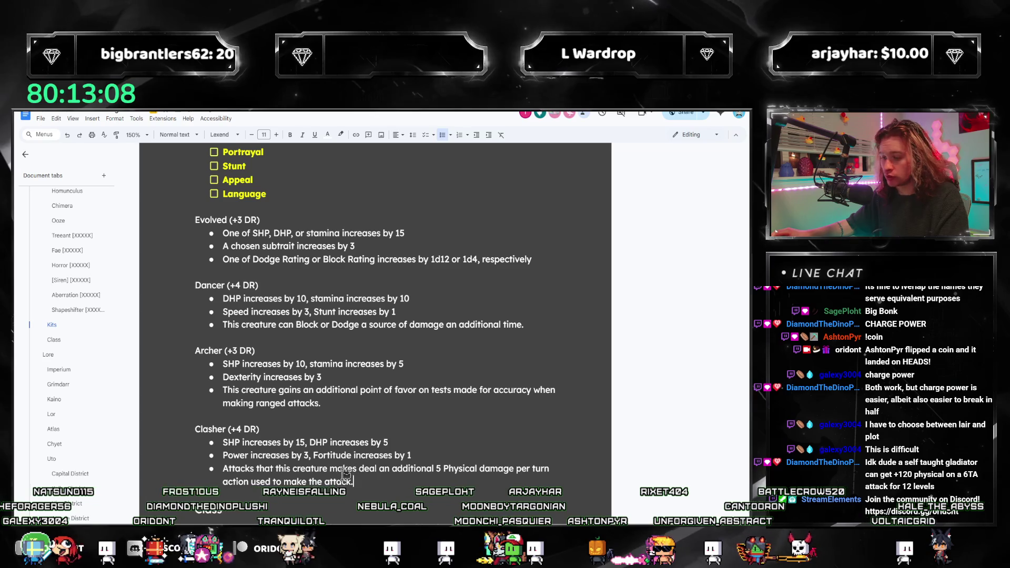
{"action": "scroll", "coordinate": [365, 465], "scroll_direction": "down", "scroll_amount": 1}
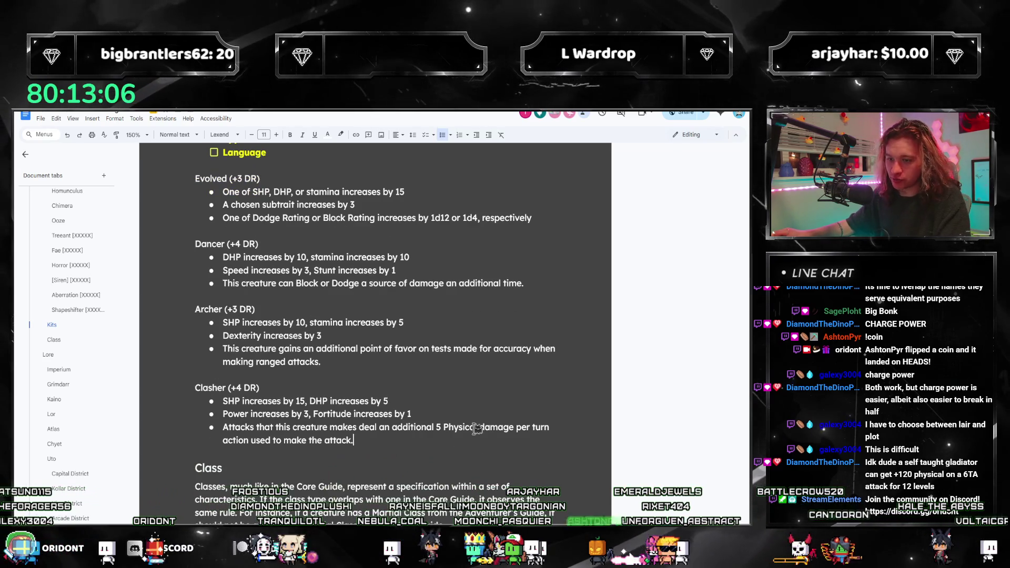
Leave a blank line after the Clasher bullets and select the third Archer bullet's text
{"action": "key", "text": "Return"}
{"action": "key", "text": "Return"}
{"action": "key", "text": "Return"}
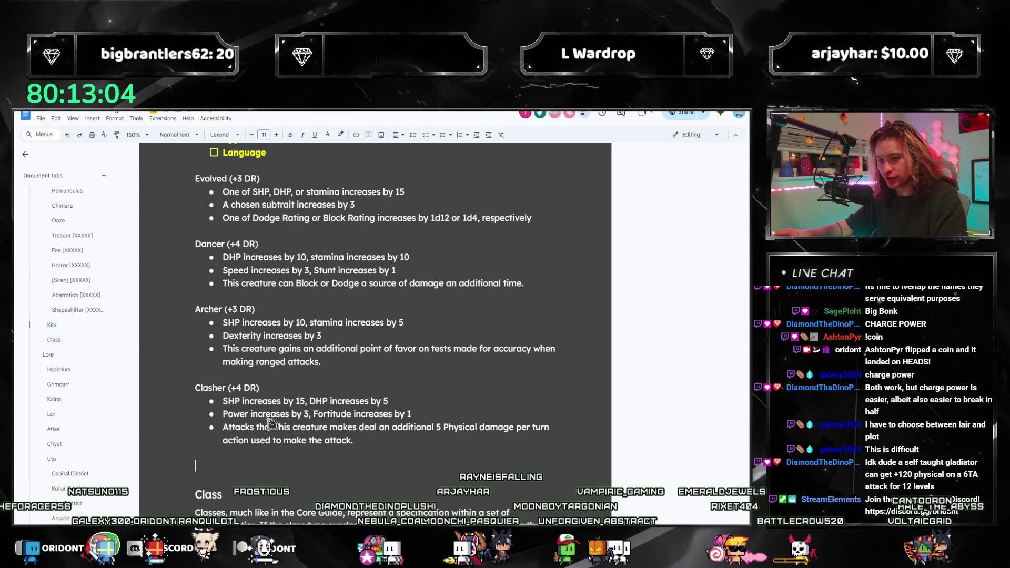
{"action": "left_click", "coordinate": [490, 427]}
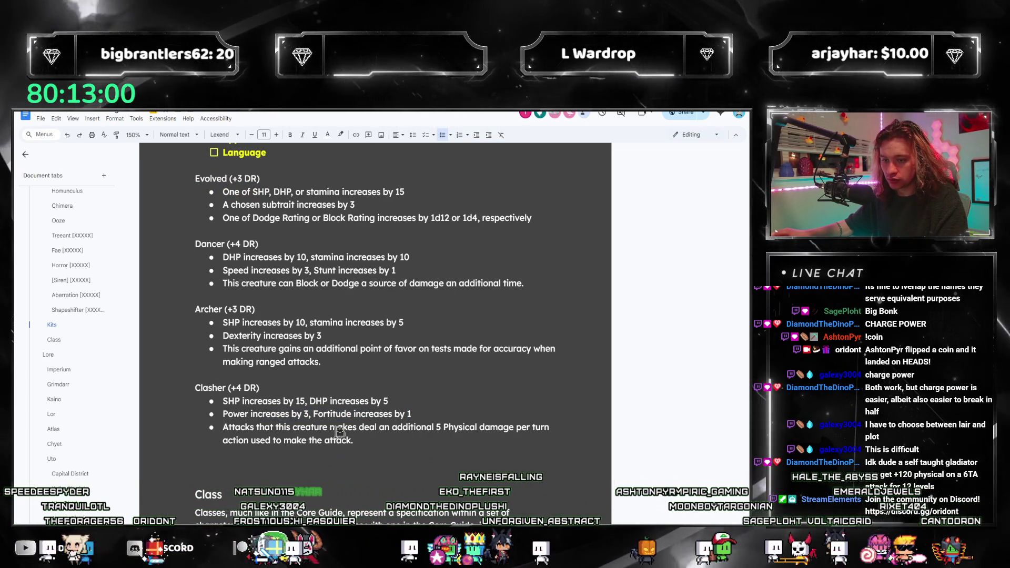
{"action": "scroll", "coordinate": [299, 424], "scroll_direction": "up", "scroll_amount": 2}
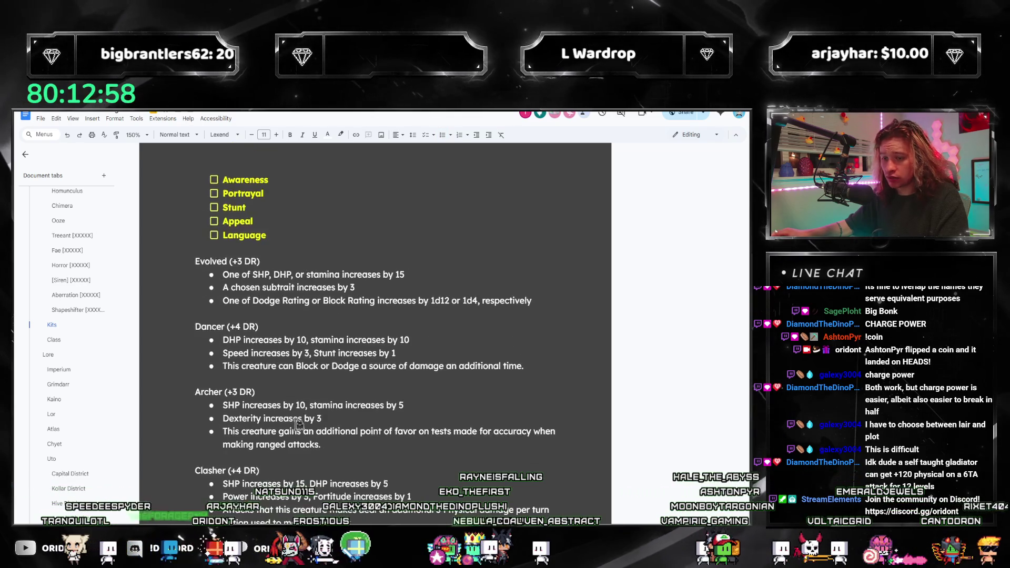
{"action": "scroll", "coordinate": [299, 423], "scroll_direction": "up", "scroll_amount": 5}
{"action": "scroll", "coordinate": [341, 372], "scroll_direction": "down", "scroll_amount": 6}
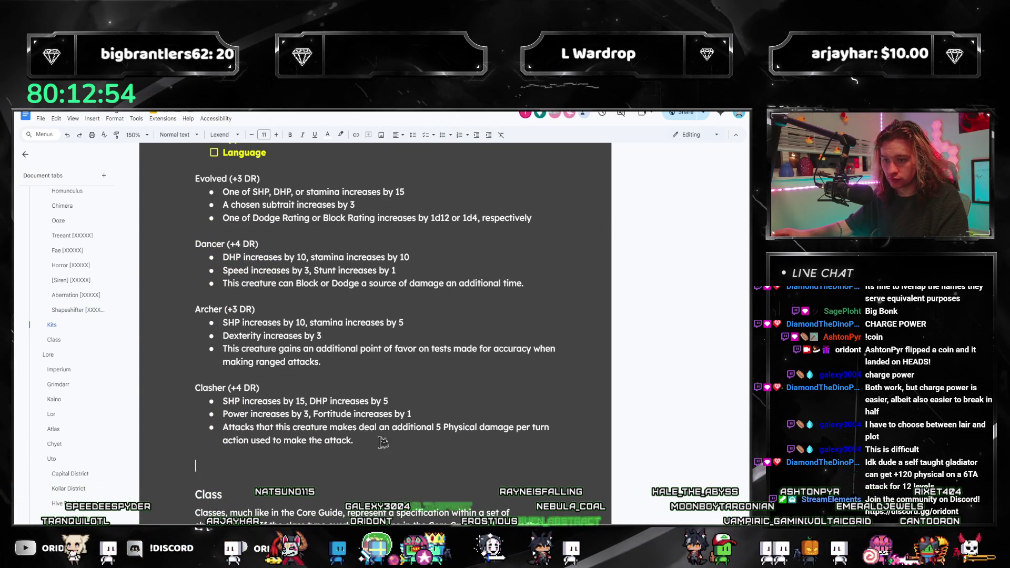
{"action": "left_click_drag", "start_coordinate": [330, 360], "coordinate": [224, 349]}
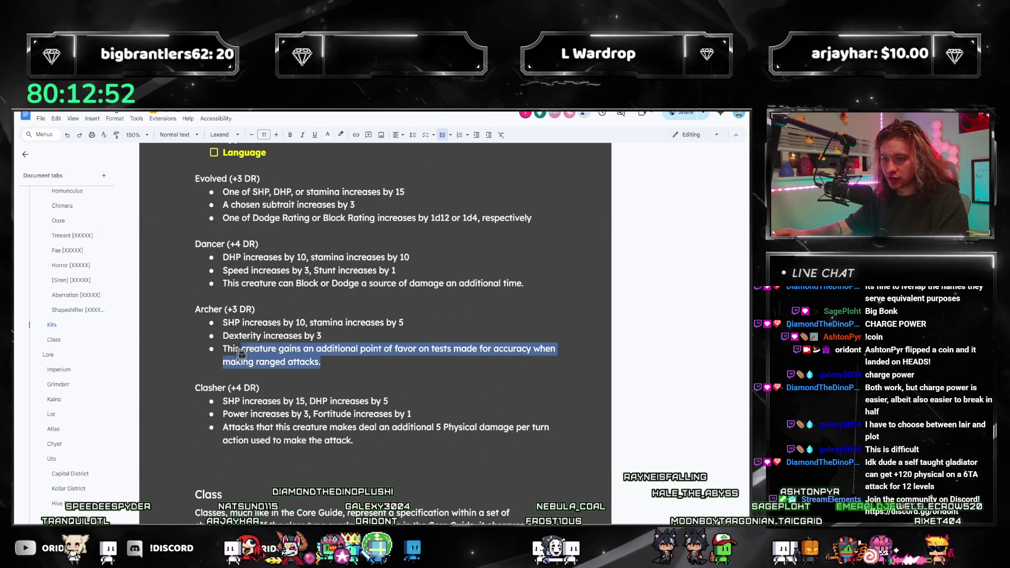
Replace the third Archer bullet with bold Keen (Strategy; Combat) and clear the Clasher attack bullet for Charge Power (Strategy; Combat)
{"action": "key", "text": "BackSpace"}
{"action": "type", "text": "Keen"}
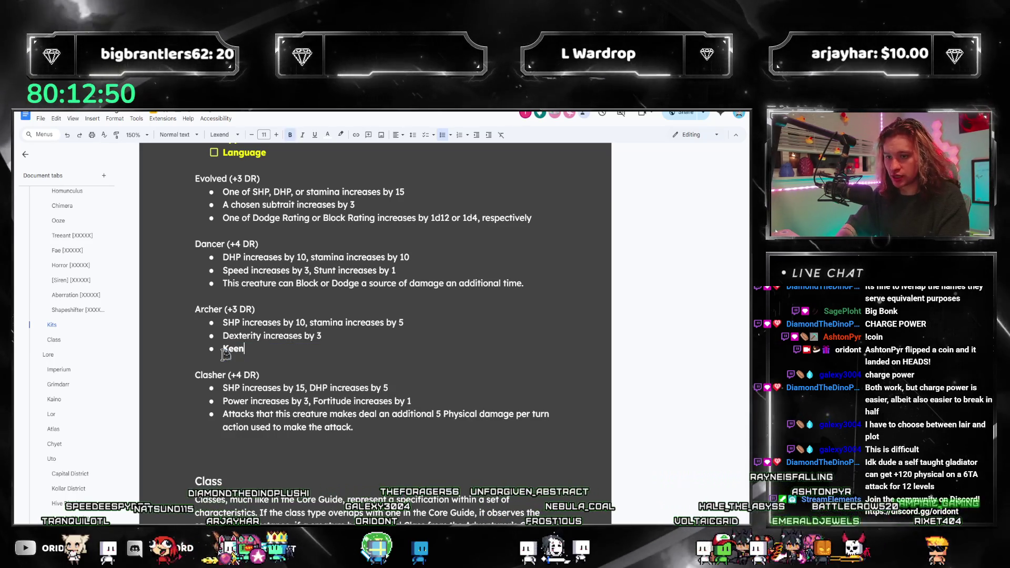
{"action": "type", "text": " (S"}
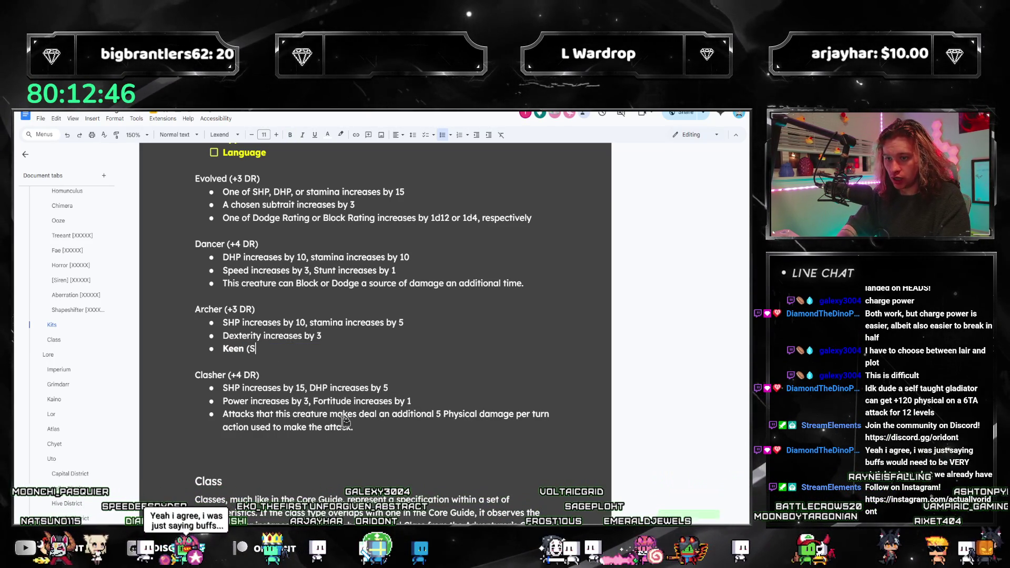
{"action": "type", "text": "trategy; Combat"}
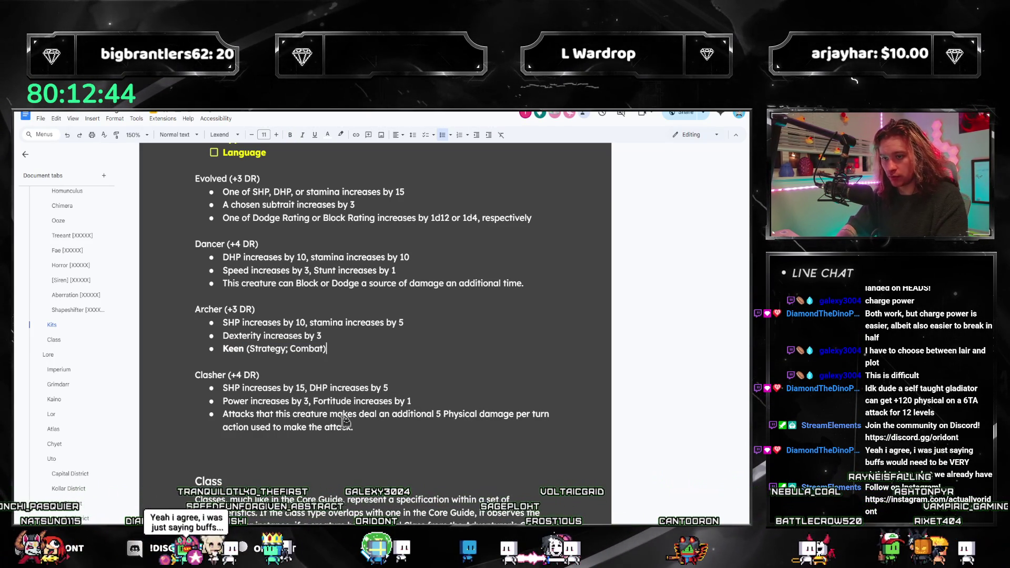
{"action": "triple_click", "coordinate": [354, 427]}
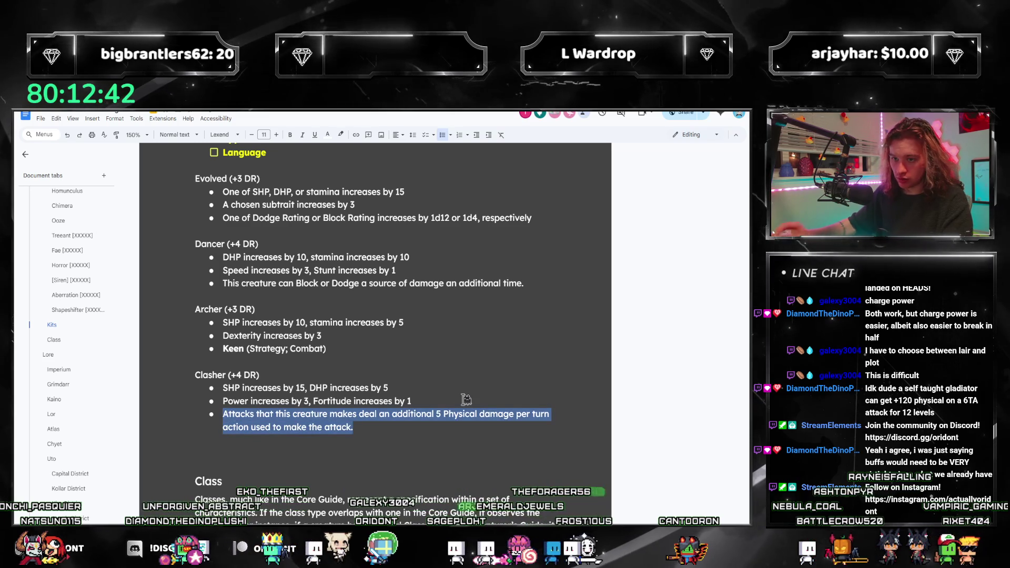
{"action": "key", "text": "BackSpace"}
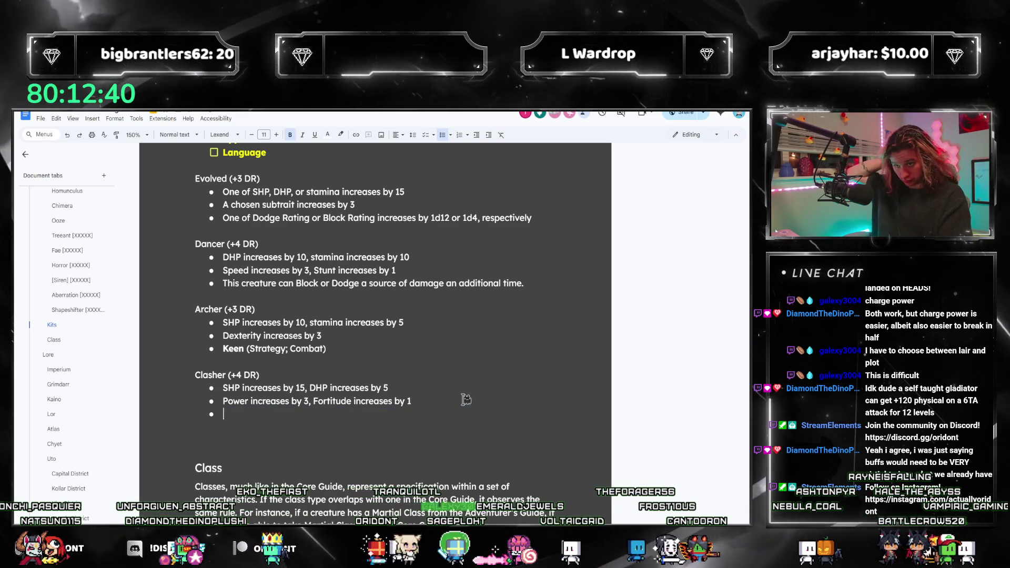
{"action": "type", "text": "Charge Power (Strateg"}
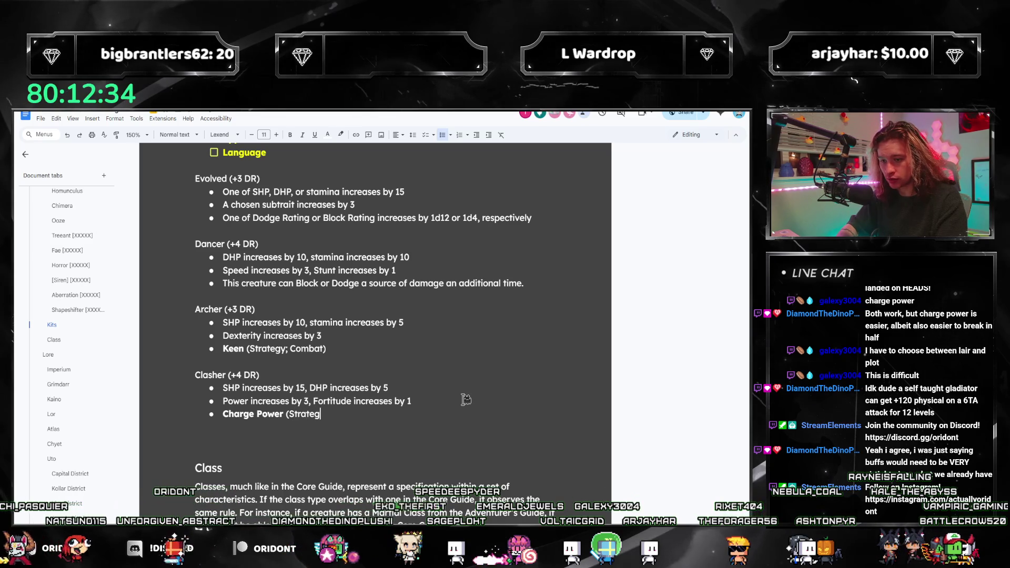
{"action": "type", "text": "y; Combat)"}
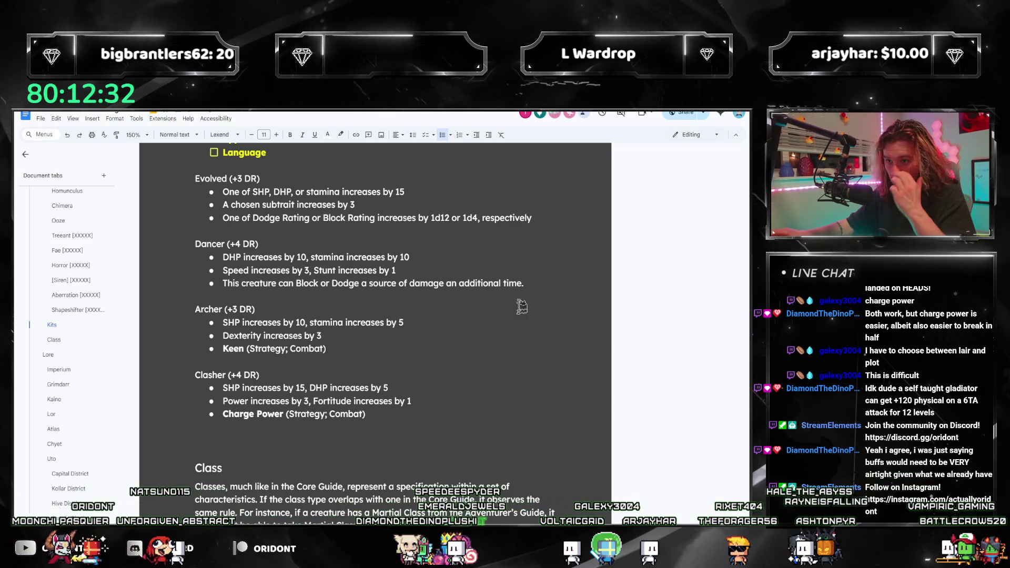
Replace the third Dancer bullet with bold Chaos Dance (Strategy; Cunning)
{"action": "mouse_move", "coordinate": [528, 283]}
{"action": "left_mouse_down"}
{"action": "mouse_move", "coordinate": [225, 270]}
{"action": "mouse_move", "coordinate": [225, 283]}
{"action": "left_mouse_up"}
{"action": "key", "text": "BackSpace"}
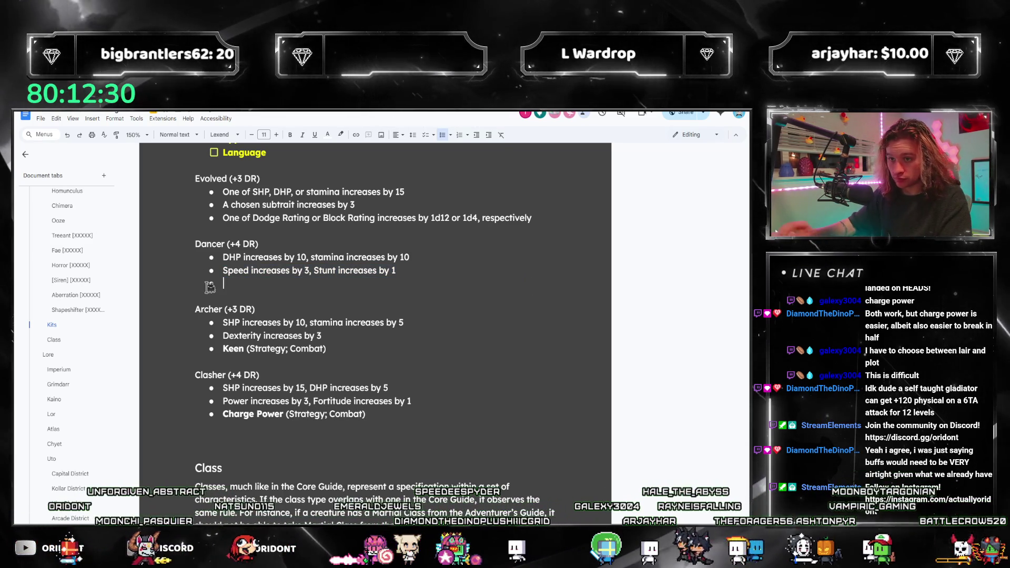
{"action": "key", "text": "ctrl+b"}
{"action": "type", "text": "CHaos"}
{"action": "key", "text": "BackSpace"}
{"action": "key", "text": "BackSpace"}
{"action": "key", "text": "BackSpace"}
{"action": "type", "text": "haos Dance (Strategy; Cunn"}
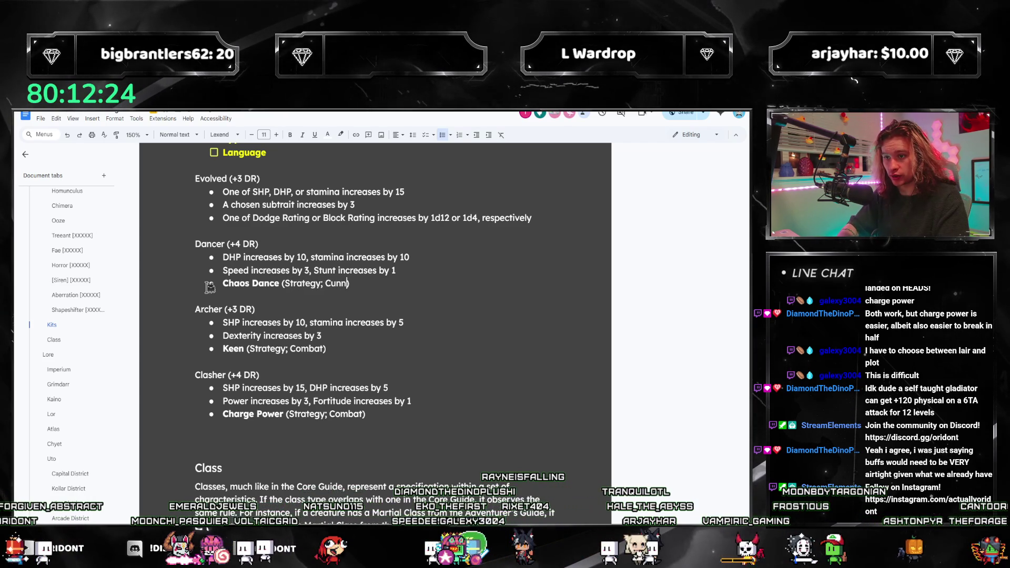
{"action": "scroll", "coordinate": [532, 249], "scroll_direction": "up", "scroll_amount": 1}
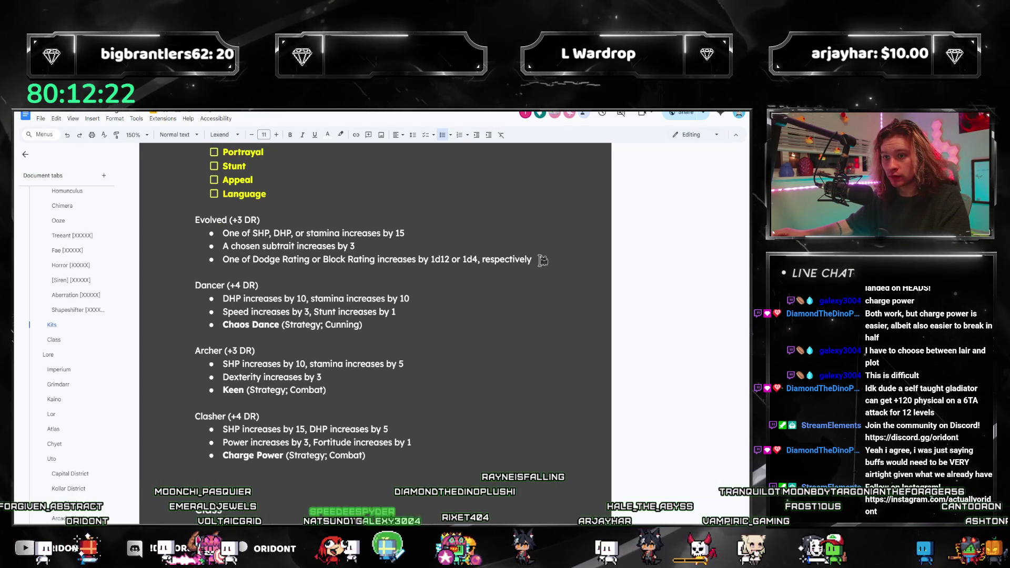
{"action": "scroll", "coordinate": [496, 289], "scroll_direction": "down", "scroll_amount": 2}
{"action": "scroll", "coordinate": [456, 306], "scroll_direction": "up", "scroll_amount": 1}
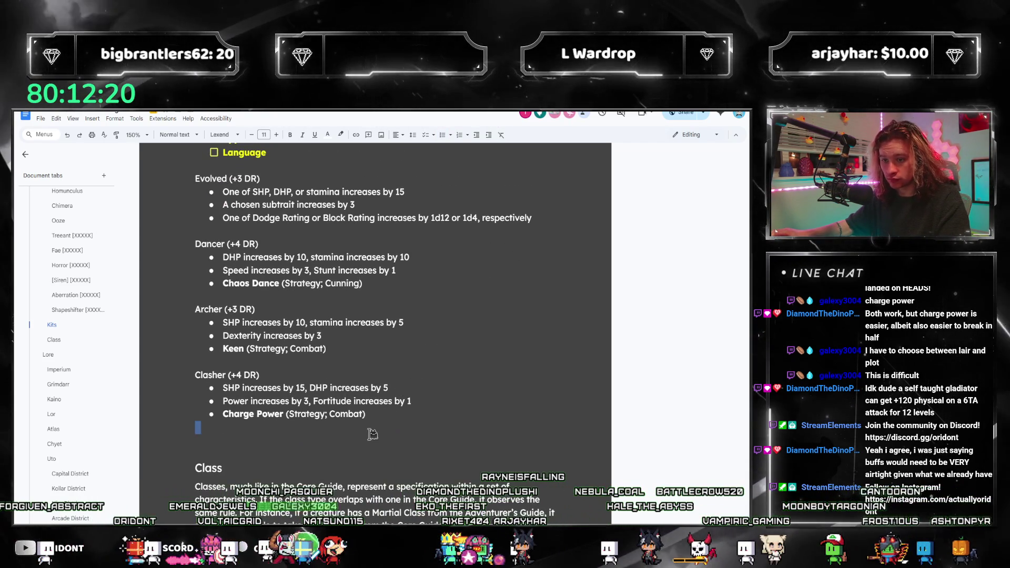
{"action": "left_click", "coordinate": [336, 444]}
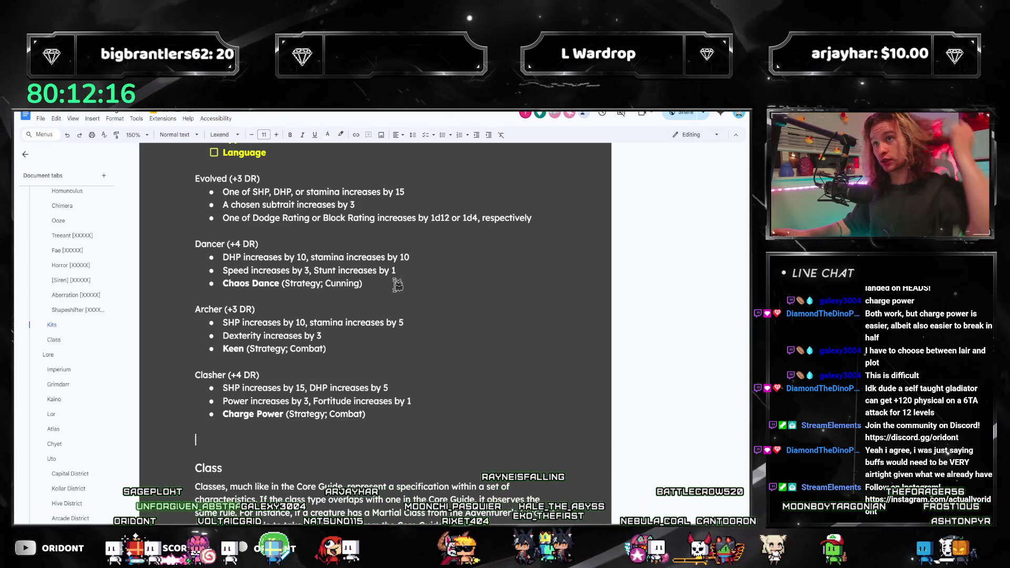
{"action": "scroll", "coordinate": [397, 286], "scroll_direction": "up", "scroll_amount": 2}
{"action": "scroll", "coordinate": [387, 301], "scroll_direction": "up", "scroll_amount": 1}
{"action": "scroll", "coordinate": [372, 320], "scroll_direction": "up", "scroll_amount": 1}
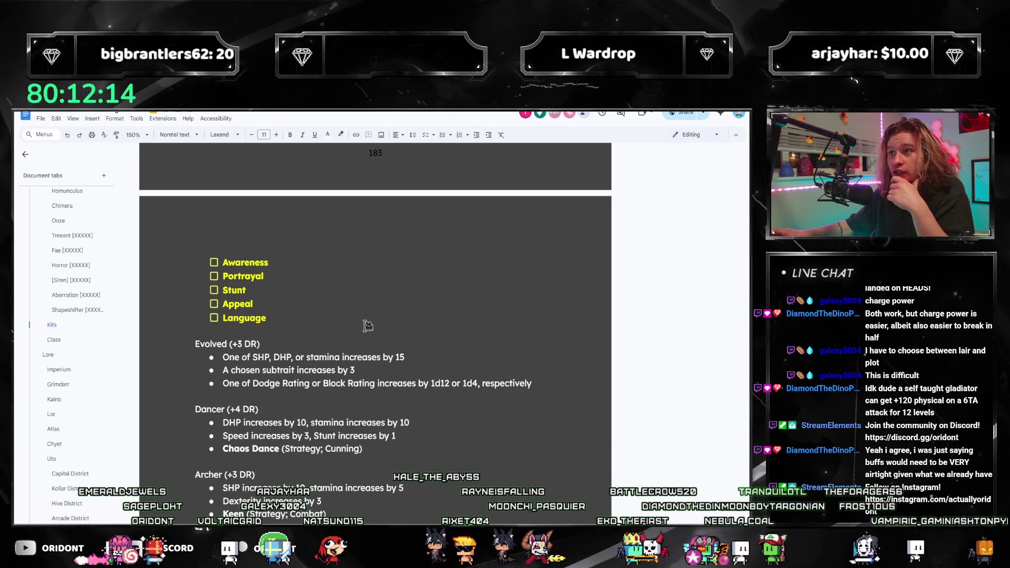
{"action": "scroll", "coordinate": [367, 326], "scroll_direction": "up", "scroll_amount": 2}
{"action": "scroll", "coordinate": [266, 281], "scroll_direction": "down", "scroll_amount": 2}
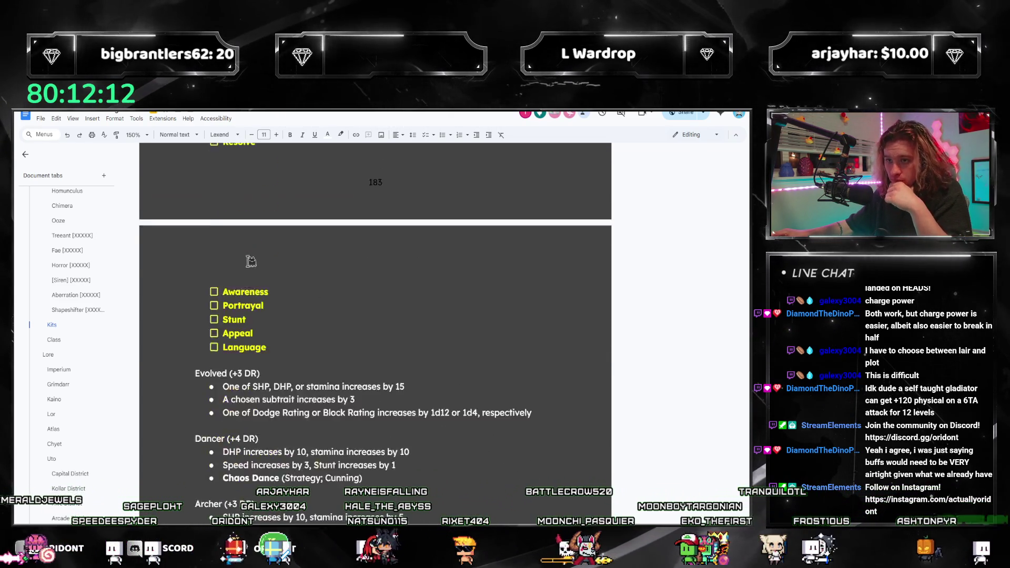
{"action": "scroll", "coordinate": [250, 261], "scroll_direction": "down", "scroll_amount": 3}
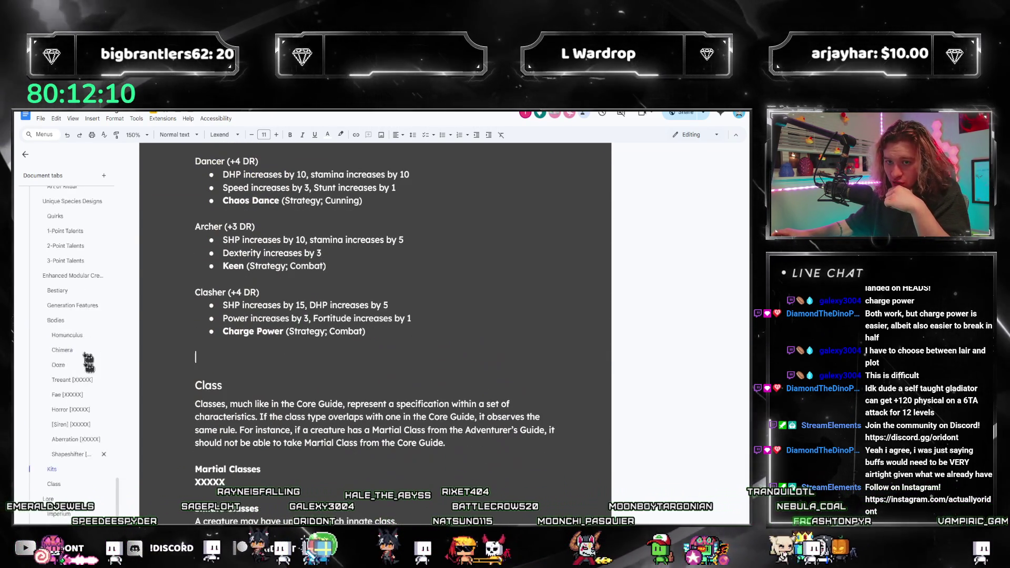
{"action": "scroll", "coordinate": [137, 355], "scroll_direction": "down", "scroll_amount": 5}
{"action": "scroll", "coordinate": [133, 410], "scroll_direction": "down", "scroll_amount": 5}
{"action": "scroll", "coordinate": [95, 394], "scroll_direction": "up", "scroll_amount": 5}
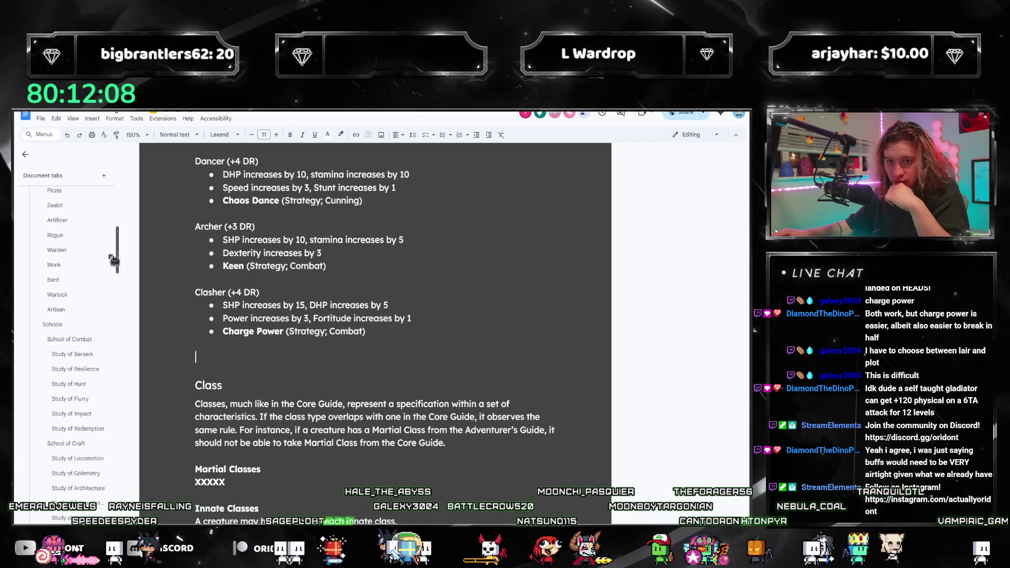
{"action": "left_click", "coordinate": [71, 328]}
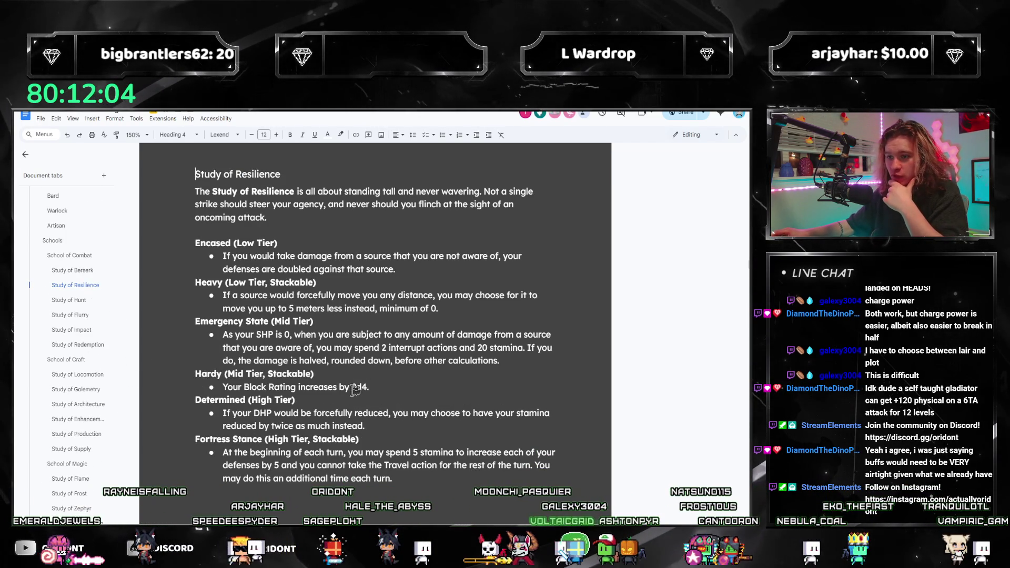
{"action": "triple_click", "coordinate": [461, 309]}
{"action": "mouse_move", "coordinate": [461, 309]}
{"action": "left_mouse_down"}
{"action": "mouse_move", "coordinate": [408, 294]}
{"action": "mouse_move", "coordinate": [223, 296]}
{"action": "left_mouse_up"}
{"action": "triple_click", "coordinate": [407, 294]}
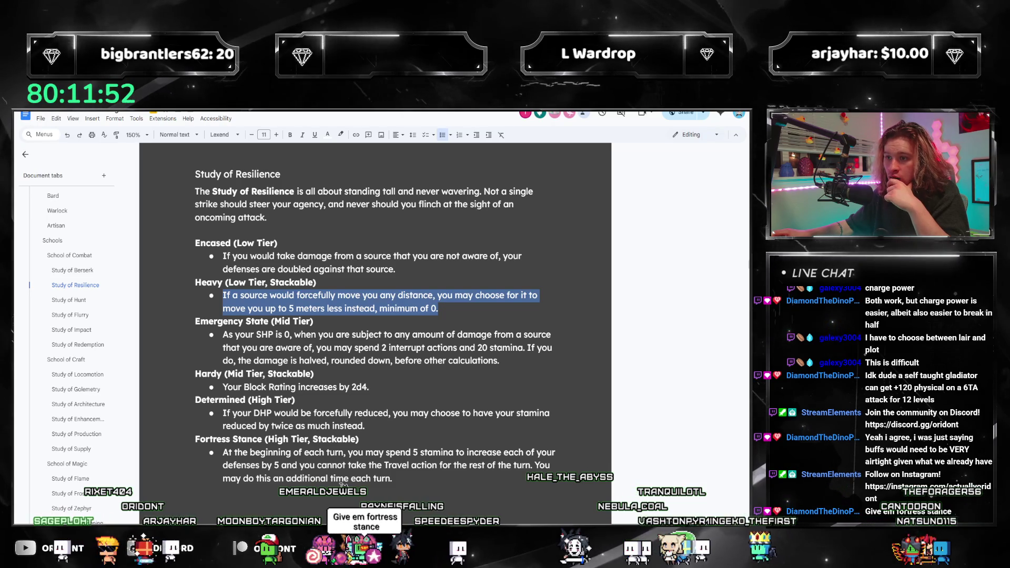
{"action": "left_click_drag", "start_coordinate": [401, 269], "coordinate": [219, 247]}
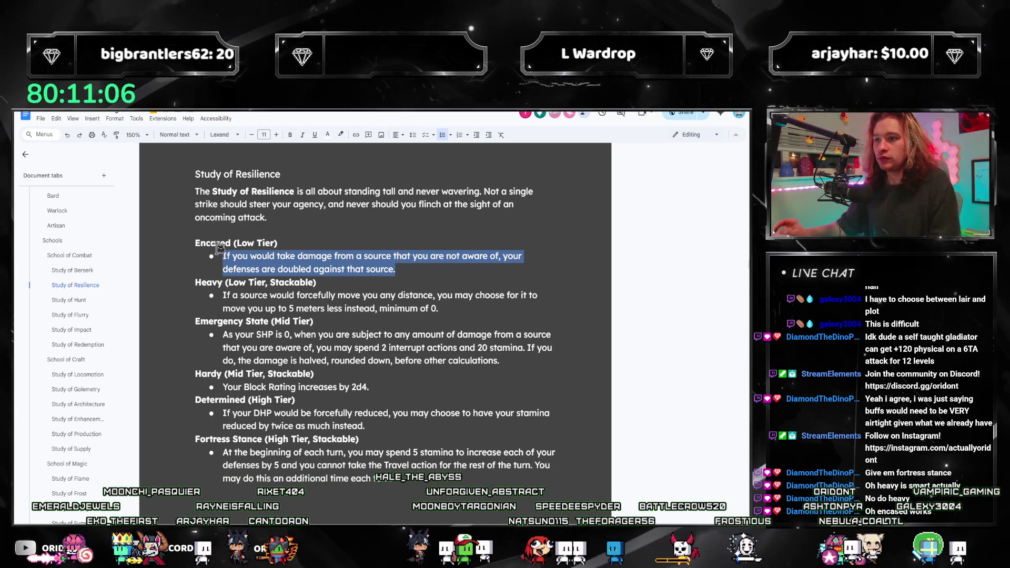
{"action": "left_click", "coordinate": [302, 311]}
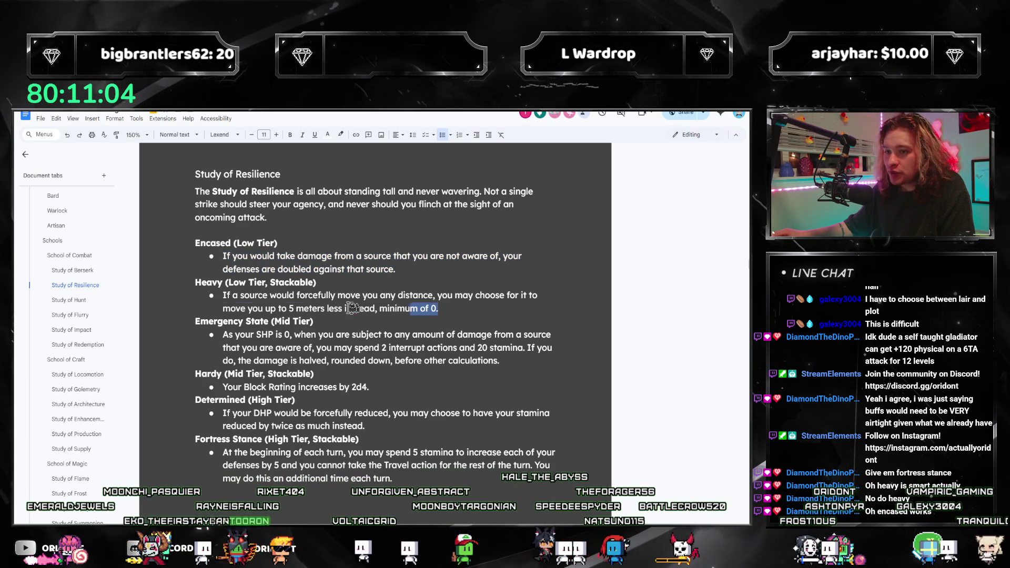
Highlight the Heavy bullet in Study of Resilience, then jump to the Kits section and its checklist
{"action": "left_click_drag", "start_coordinate": [351, 308], "coordinate": [213, 298]}
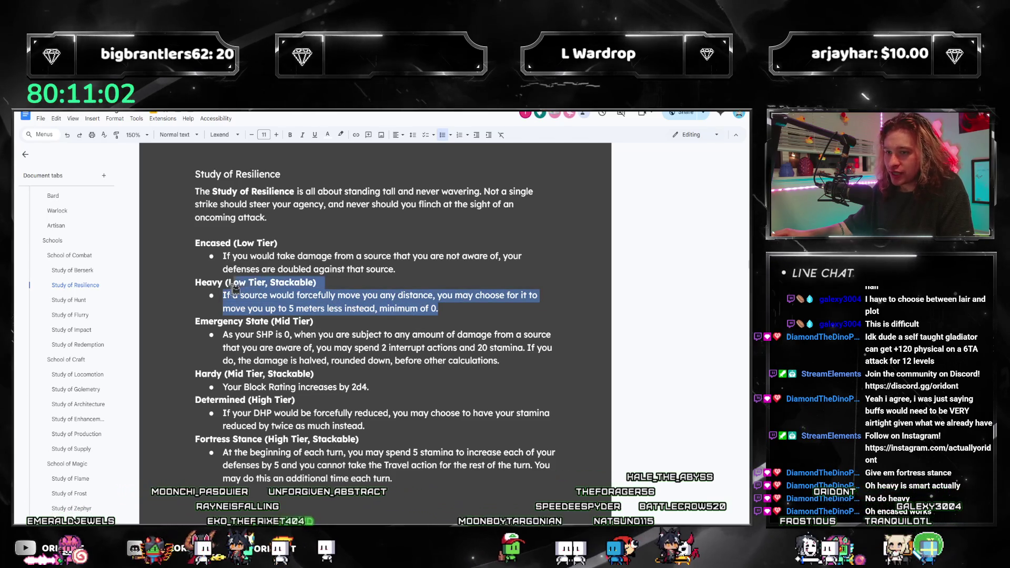
{"action": "scroll", "coordinate": [131, 314], "scroll_direction": "down", "scroll_amount": 2}
{"action": "scroll", "coordinate": [131, 314], "scroll_direction": "up", "scroll_amount": 2}
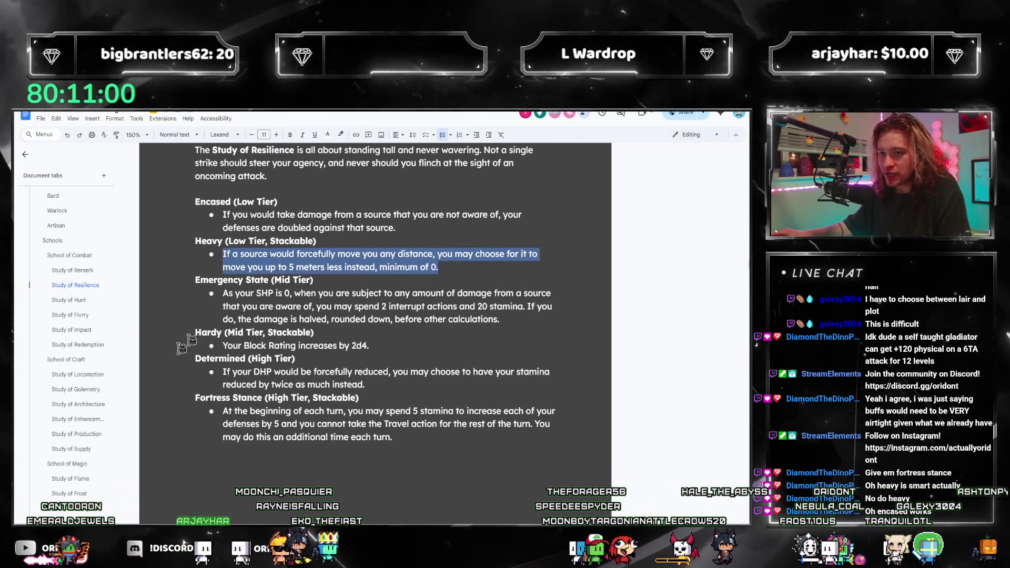
{"action": "scroll", "coordinate": [97, 328], "scroll_direction": "down", "scroll_amount": 5}
{"action": "scroll", "coordinate": [96, 328], "scroll_direction": "down", "scroll_amount": 5}
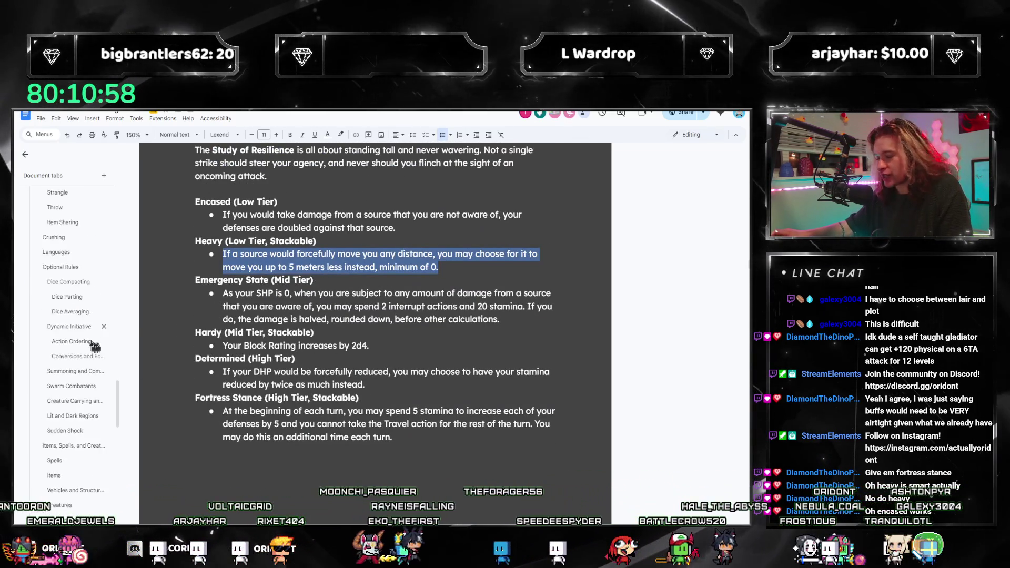
{"action": "scroll", "coordinate": [91, 343], "scroll_direction": "down", "scroll_amount": 5}
{"action": "scroll", "coordinate": [90, 345], "scroll_direction": "down", "scroll_amount": 5}
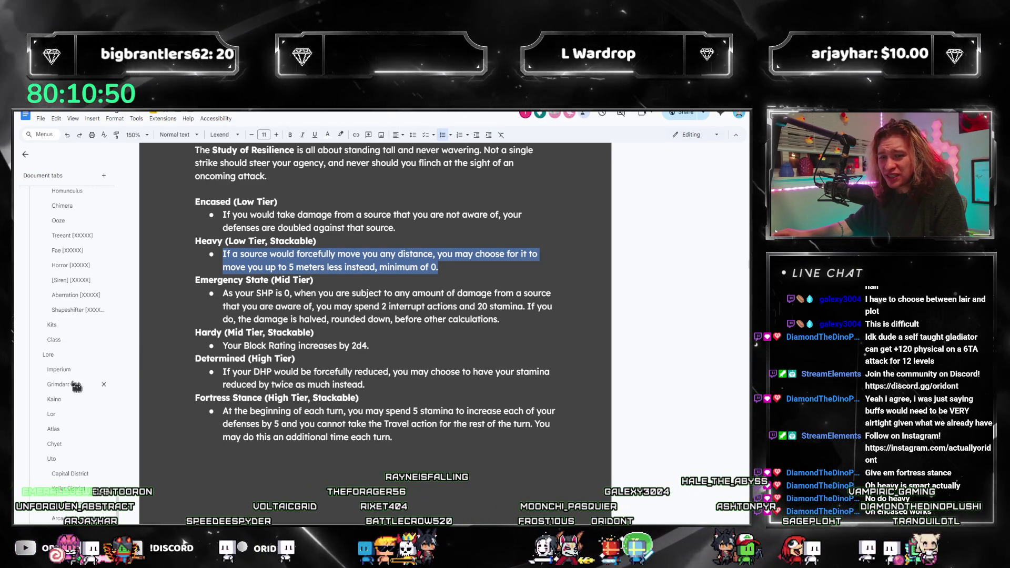
{"action": "scroll", "coordinate": [63, 348], "scroll_direction": "down", "scroll_amount": 1}
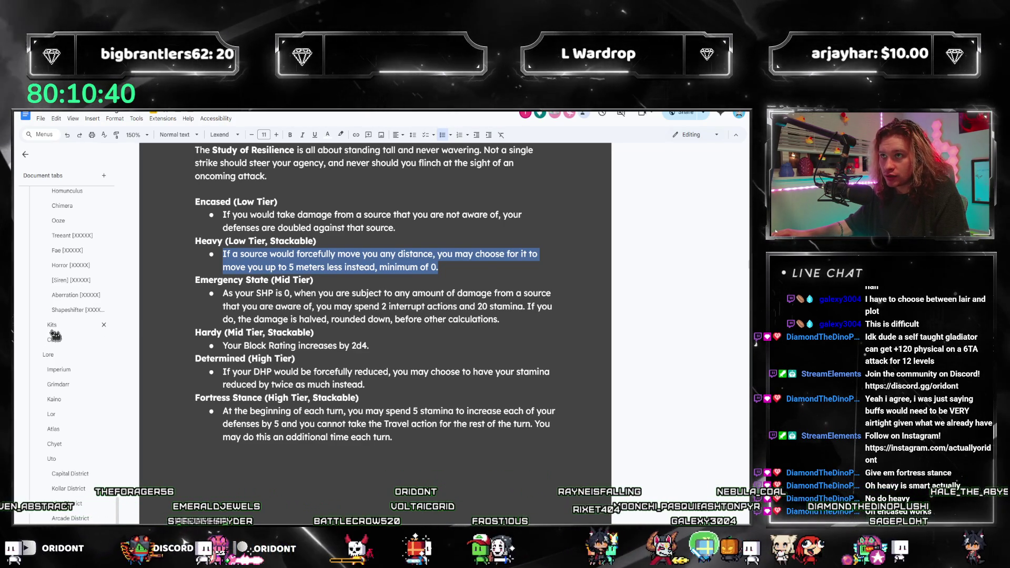
{"action": "left_click", "coordinate": [52, 327]}
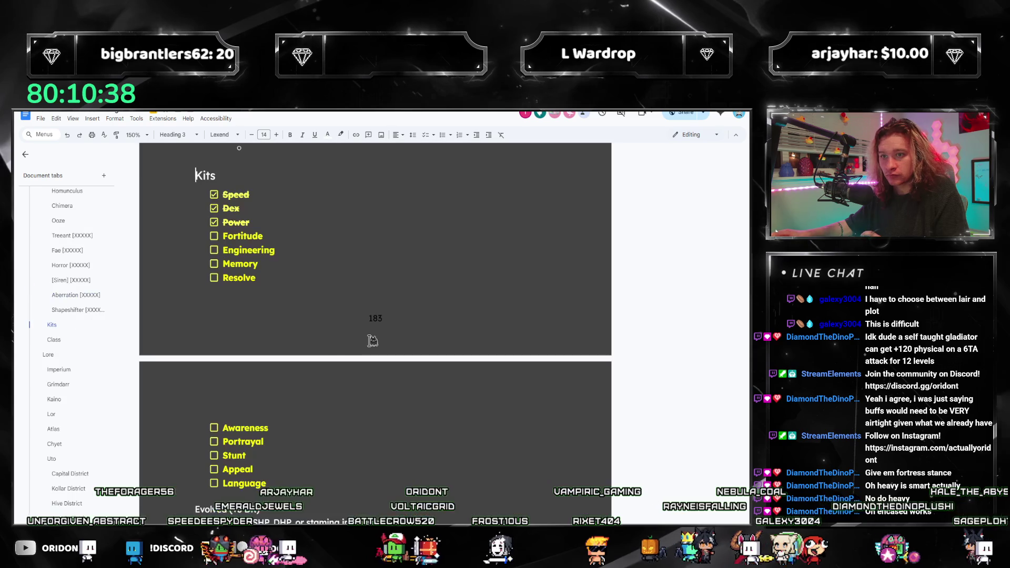
{"action": "scroll", "coordinate": [327, 428], "scroll_direction": "down", "scroll_amount": 4}
{"action": "scroll", "coordinate": [237, 426], "scroll_direction": "down", "scroll_amount": 1}
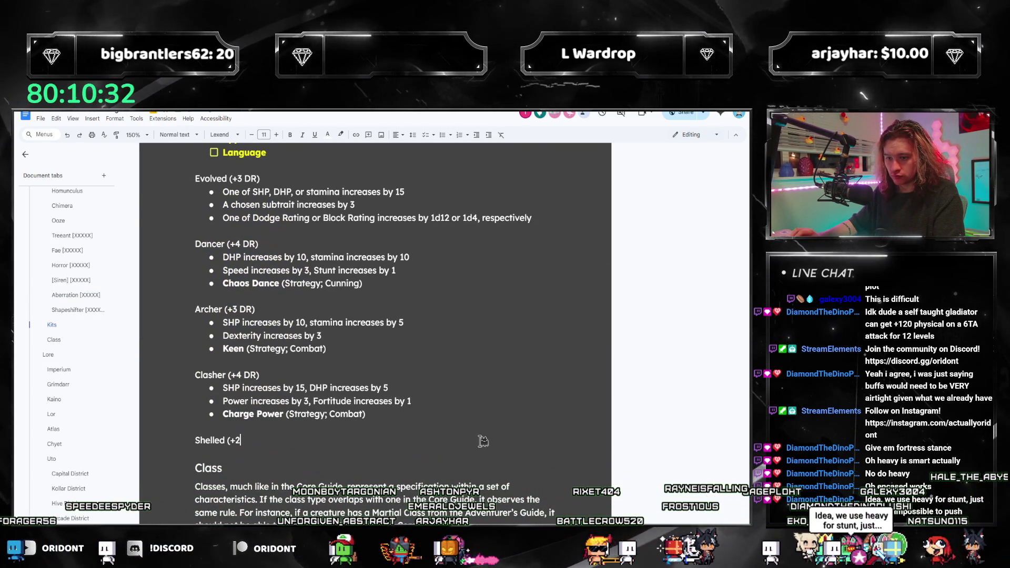
{"action": "type", "text": " DR)"}
Add the Shelled (+2 DR) kit with bullets SHP +10, Fortitude +2 and bold Encased (Strategy; Combat)
{"action": "key", "text": "Return"}
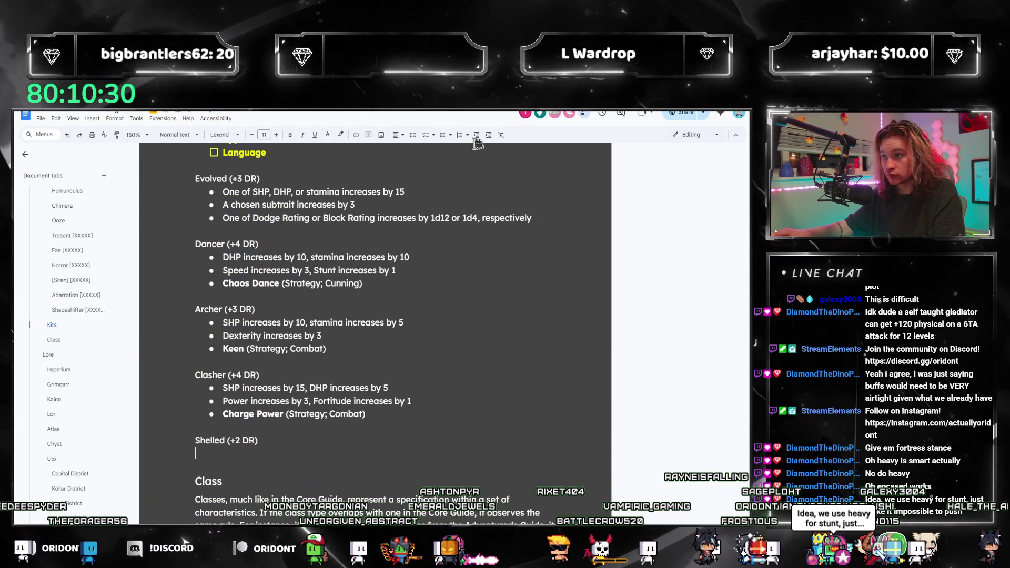
{"action": "left_click", "coordinate": [442, 134]}
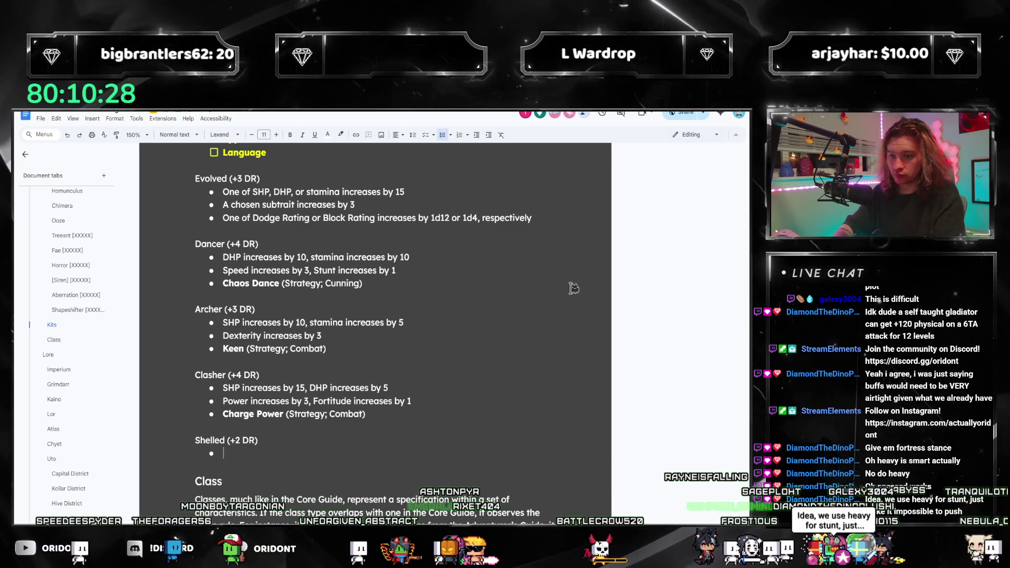
{"action": "type", "text": "SHP increases by 10"}
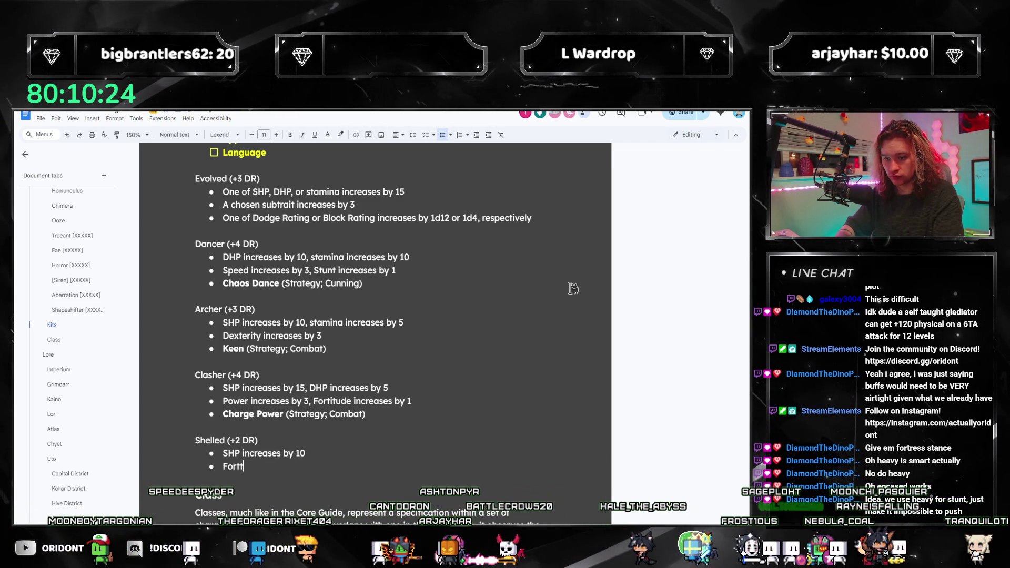
{"action": "type", "text": "Fortitude increases by 2"}
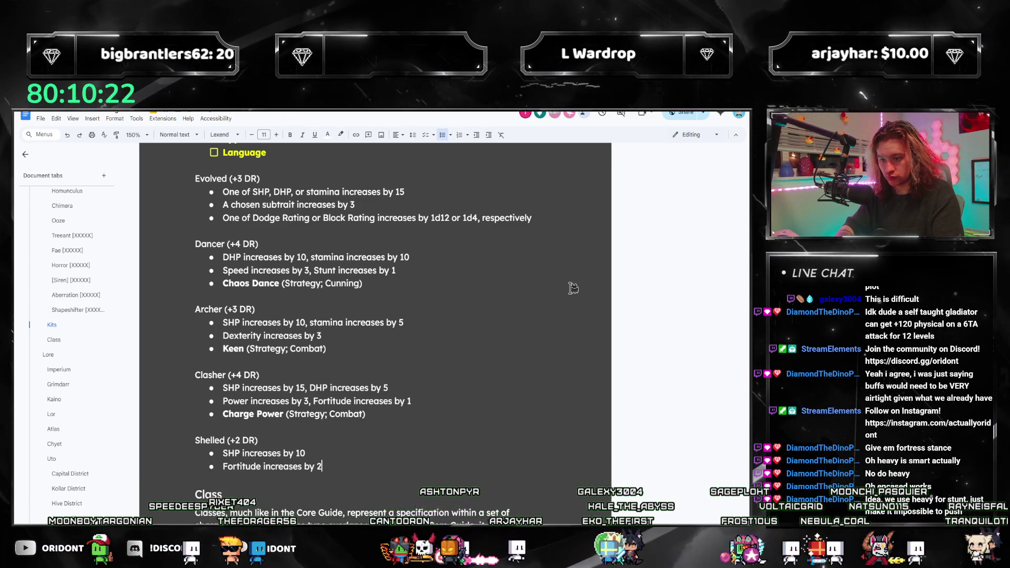
{"action": "key", "text": "Return"}
{"action": "key", "text": "ctrl+b"}
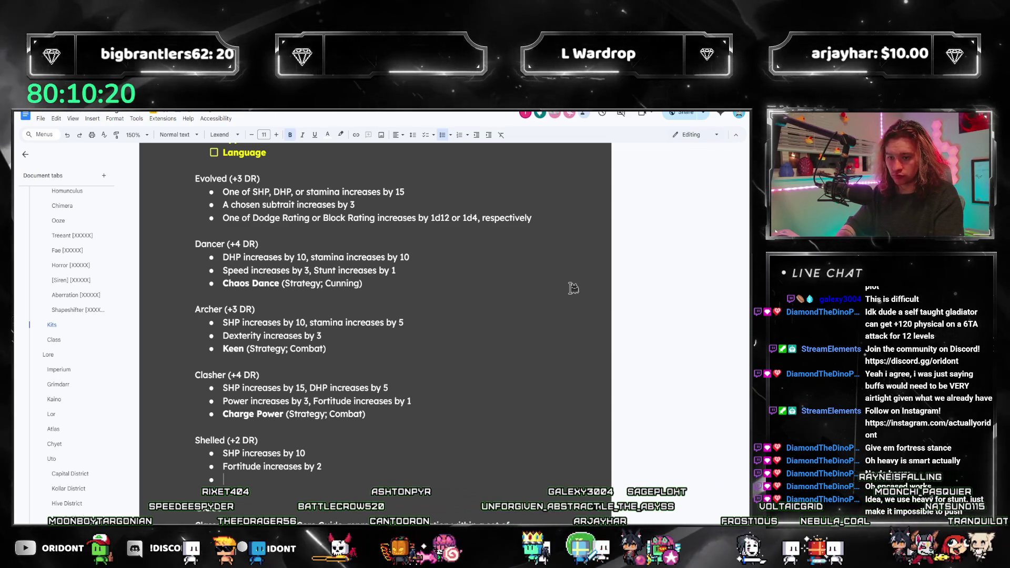
{"action": "type", "text": "Encased"}
{"action": "key", "text": "ctrl+b"}
{"action": "type", "text": "("}
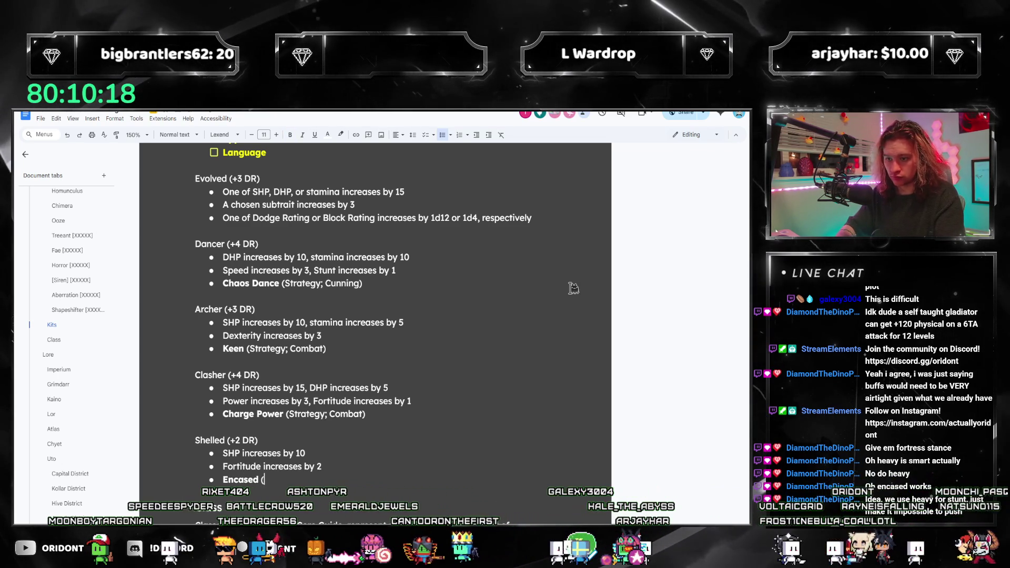
{"action": "type", "text": "Strategy; Combat"}
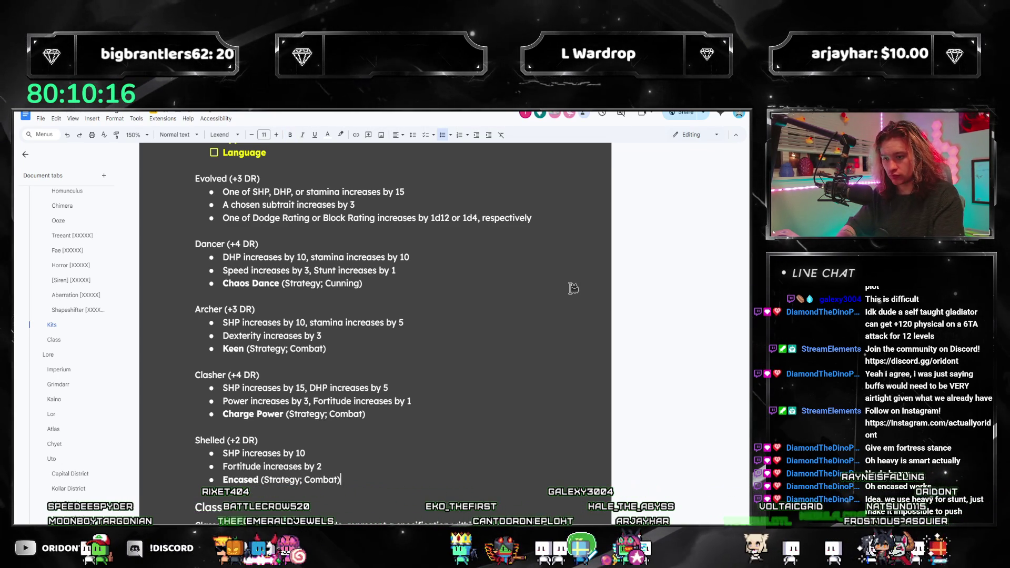
{"action": "scroll", "coordinate": [513, 363], "scroll_direction": "down", "scroll_amount": 2}
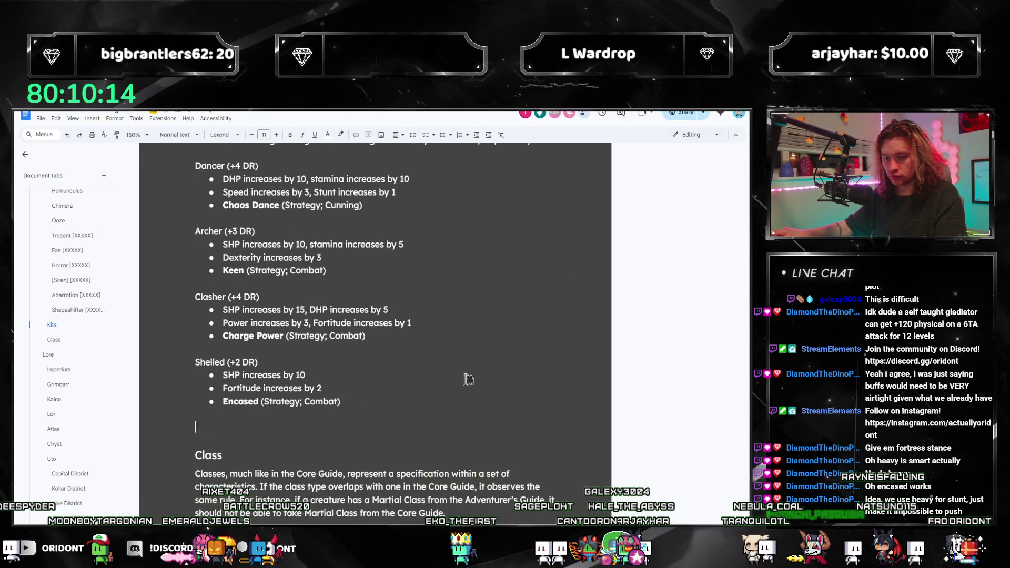
{"action": "scroll", "coordinate": [468, 406], "scroll_direction": "up", "scroll_amount": 4}
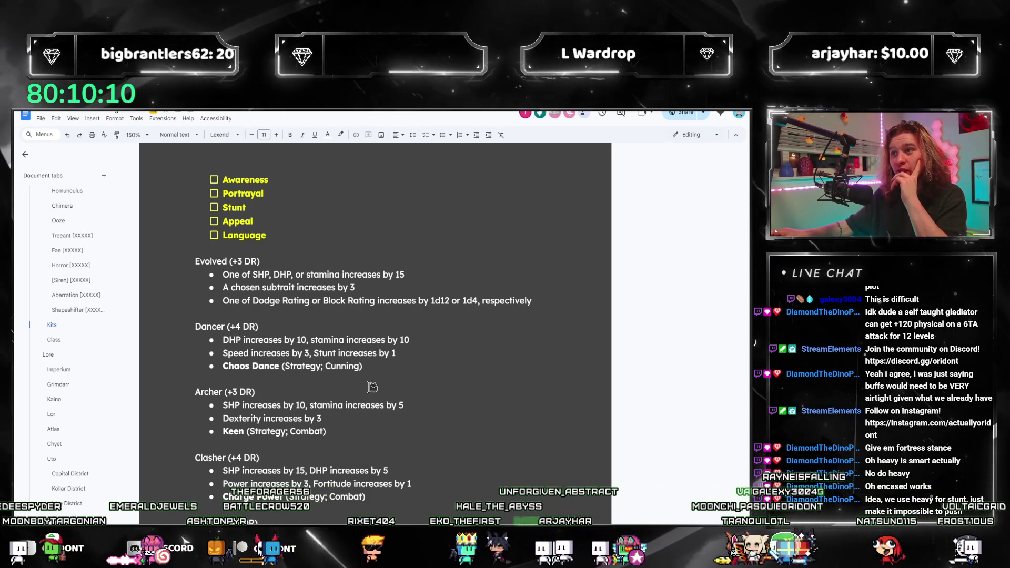
{"action": "scroll", "coordinate": [371, 387], "scroll_direction": "up", "scroll_amount": 2}
{"action": "scroll", "coordinate": [331, 388], "scroll_direction": "up", "scroll_amount": 4}
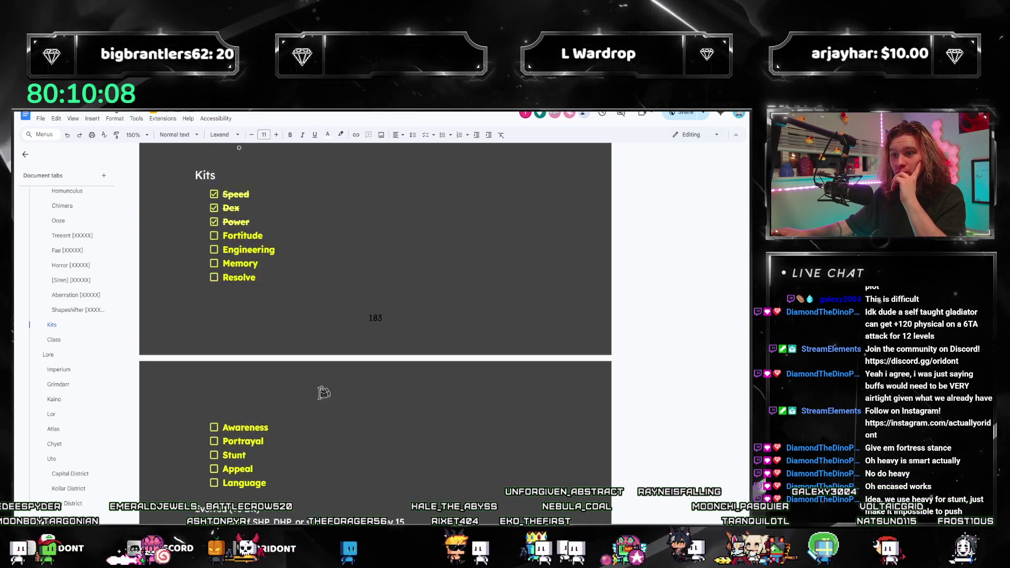
{"action": "scroll", "coordinate": [324, 392], "scroll_direction": "up", "scroll_amount": 1}
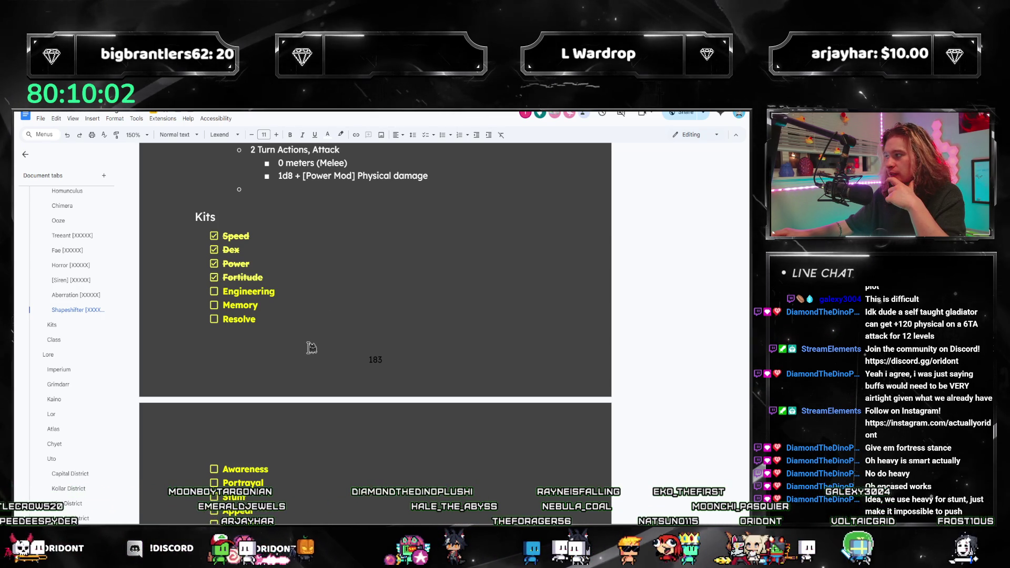
{"action": "scroll", "coordinate": [311, 359], "scroll_direction": "down", "scroll_amount": 1}
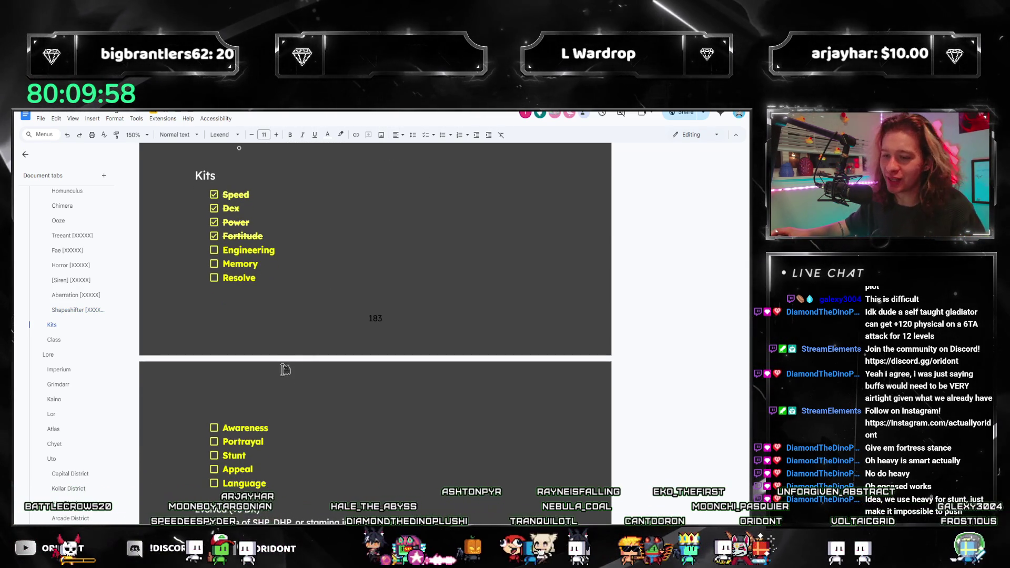
{"action": "scroll", "coordinate": [282, 368], "scroll_direction": "down", "scroll_amount": 1}
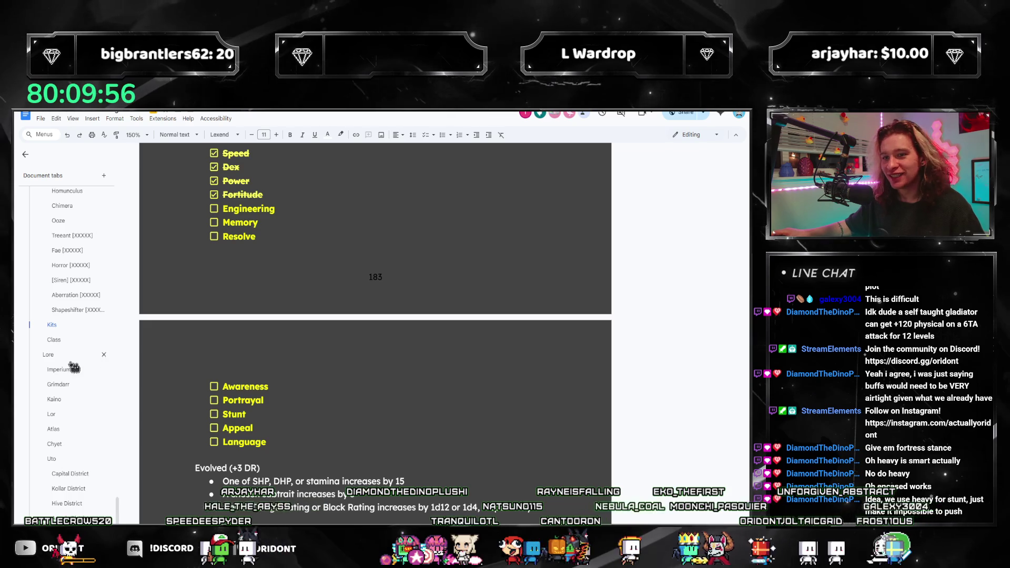
{"action": "scroll", "coordinate": [71, 363], "scroll_direction": "up", "scroll_amount": 2}
{"action": "scroll", "coordinate": [70, 360], "scroll_direction": "up", "scroll_amount": 2}
{"action": "scroll", "coordinate": [66, 353], "scroll_direction": "up", "scroll_amount": 2}
{"action": "scroll", "coordinate": [65, 348], "scroll_direction": "up", "scroll_amount": 2}
{"action": "scroll", "coordinate": [64, 347], "scroll_direction": "up", "scroll_amount": 3}
{"action": "scroll", "coordinate": [63, 346], "scroll_direction": "up", "scroll_amount": 3}
{"action": "scroll", "coordinate": [65, 346], "scroll_direction": "up", "scroll_amount": 3}
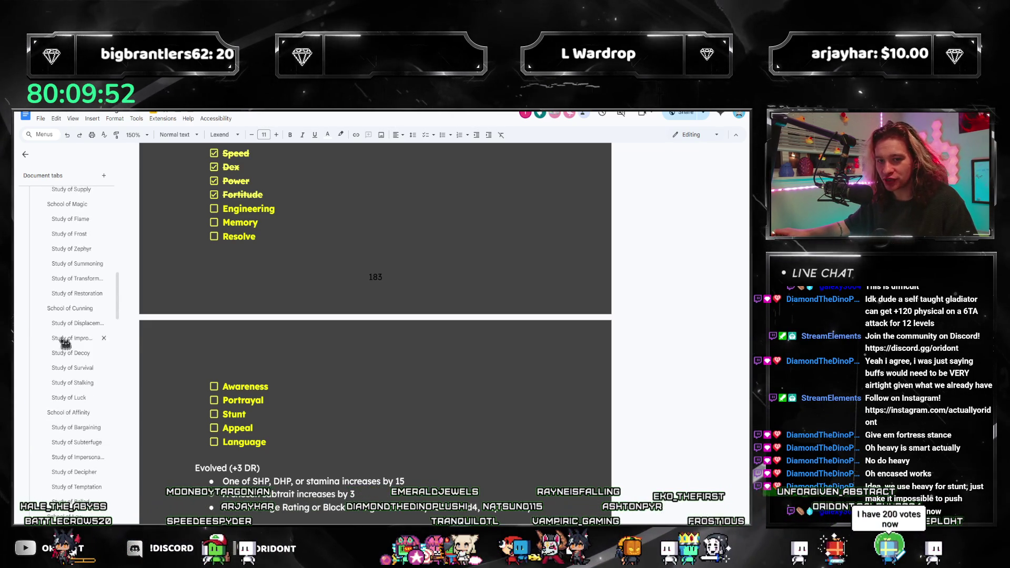
{"action": "scroll", "coordinate": [66, 372], "scroll_direction": "up", "scroll_amount": 2}
Tick Fortitude on the Kits checklist and jump to the Study of Locomotion section
{"action": "left_click", "coordinate": [63, 369]}
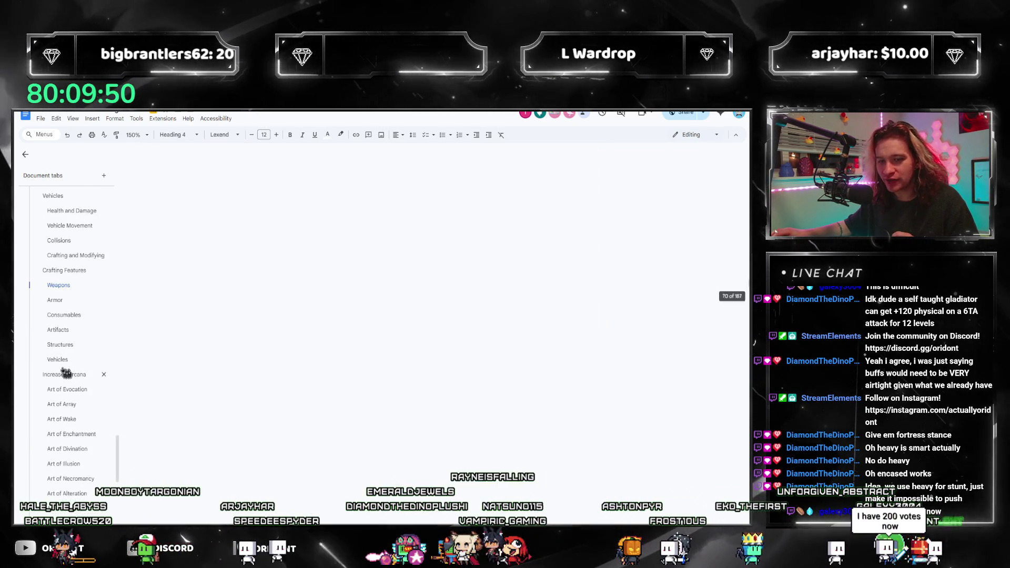
{"action": "scroll", "coordinate": [67, 373], "scroll_direction": "down", "scroll_amount": 2}
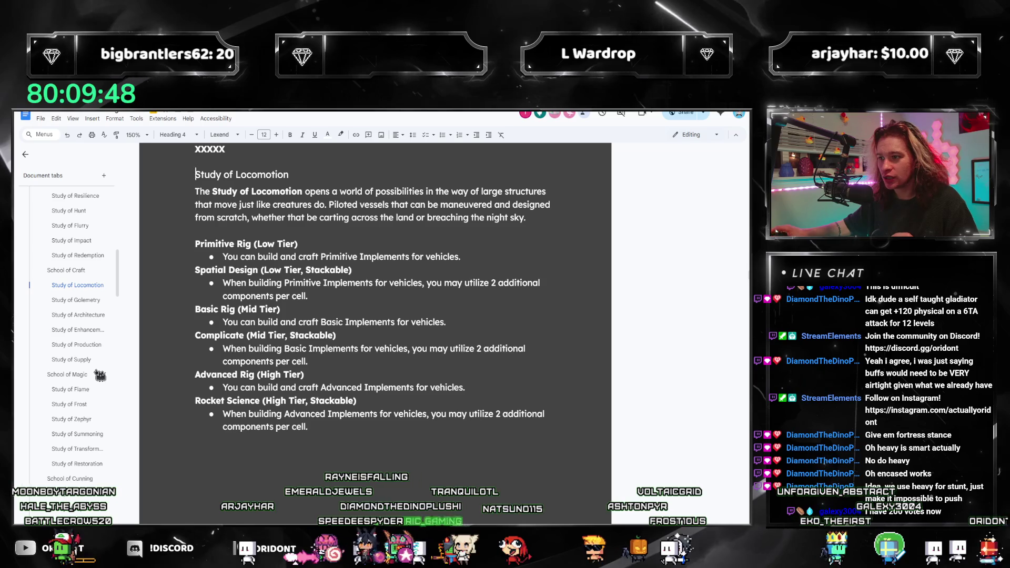
Review the Spatial Design abilities and the Golemetry Intricate, Bioengineering and Mutagenics bullets by highlighting them
{"action": "left_click_drag", "start_coordinate": [307, 361], "coordinate": [223, 283]}
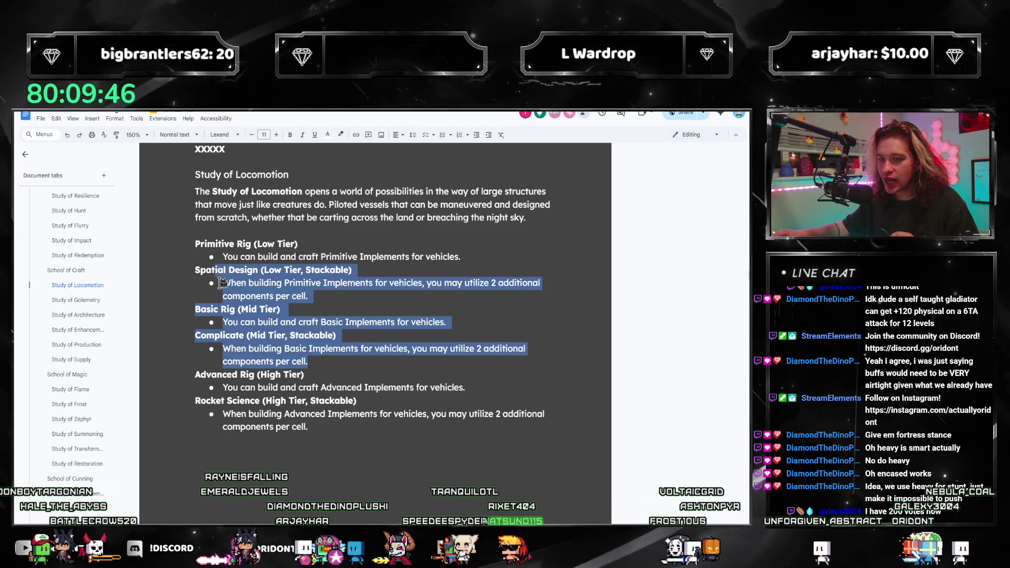
{"action": "key", "text": "Left"}
{"action": "left_click_drag", "start_coordinate": [331, 429], "coordinate": [185, 275]}
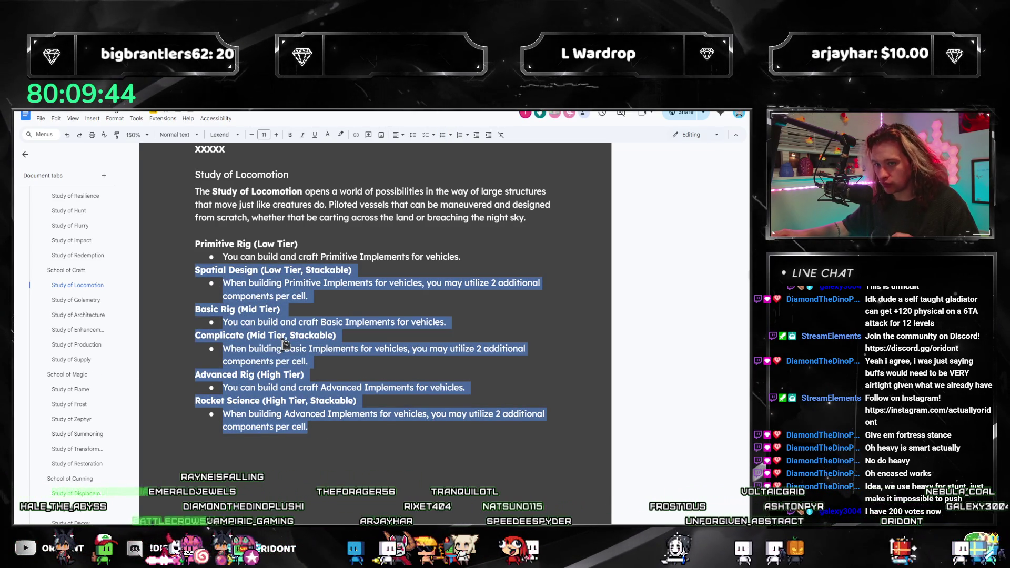
{"action": "left_click", "coordinate": [77, 299]}
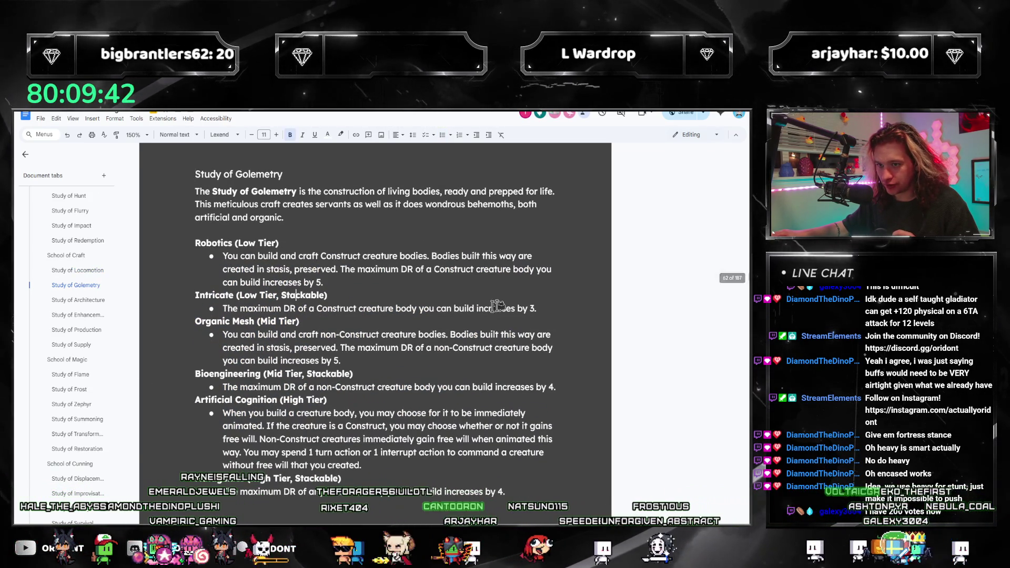
{"action": "left_click_drag", "start_coordinate": [591, 307], "coordinate": [237, 310]}
{"action": "left_click", "coordinate": [333, 386]}
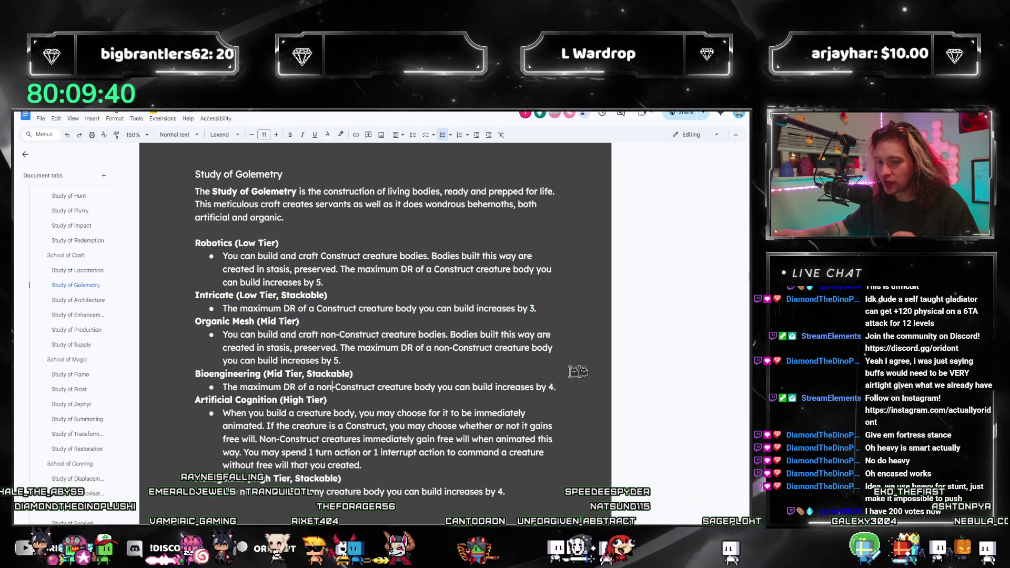
{"action": "left_click_drag", "start_coordinate": [561, 387], "coordinate": [223, 387]}
{"action": "left_click", "coordinate": [363, 399]}
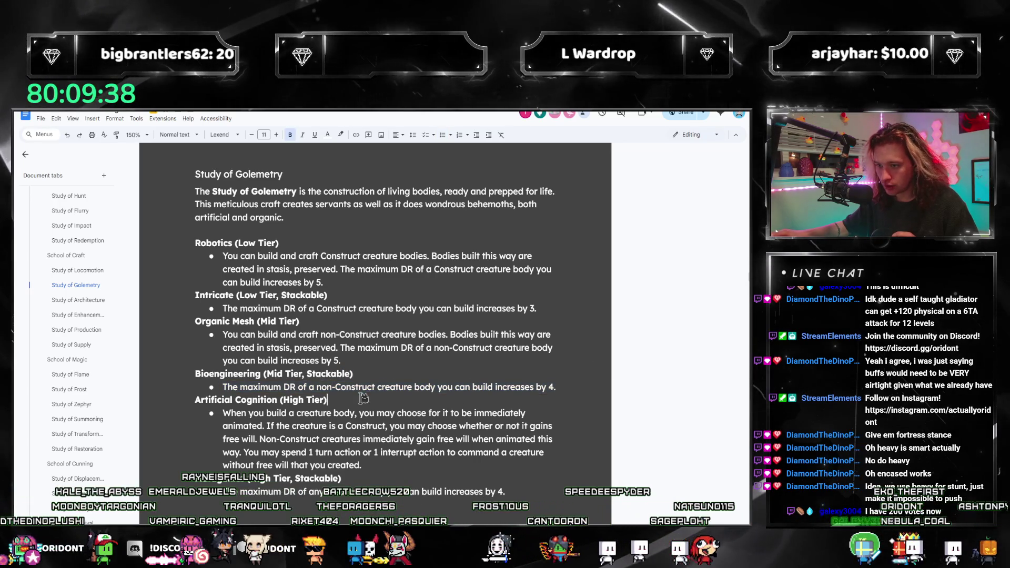
{"action": "scroll", "coordinate": [363, 399], "scroll_direction": "down", "scroll_amount": 2}
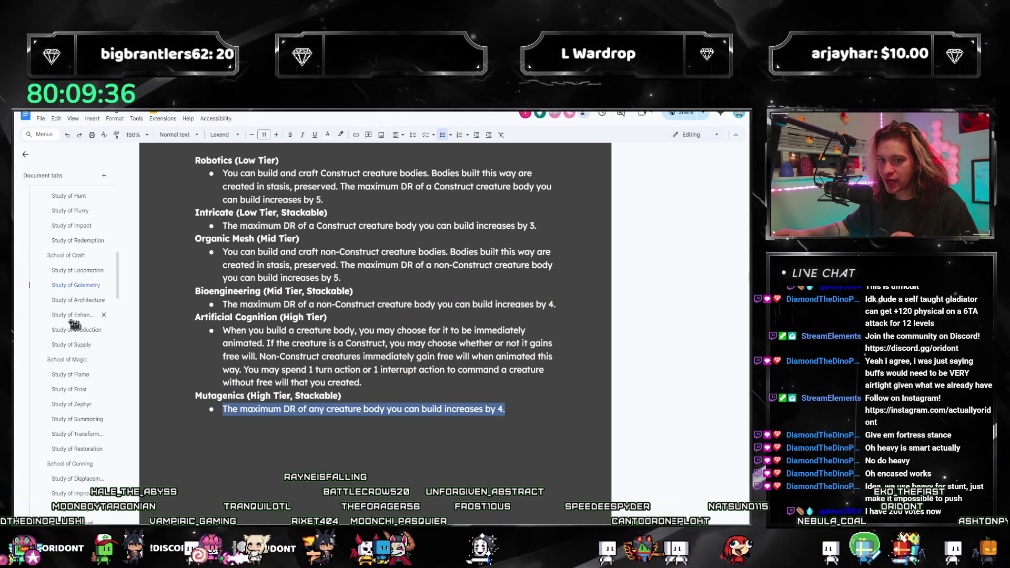
Delete the stray text after the Primitive Edifice heading in Study of Architecture, then go to Study of Enhancement
{"action": "left_click", "coordinate": [78, 301]}
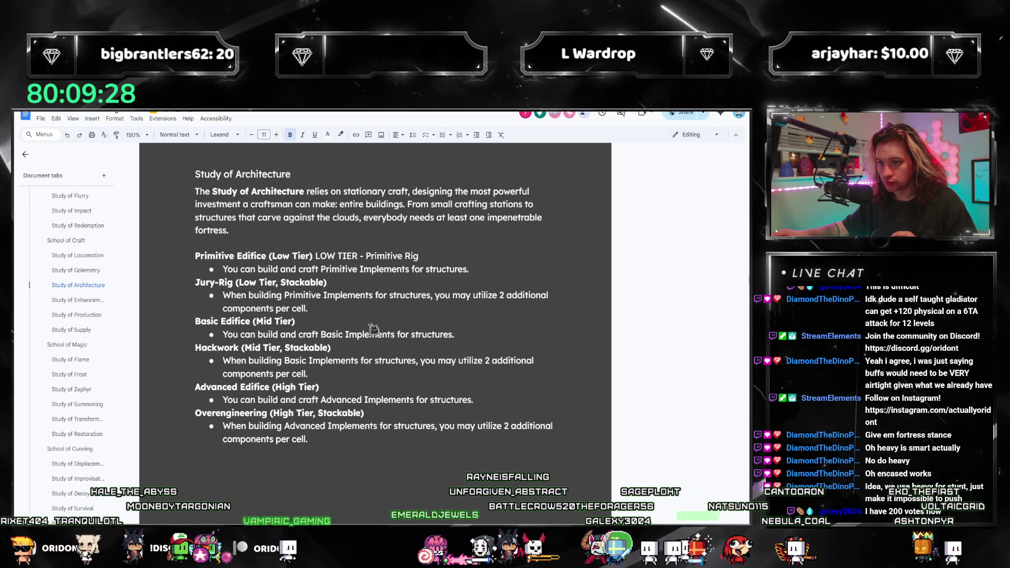
{"action": "left_click_drag", "start_coordinate": [427, 257], "coordinate": [332, 258]}
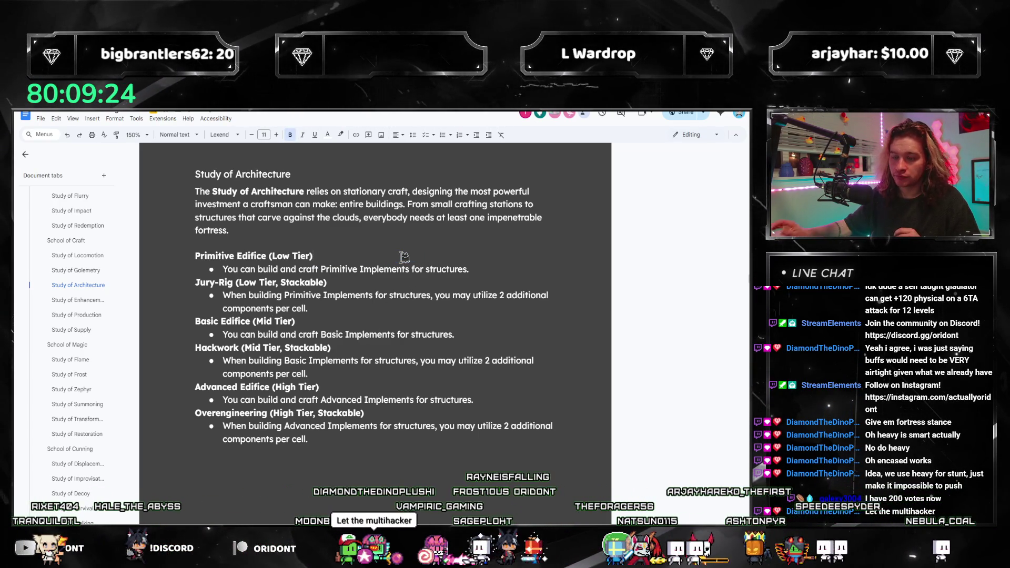
{"action": "scroll", "coordinate": [394, 265], "scroll_direction": "down", "scroll_amount": 1}
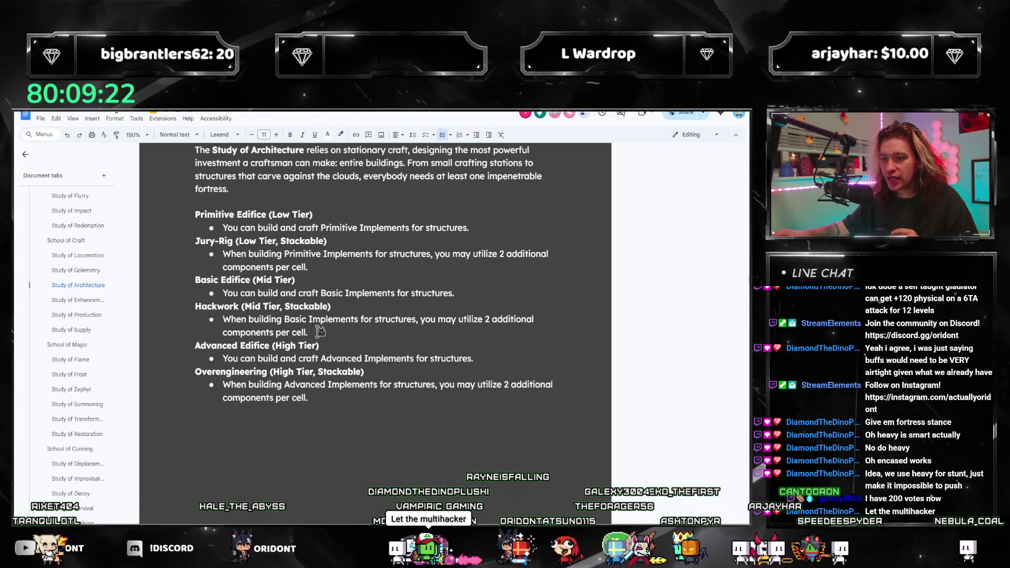
{"action": "left_click_drag", "start_coordinate": [320, 332], "coordinate": [223, 319]}
{"action": "left_click", "coordinate": [300, 341]}
{"action": "mouse_move", "coordinate": [300, 341]}
{"action": "left_mouse_down"}
{"action": "mouse_move", "coordinate": [285, 319]}
{"action": "mouse_move", "coordinate": [223, 319]}
{"action": "left_mouse_up"}
{"action": "left_click", "coordinate": [237, 332]}
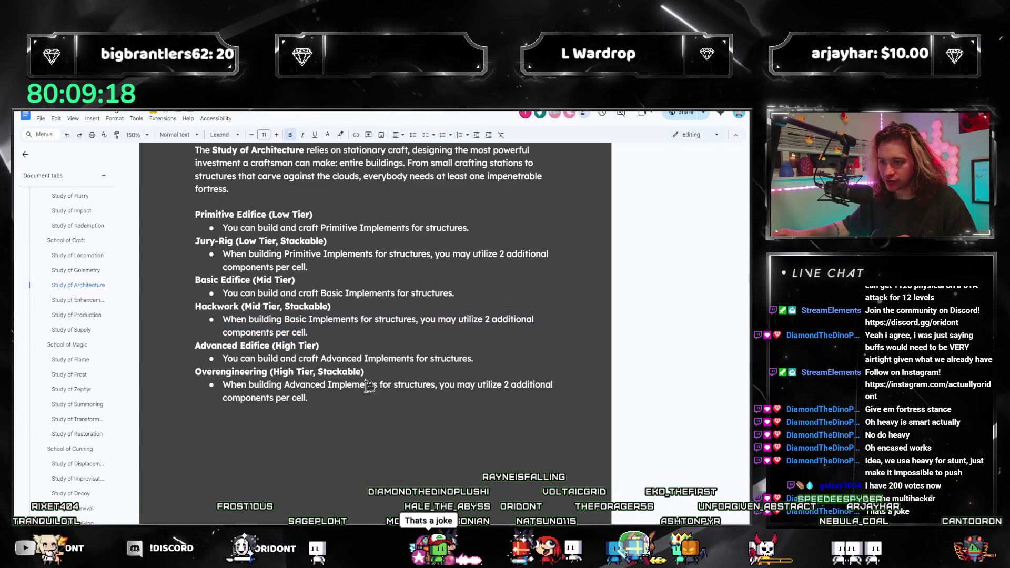
{"action": "left_click", "coordinate": [335, 397]}
{"action": "left_click", "coordinate": [77, 300]}
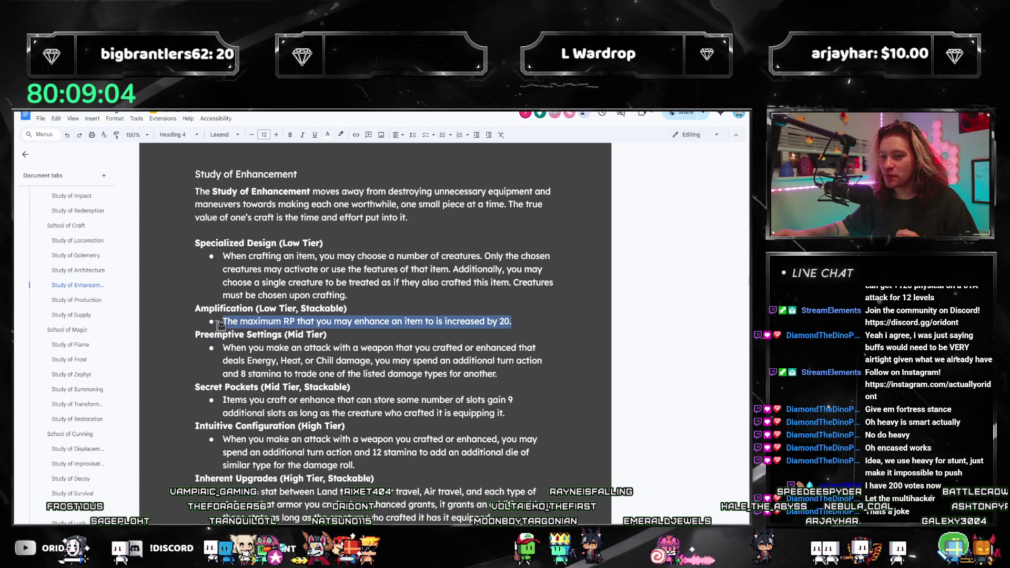
{"action": "scroll", "coordinate": [327, 361], "scroll_direction": "down", "scroll_amount": 1}
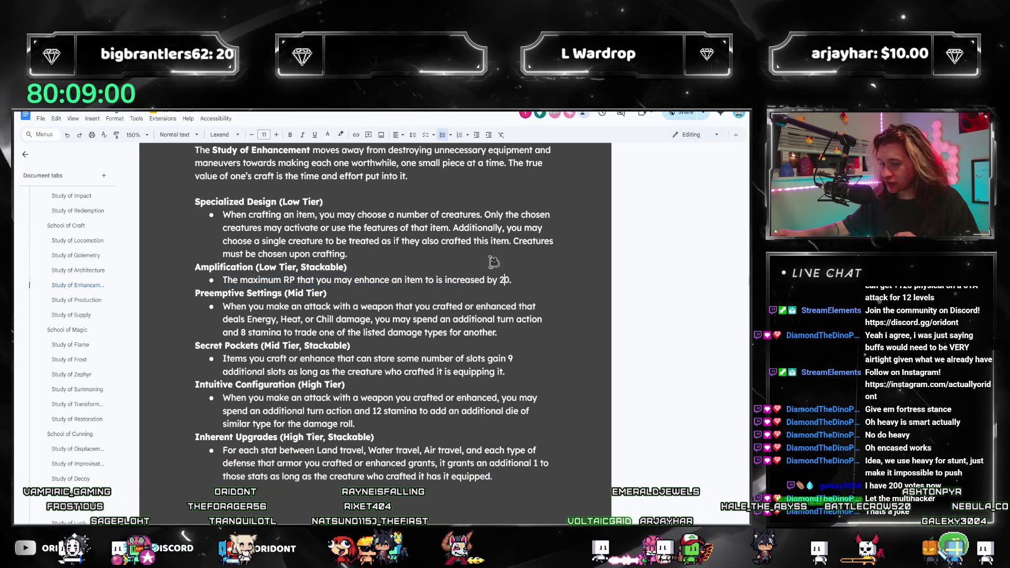
{"action": "mouse_move", "coordinate": [509, 279]}
{"action": "left_mouse_down"}
{"action": "mouse_move", "coordinate": [242, 267]}
{"action": "mouse_move", "coordinate": [225, 282]}
{"action": "left_mouse_up"}
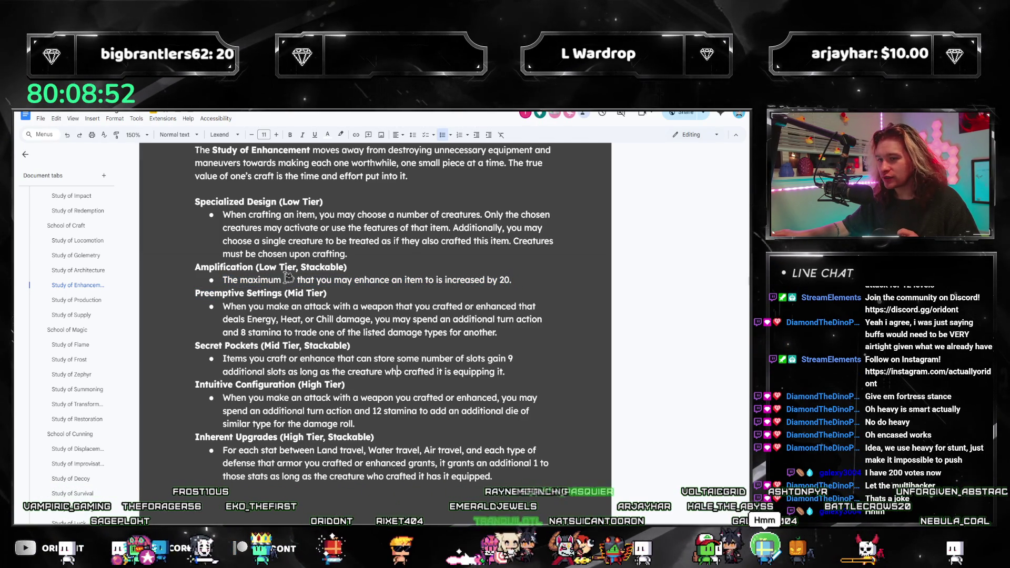
{"action": "left_click_drag", "start_coordinate": [511, 280], "coordinate": [223, 282]}
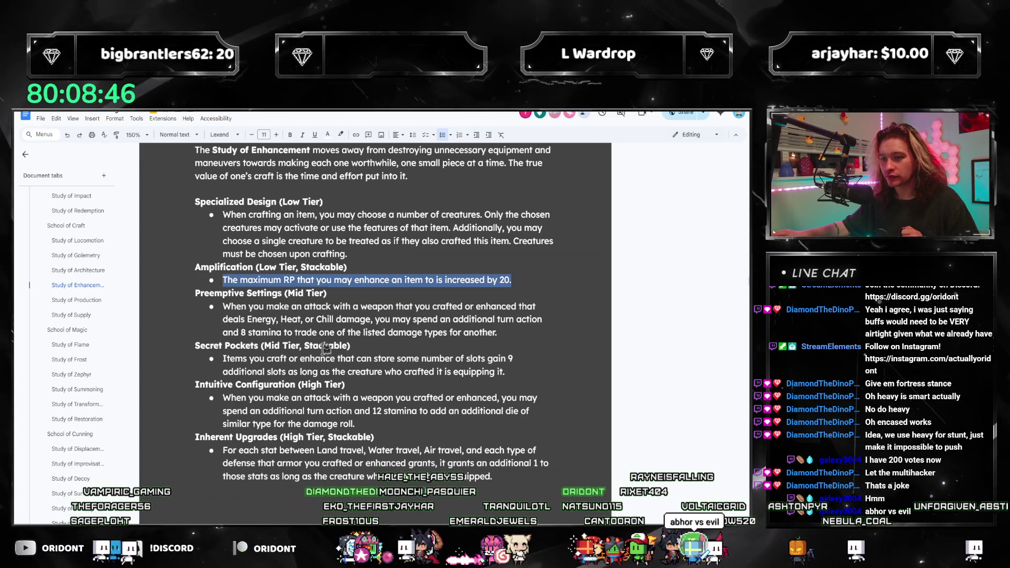
{"action": "left_click", "coordinate": [367, 358]}
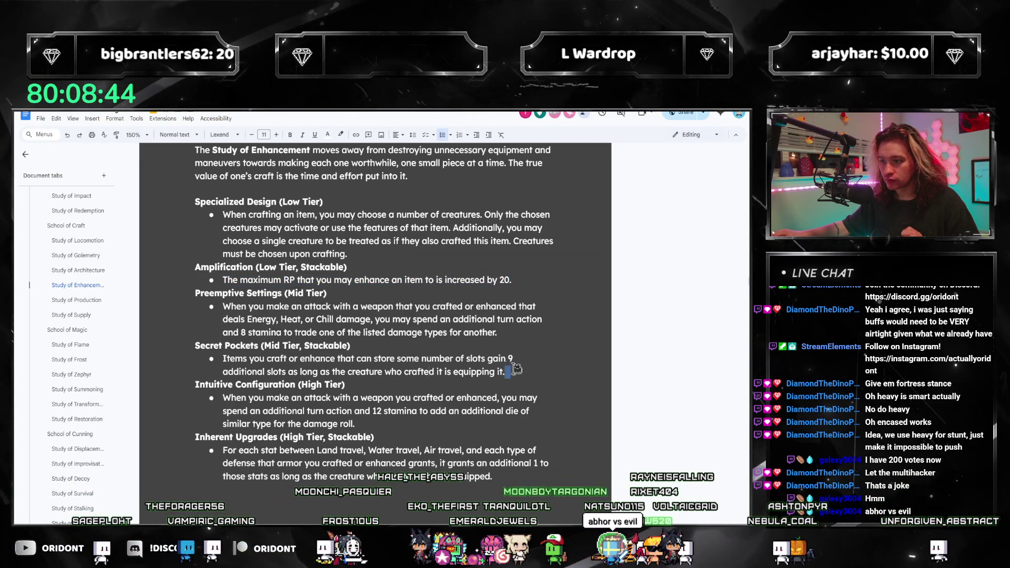
{"action": "left_click_drag", "start_coordinate": [515, 369], "coordinate": [214, 356]}
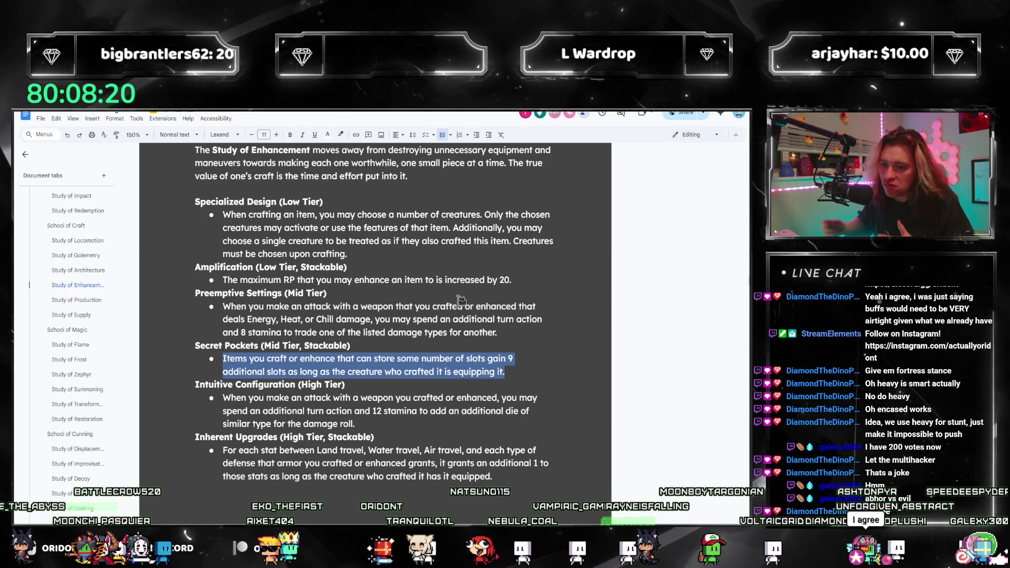
{"action": "scroll", "coordinate": [454, 262], "scroll_direction": "down", "scroll_amount": 1}
{"action": "scroll", "coordinate": [429, 271], "scroll_direction": "down", "scroll_amount": 1}
{"action": "scroll", "coordinate": [428, 333], "scroll_direction": "down", "scroll_amount": 1}
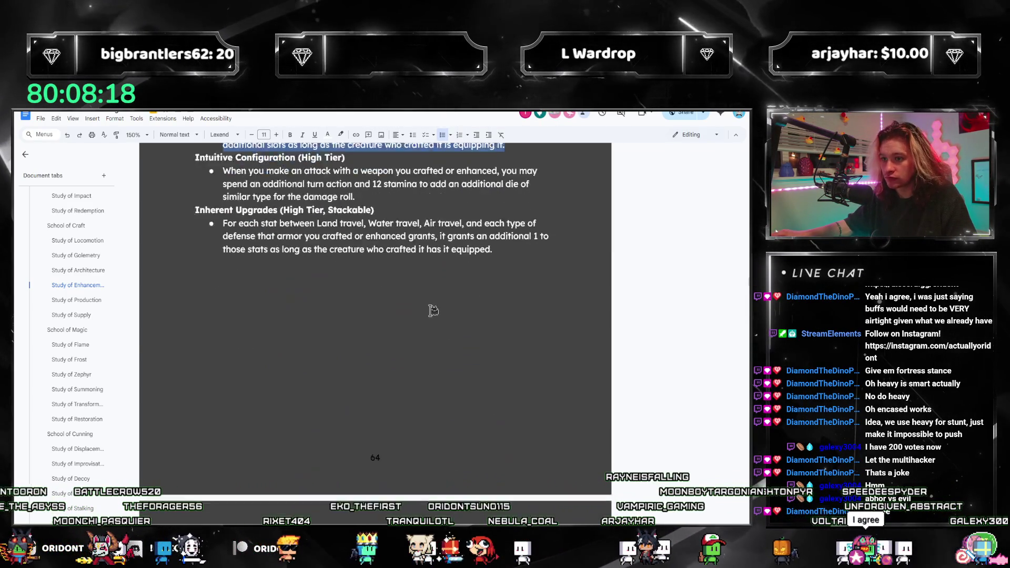
{"action": "scroll", "coordinate": [429, 311], "scroll_direction": "down", "scroll_amount": 3}
{"action": "scroll", "coordinate": [427, 307], "scroll_direction": "down", "scroll_amount": 3}
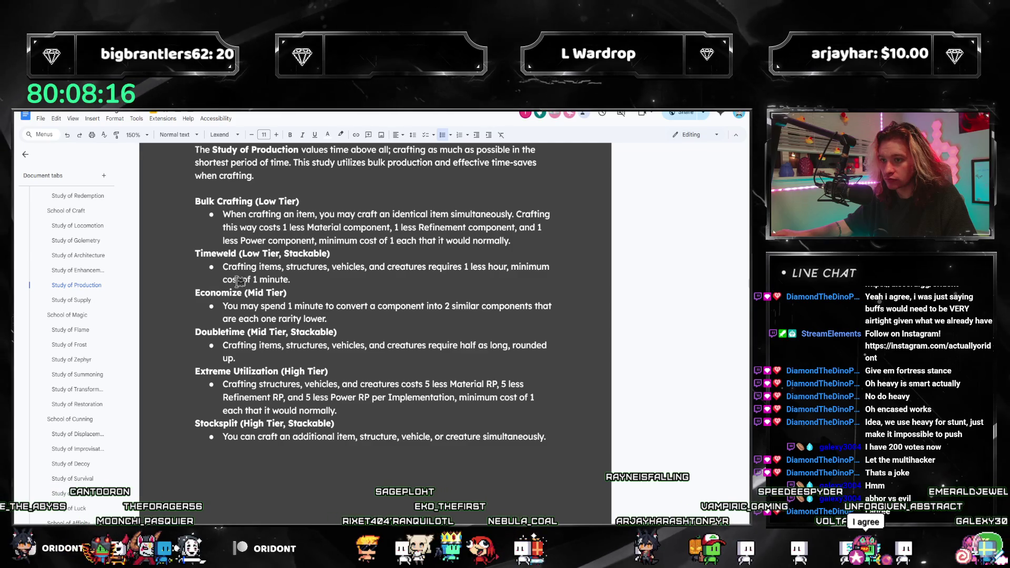
{"action": "scroll", "coordinate": [240, 281], "scroll_direction": "down", "scroll_amount": 5}
{"action": "scroll", "coordinate": [241, 279], "scroll_direction": "down", "scroll_amount": 4}
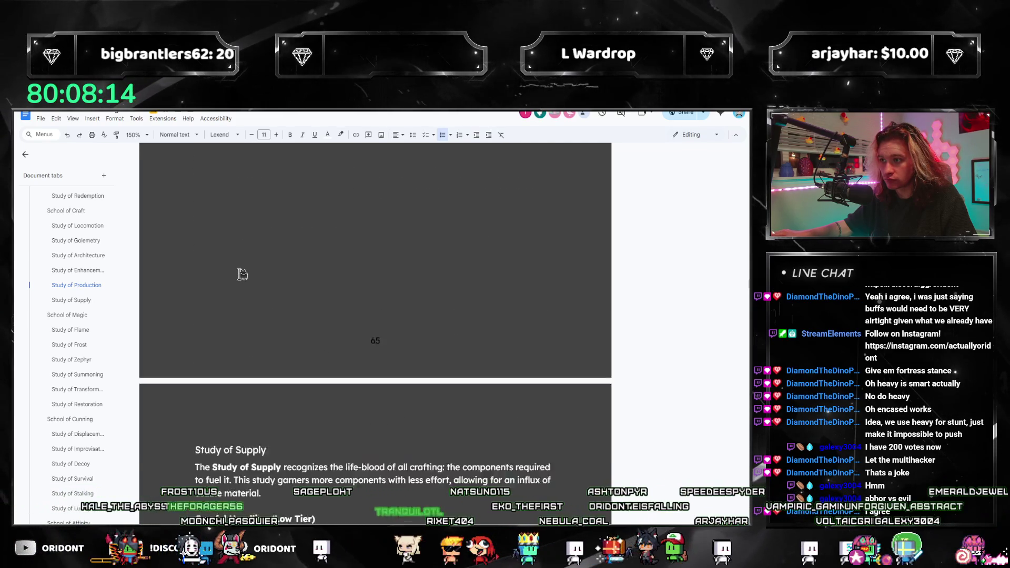
{"action": "scroll", "coordinate": [242, 273], "scroll_direction": "down", "scroll_amount": 7}
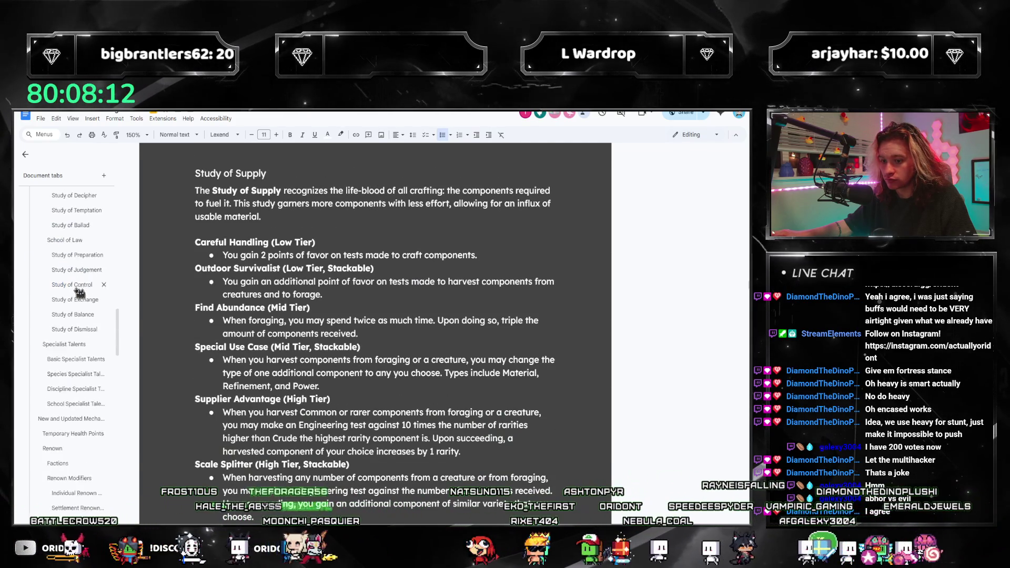
{"action": "scroll", "coordinate": [76, 292], "scroll_direction": "down", "scroll_amount": 10}
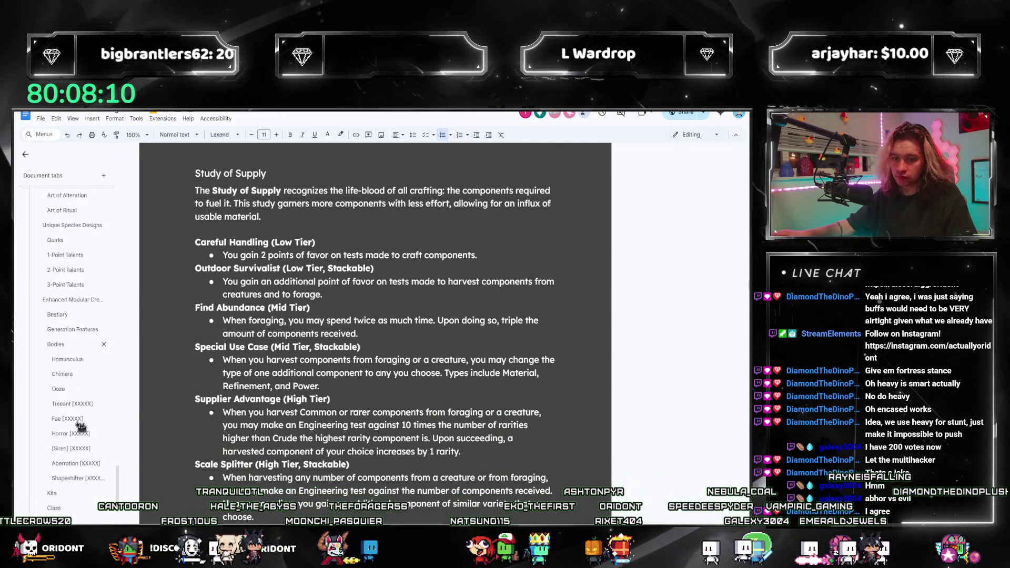
{"action": "scroll", "coordinate": [71, 427], "scroll_direction": "down", "scroll_amount": 10}
Jump between the Kits and Study of Enhancement sections, ending at Kits near the Class heading
{"action": "left_click", "coordinate": [52, 421]}
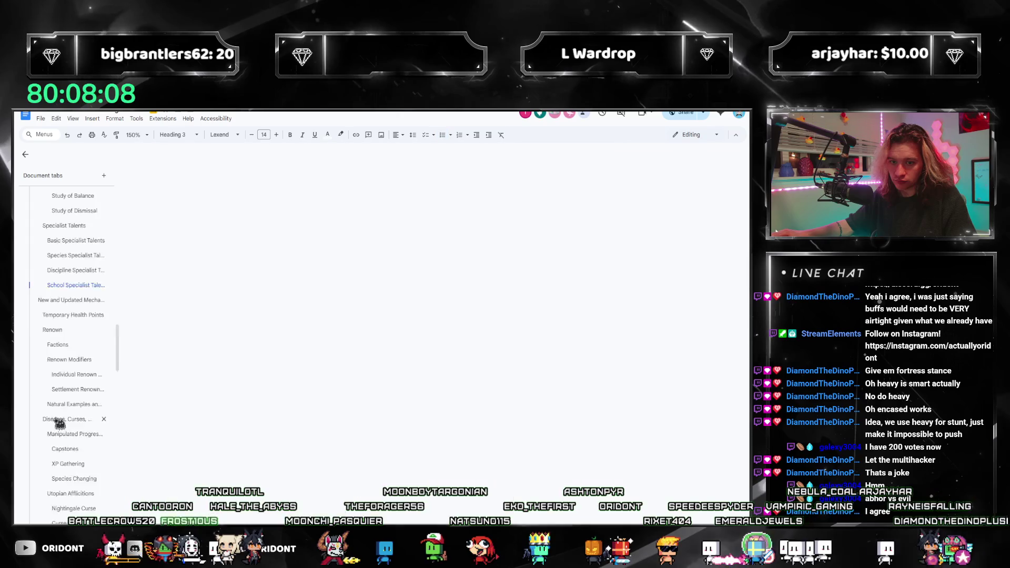
{"action": "scroll", "coordinate": [293, 355], "scroll_direction": "down", "scroll_amount": 4}
{"action": "scroll", "coordinate": [298, 386], "scroll_direction": "down", "scroll_amount": 2}
{"action": "scroll", "coordinate": [395, 440], "scroll_direction": "down", "scroll_amount": 1}
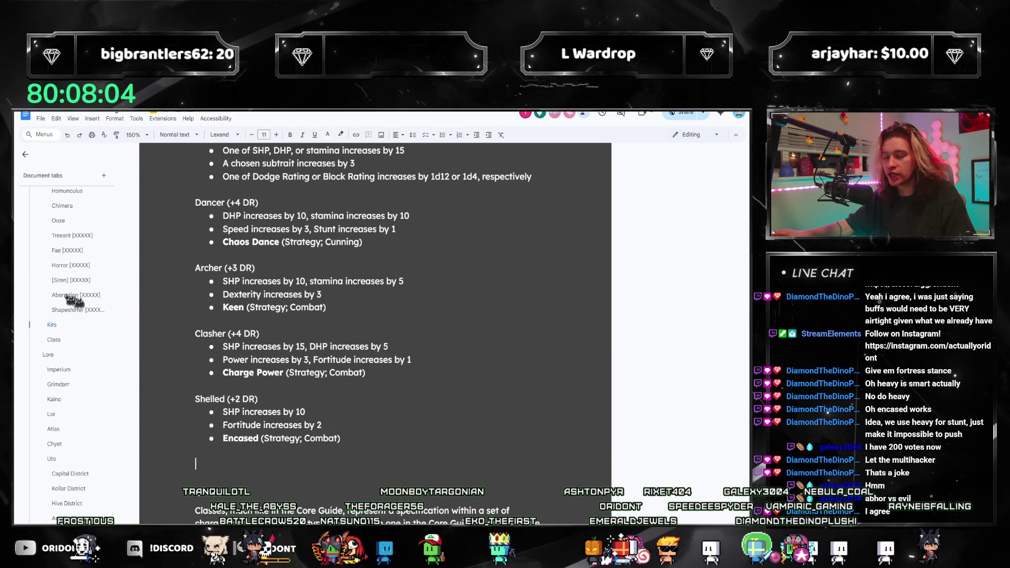
{"action": "scroll", "coordinate": [83, 311], "scroll_direction": "up", "scroll_amount": 3}
{"action": "scroll", "coordinate": [78, 327], "scroll_direction": "up", "scroll_amount": 3}
{"action": "scroll", "coordinate": [90, 372], "scroll_direction": "up", "scroll_amount": 3}
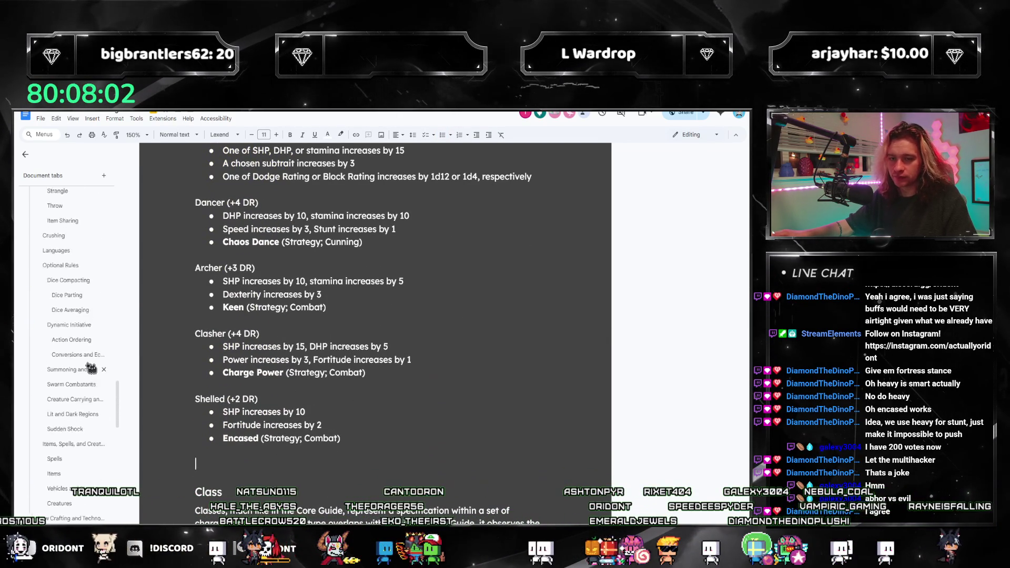
{"action": "scroll", "coordinate": [90, 368], "scroll_direction": "up", "scroll_amount": 3}
{"action": "scroll", "coordinate": [91, 368], "scroll_direction": "up", "scroll_amount": 3}
{"action": "scroll", "coordinate": [91, 368], "scroll_direction": "up", "scroll_amount": 3}
{"action": "scroll", "coordinate": [91, 368], "scroll_direction": "up", "scroll_amount": 3}
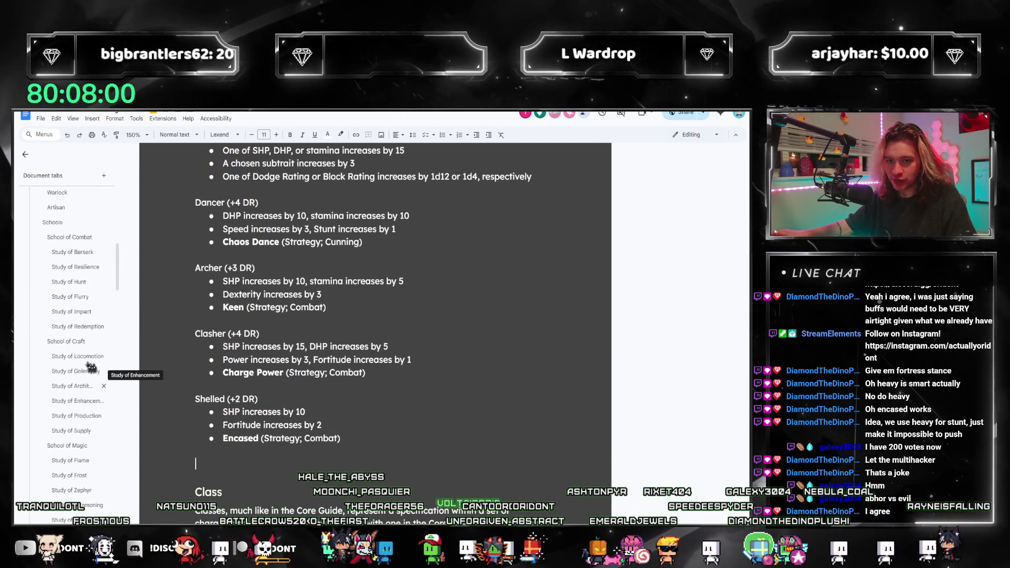
{"action": "scroll", "coordinate": [91, 369], "scroll_direction": "up", "scroll_amount": 3}
{"action": "scroll", "coordinate": [90, 367], "scroll_direction": "down", "scroll_amount": 3}
{"action": "scroll", "coordinate": [79, 371], "scroll_direction": "down", "scroll_amount": 2}
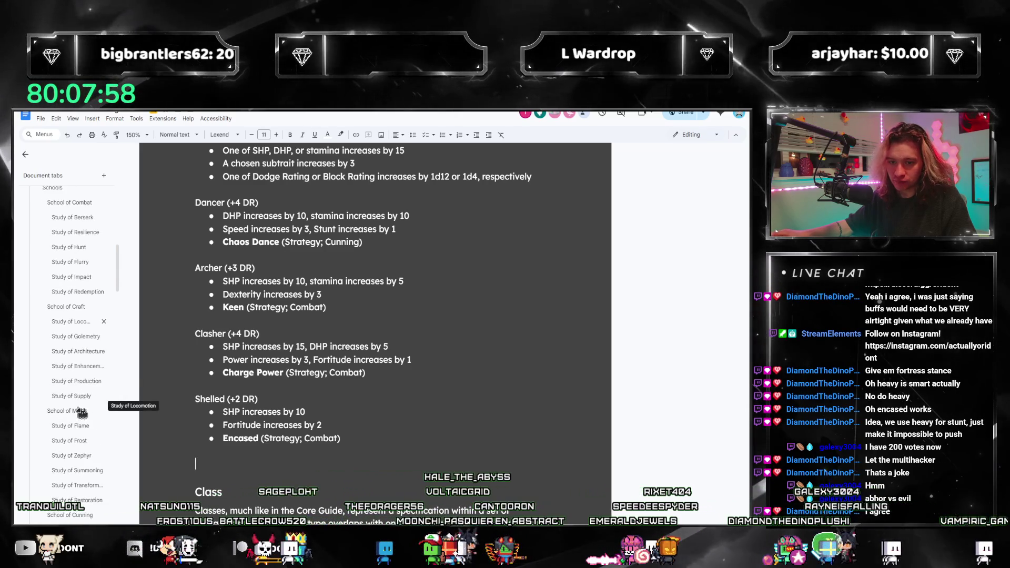
{"action": "left_click", "coordinate": [73, 366]}
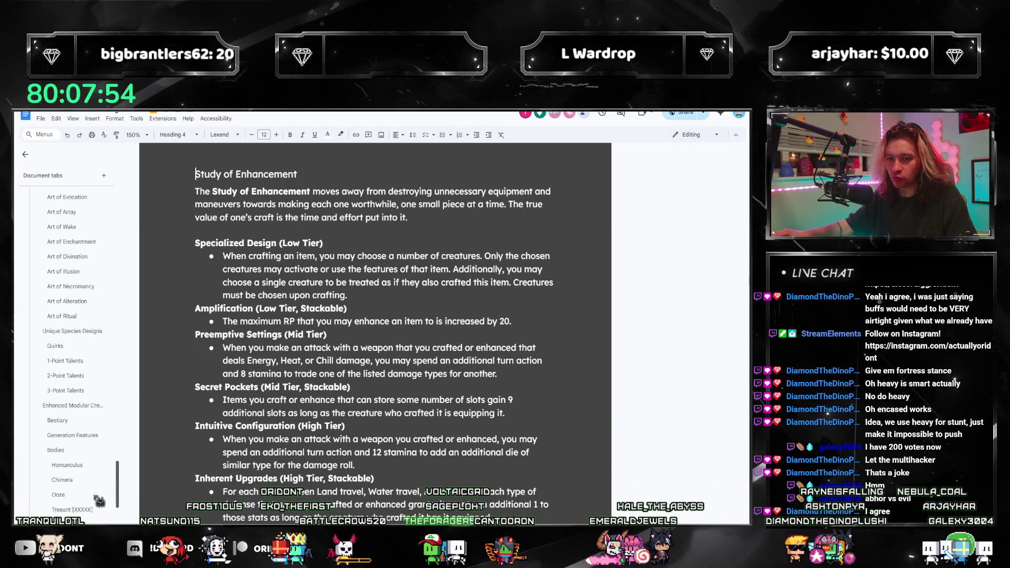
{"action": "scroll", "coordinate": [86, 474], "scroll_direction": "down", "scroll_amount": 3}
{"action": "left_click", "coordinate": [52, 368]}
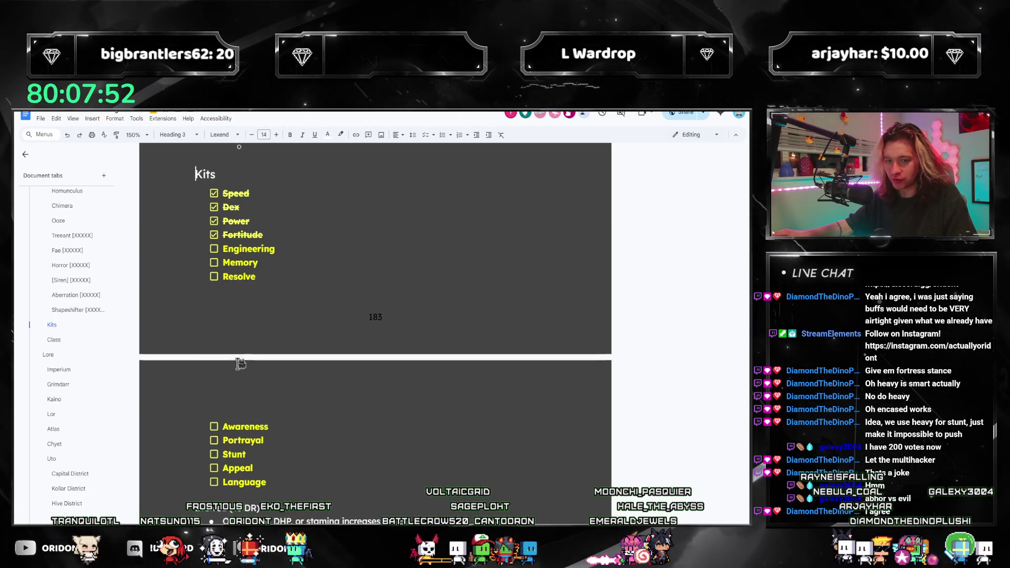
{"action": "scroll", "coordinate": [238, 361], "scroll_direction": "down", "scroll_amount": 2}
{"action": "scroll", "coordinate": [300, 411], "scroll_direction": "down", "scroll_amount": 5}
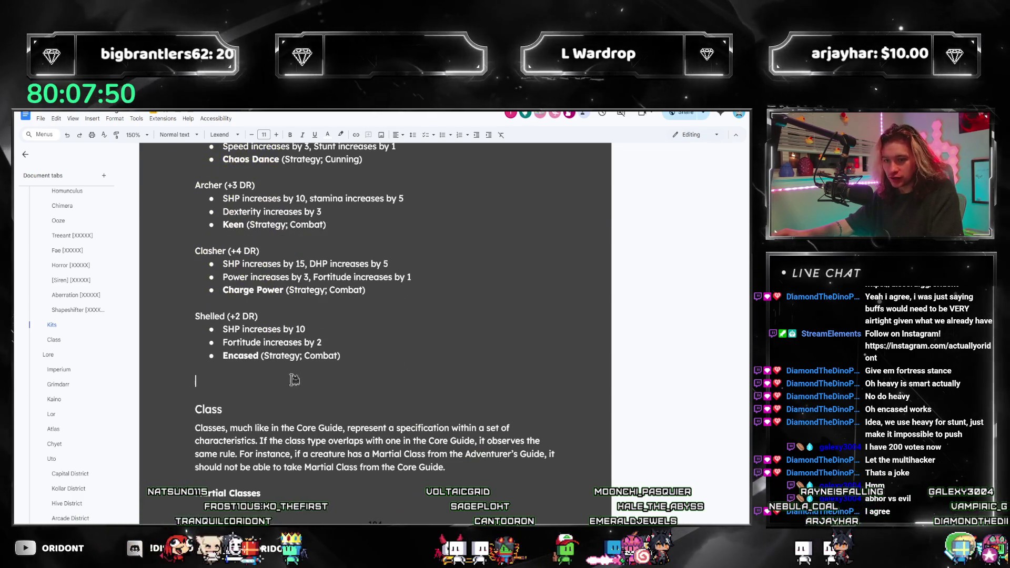
Add a 'Carrier (+3 DR)' kit heading below Shelled, using Find to locate Carrier, with an empty line beneath
{"action": "left_click", "coordinate": [387, 361]}
{"action": "type", "text": "Carri"}
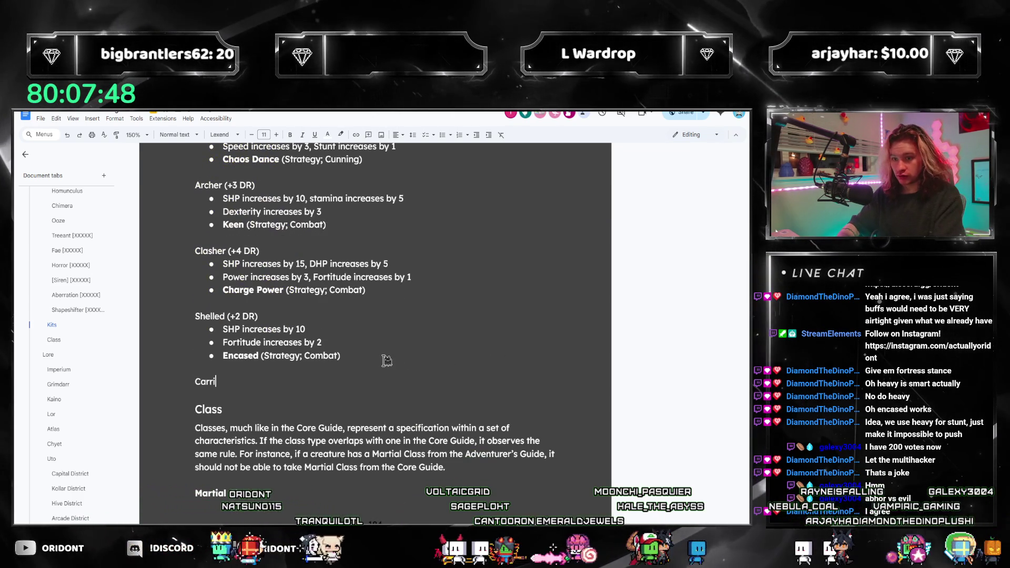
{"action": "type", "text": "er (+3 DR"}
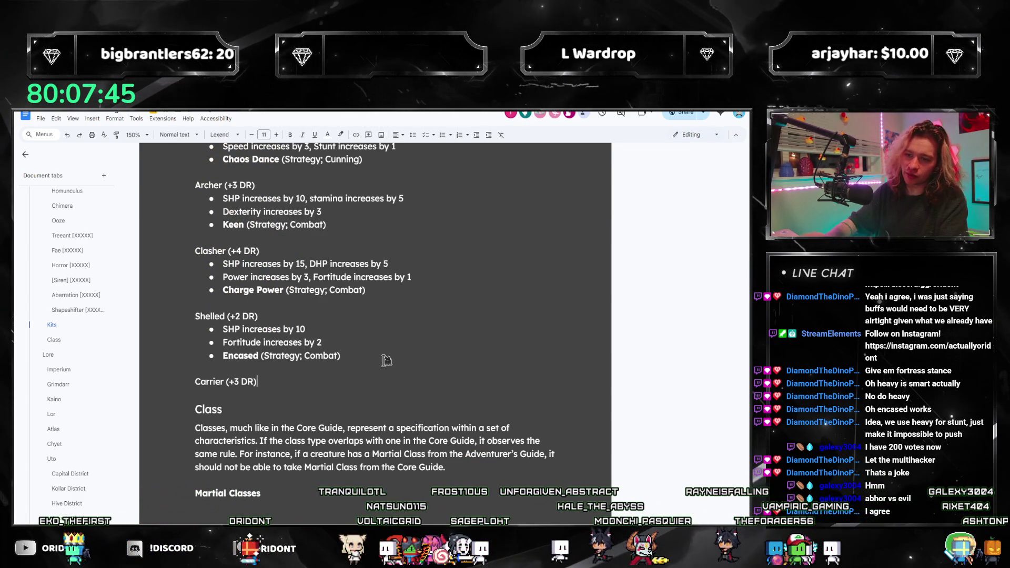
{"action": "key", "text": "ctrl+f"}
{"action": "type", "text": "secret pockets"}
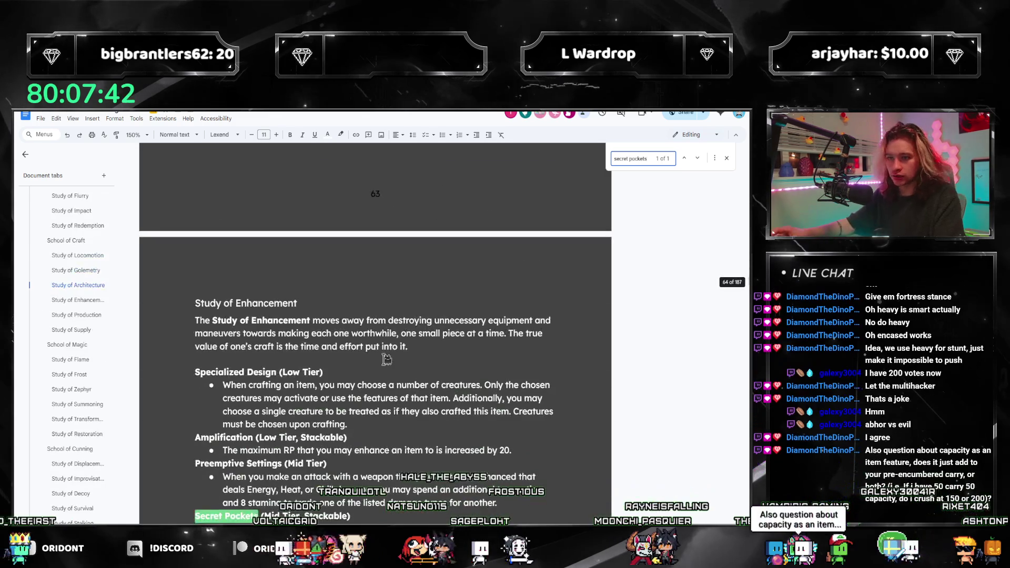
{"action": "left_click", "coordinate": [664, 157]}
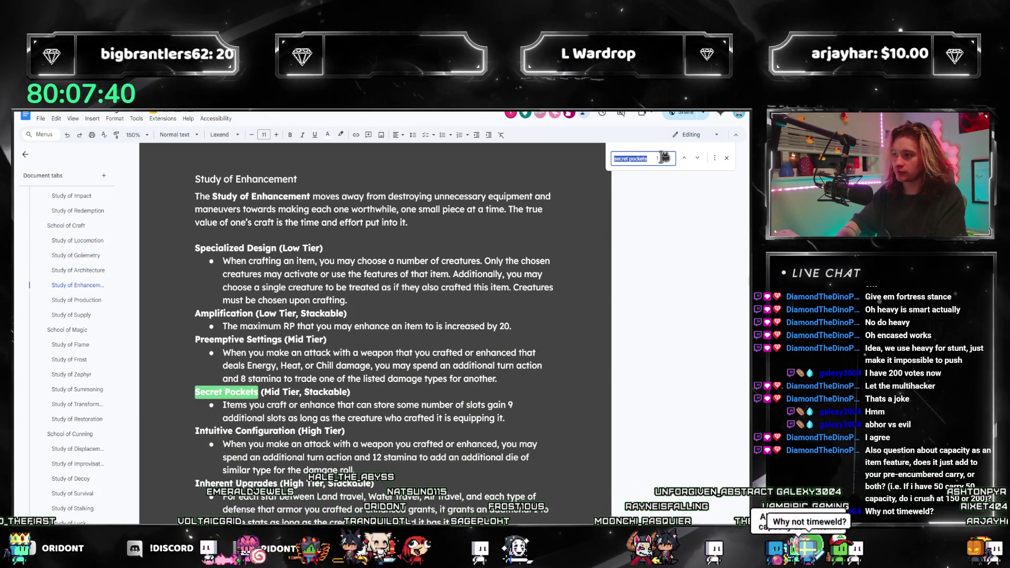
{"action": "type", "text": "carrier"}
{"action": "key", "text": "Return"}
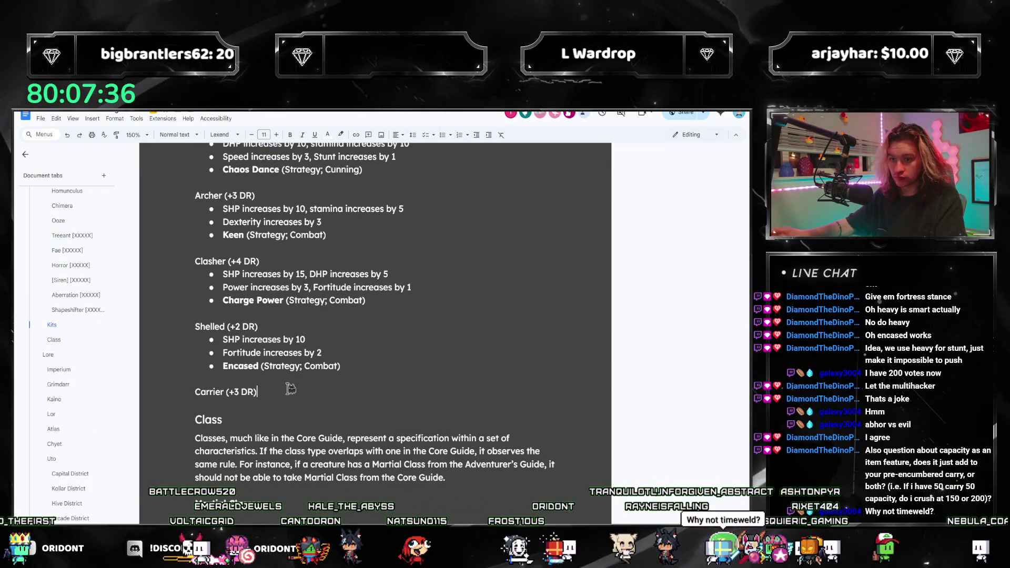
{"action": "key", "text": "Return"}
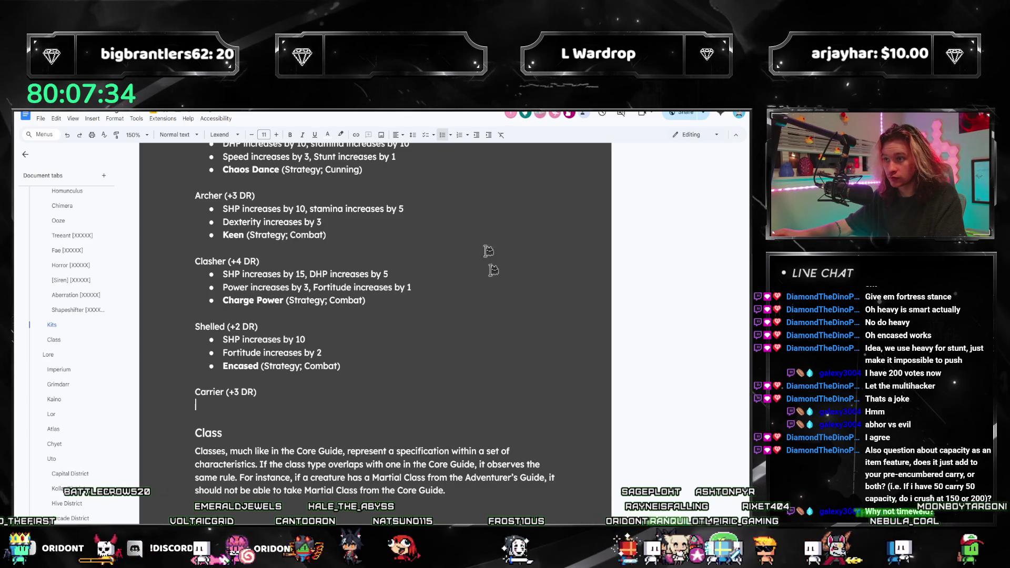
{"action": "type", "text": "SHP increases by"}
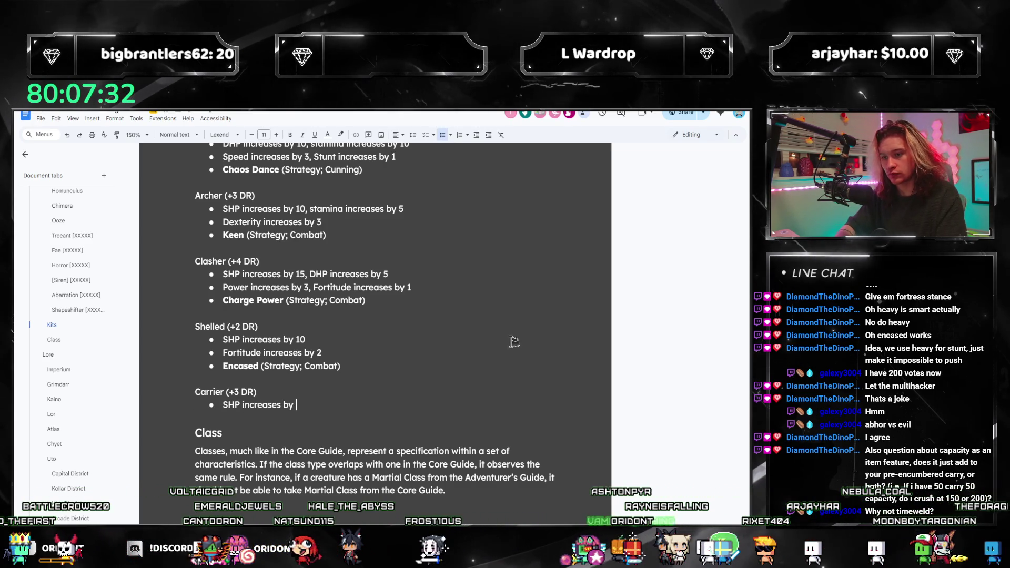
{"action": "type", "text": "10, st"}
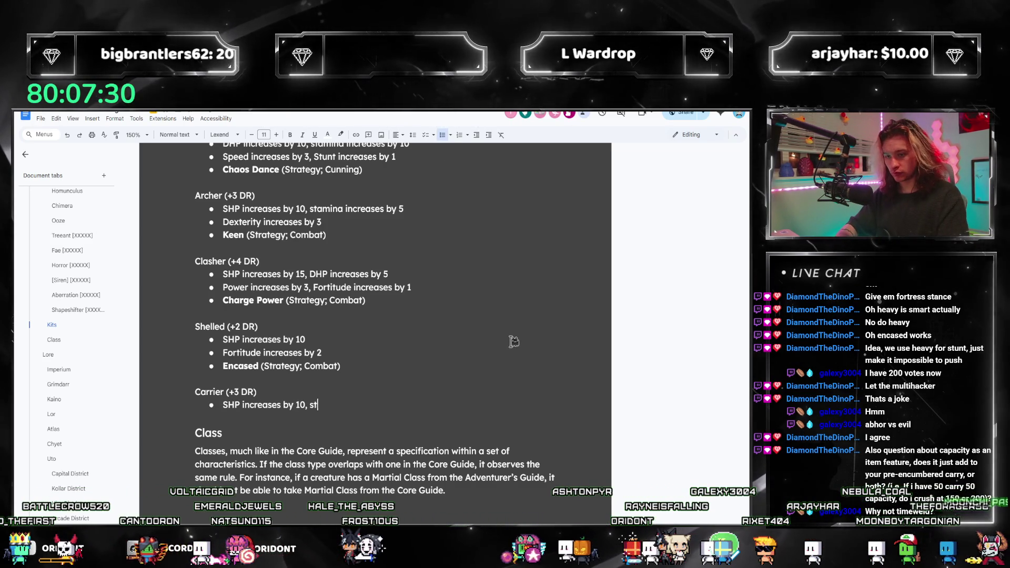
{"action": "type", "text": "amina increases by 5"}
Add Carrier bullets: SHP +10, stamina +5, Engineering +2, Power +1, and bold Secret Pockets (Strategy; Craft)
{"action": "key", "text": "Return"}
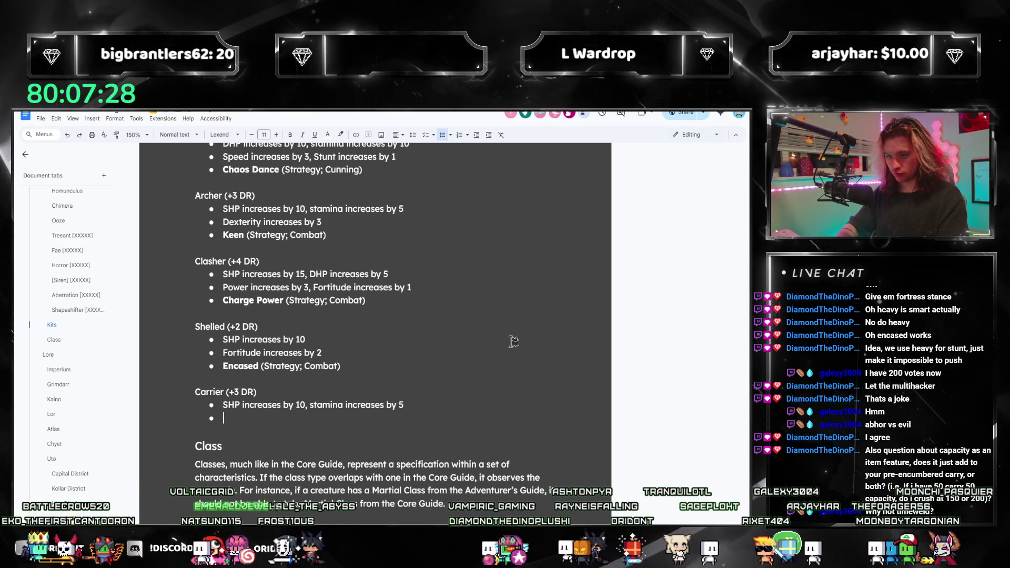
{"action": "type", "text": "Engineering"}
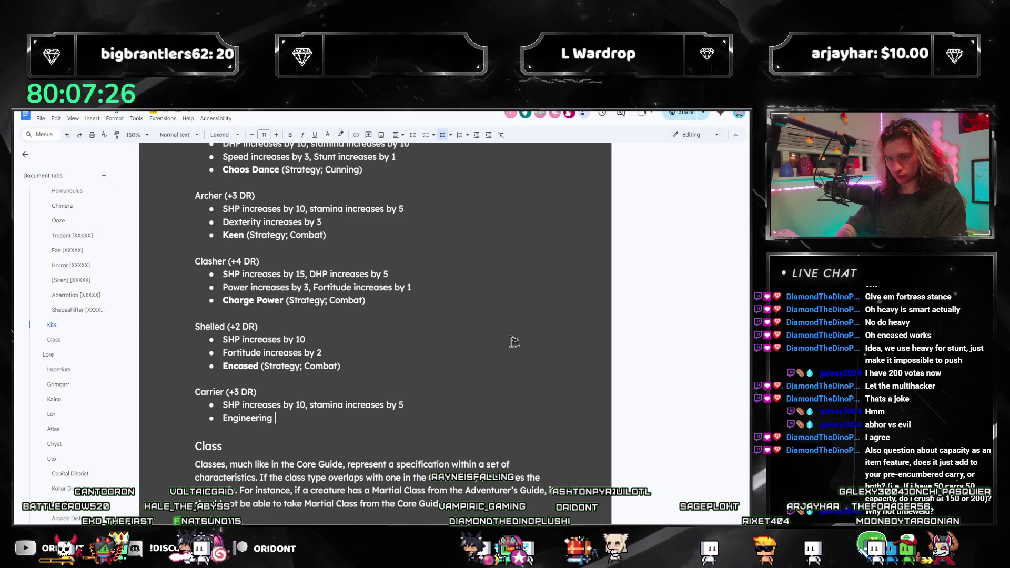
{"action": "type", "text": " 2,"}
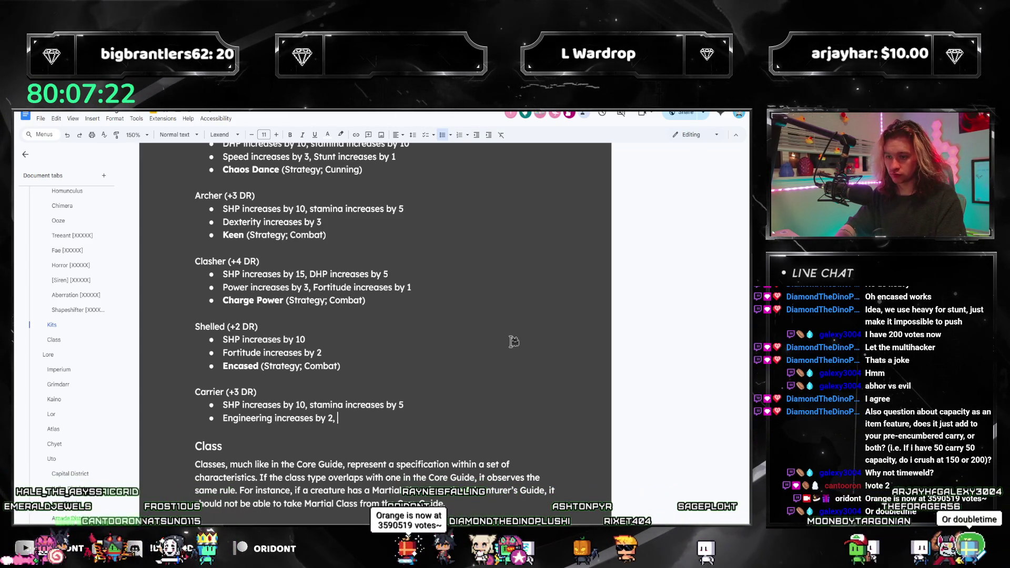
{"action": "type", "text": "Power increases by 1"}
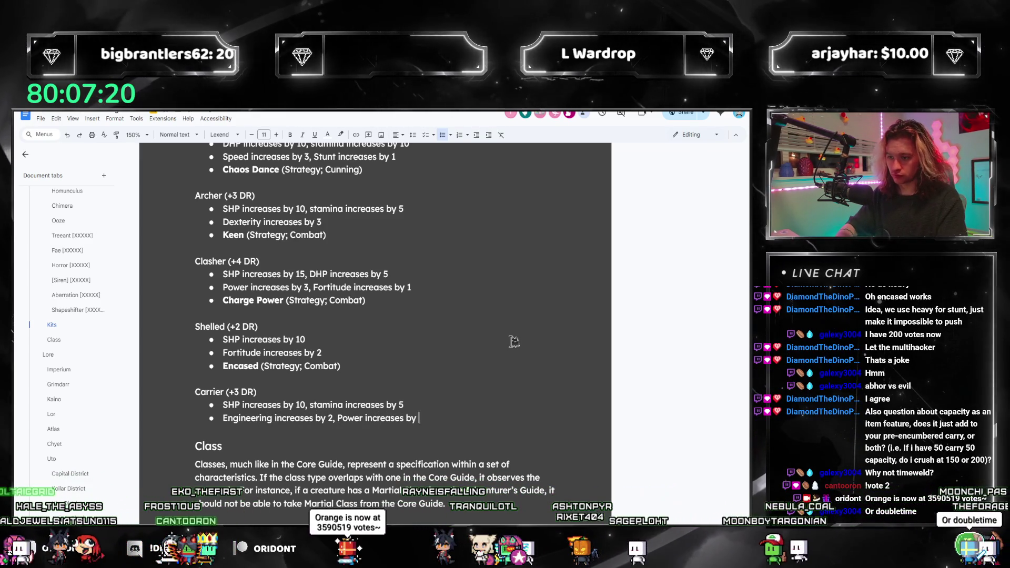
{"action": "key", "text": "Return"}
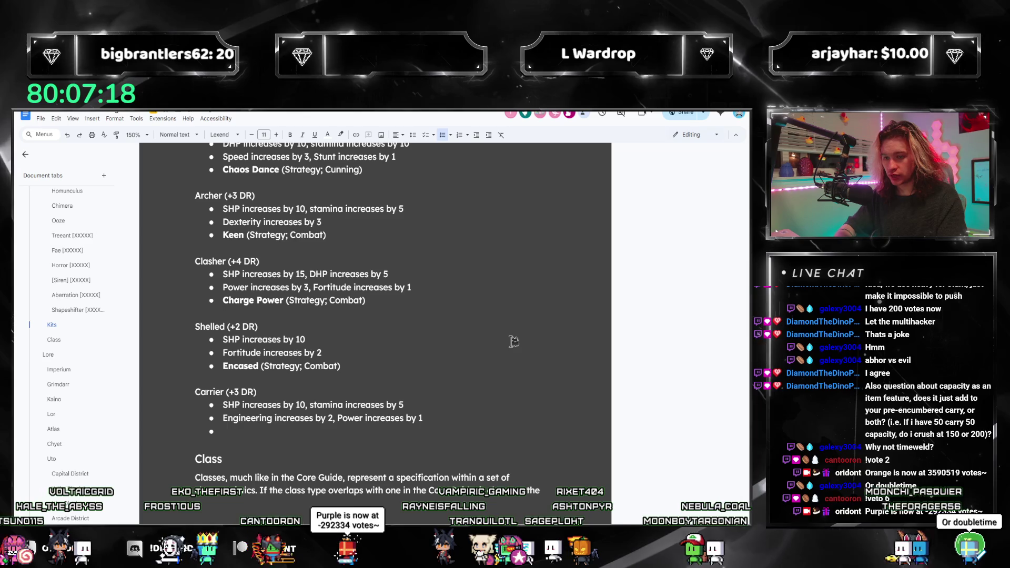
{"action": "key", "text": "ctrl+b"}
{"action": "type", "text": "Secret Pockets (Start"}
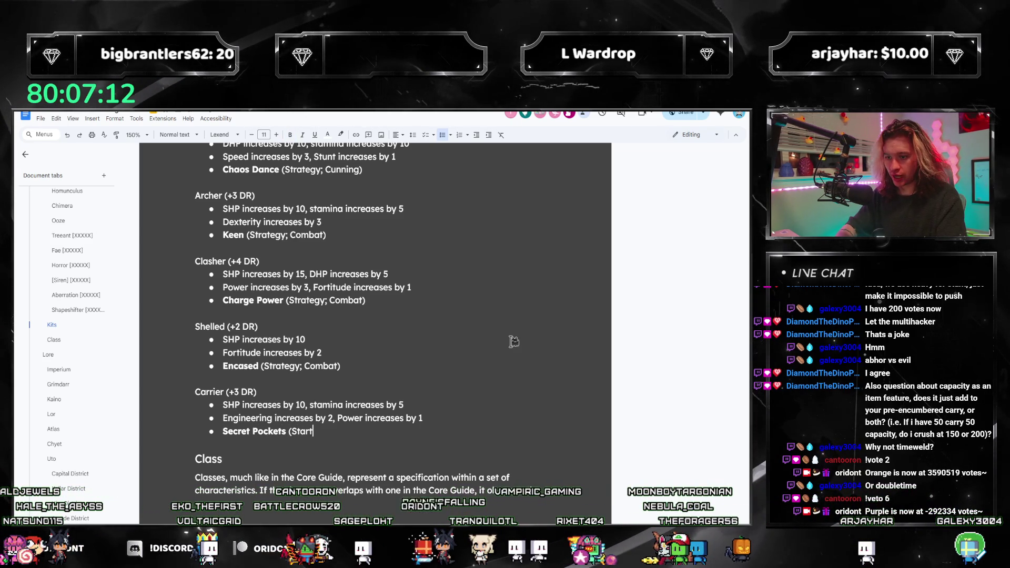
{"action": "key", "text": "BackSpace"}
{"action": "key", "text": "BackSpace"}
{"action": "key", "text": "BackSpace"}
{"action": "type", "text": "rategy;"}
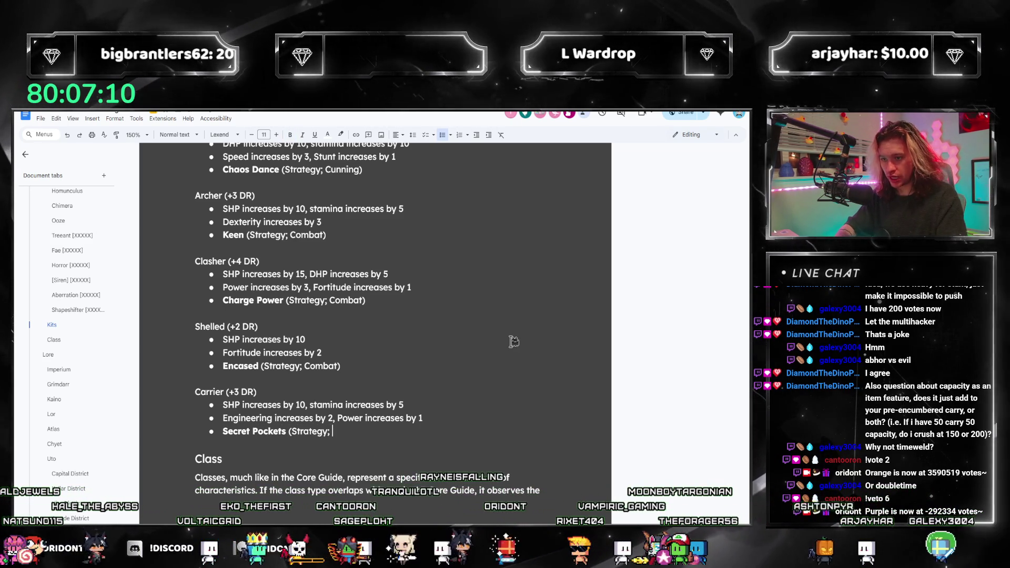
{"action": "type", "text": " Craft - Igno"}
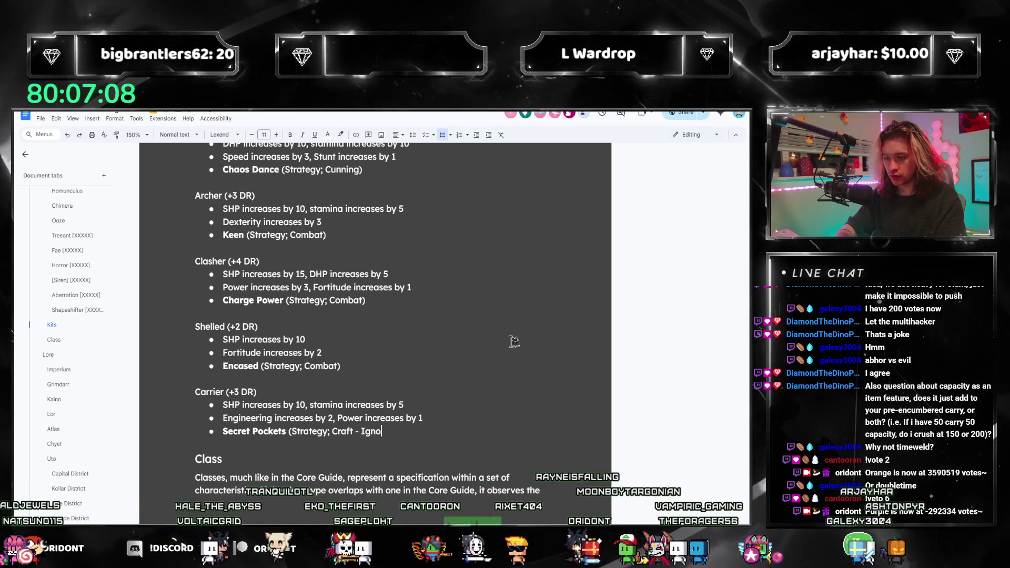
{"action": "type", "text": "re the need for an item"}
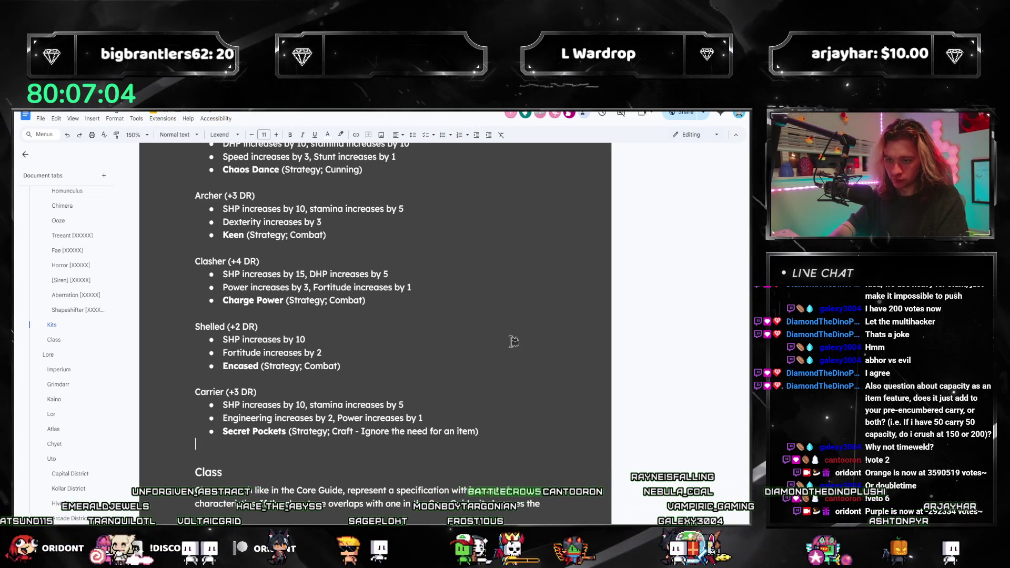
{"action": "scroll", "coordinate": [265, 316], "scroll_direction": "down", "scroll_amount": 1}
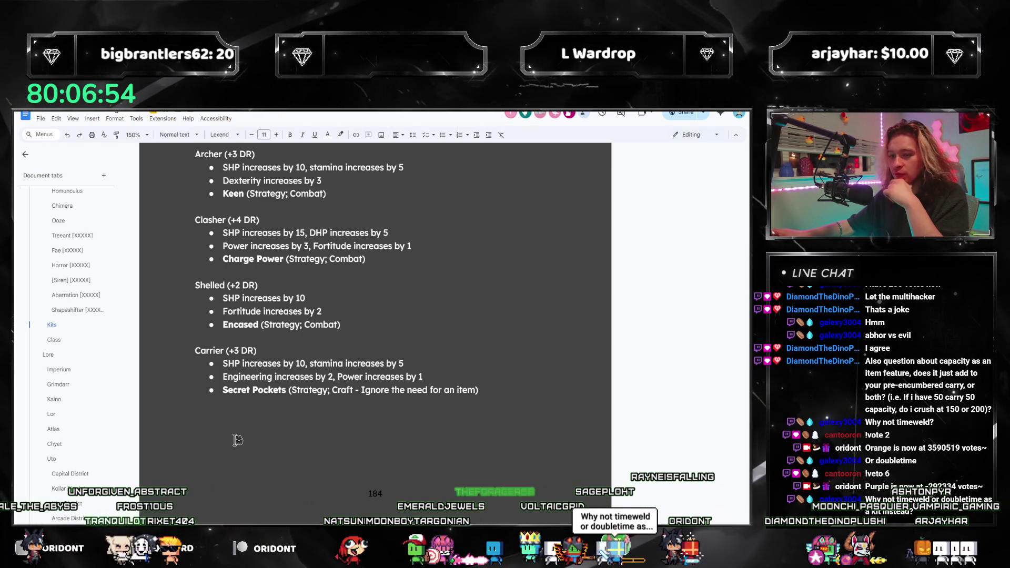
{"action": "scroll", "coordinate": [237, 440], "scroll_direction": "up", "scroll_amount": 1}
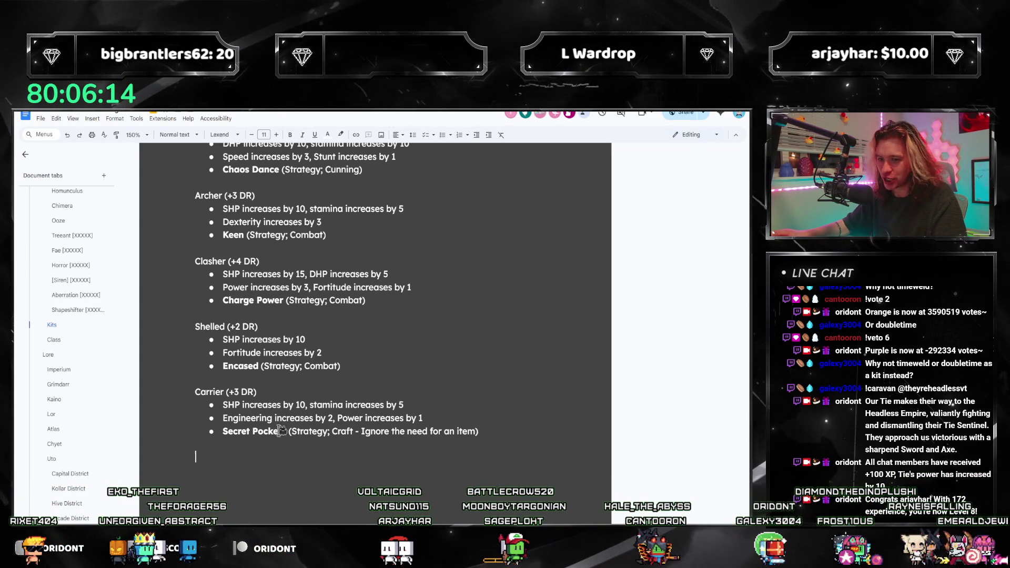
{"action": "scroll", "coordinate": [282, 430], "scroll_direction": "up", "scroll_amount": 2}
{"action": "scroll", "coordinate": [260, 315], "scroll_direction": "up", "scroll_amount": 2}
{"action": "scroll", "coordinate": [250, 238], "scroll_direction": "up", "scroll_amount": 2}
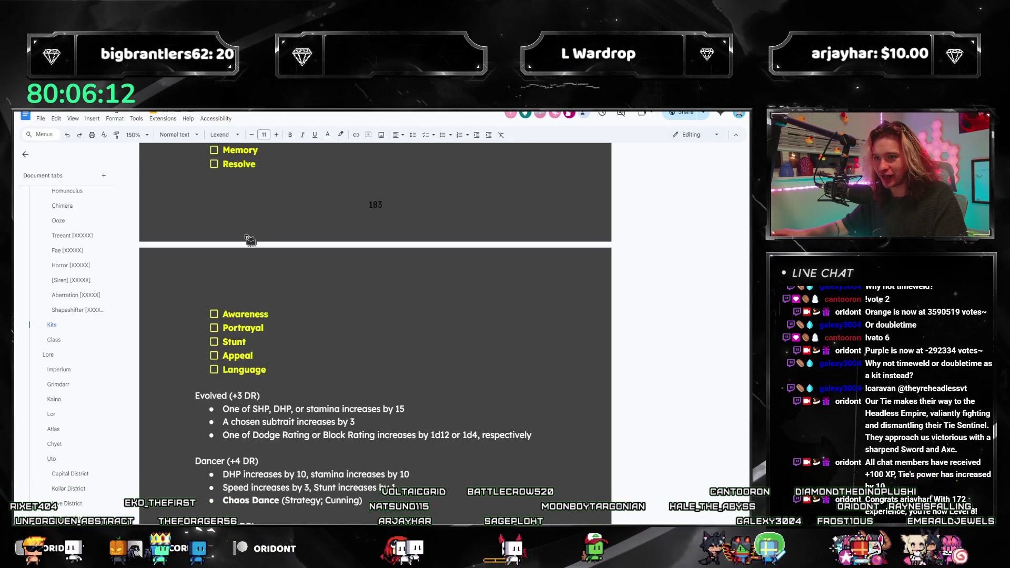
{"action": "scroll", "coordinate": [249, 239], "scroll_direction": "up", "scroll_amount": 1}
{"action": "scroll", "coordinate": [248, 316], "scroll_direction": "down", "scroll_amount": 3}
{"action": "scroll", "coordinate": [247, 394], "scroll_direction": "down", "scroll_amount": 3}
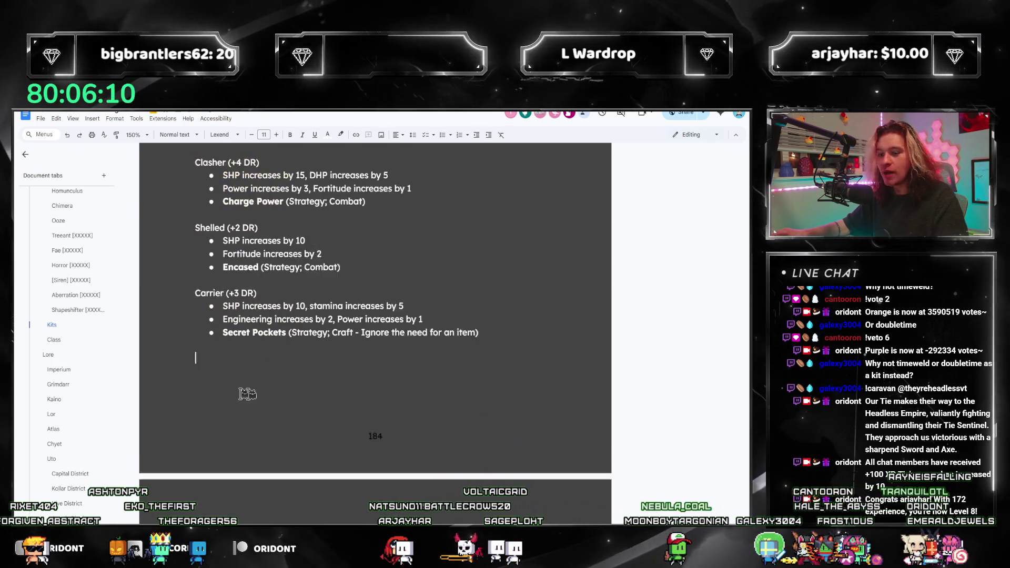
{"action": "scroll", "coordinate": [247, 395], "scroll_direction": "down", "scroll_amount": 1}
{"action": "scroll", "coordinate": [89, 274], "scroll_direction": "up", "scroll_amount": 3}
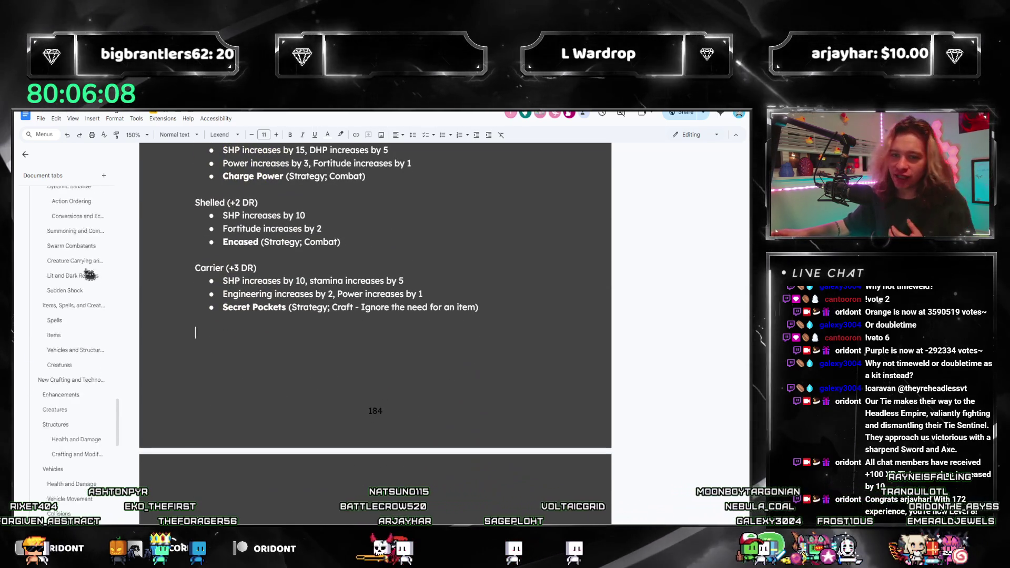
{"action": "scroll", "coordinate": [84, 266], "scroll_direction": "down", "scroll_amount": 5}
{"action": "scroll", "coordinate": [68, 266], "scroll_direction": "down", "scroll_amount": 5}
{"action": "scroll", "coordinate": [45, 292], "scroll_direction": "down", "scroll_amount": 5}
{"action": "scroll", "coordinate": [47, 331], "scroll_direction": "up", "scroll_amount": 1}
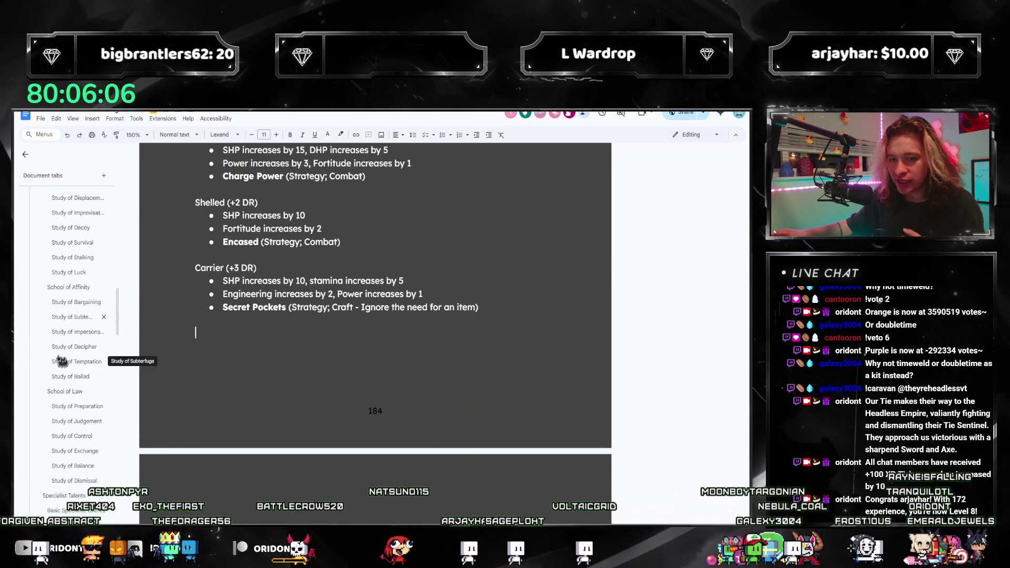
Review Study of Preparation's subtrait-increase bullet, then search for 'best friends' to reach Study of Ballad
{"action": "left_click", "coordinate": [69, 368]}
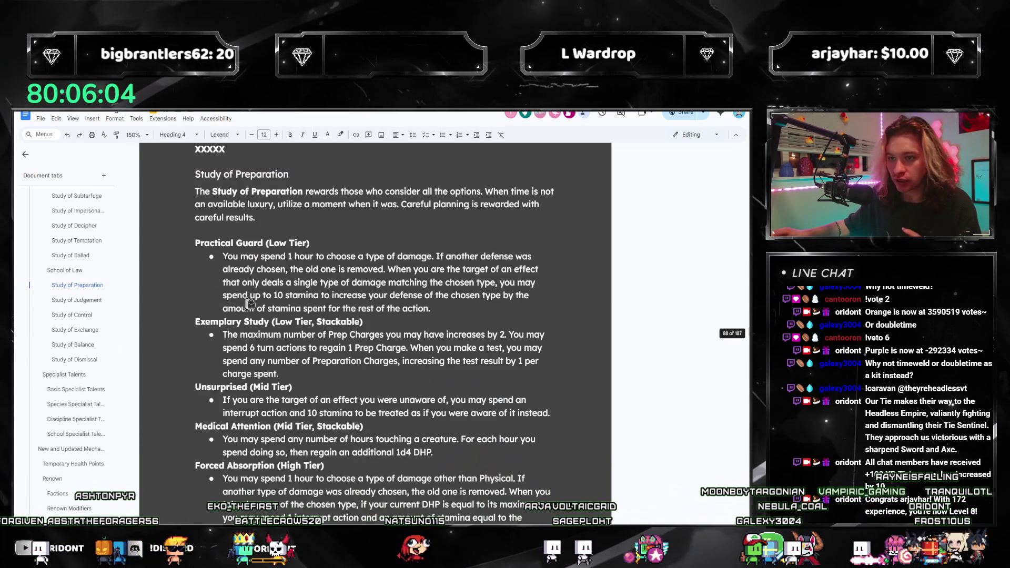
{"action": "scroll", "coordinate": [249, 304], "scroll_direction": "down", "scroll_amount": 1}
{"action": "scroll", "coordinate": [303, 332], "scroll_direction": "down", "scroll_amount": 1}
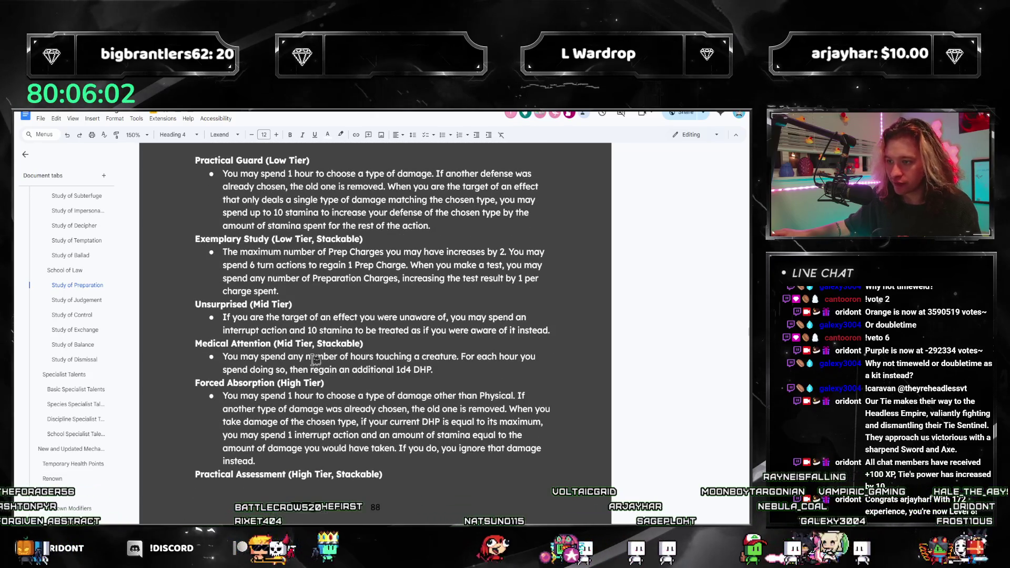
{"action": "scroll", "coordinate": [363, 386], "scroll_direction": "down", "scroll_amount": 1}
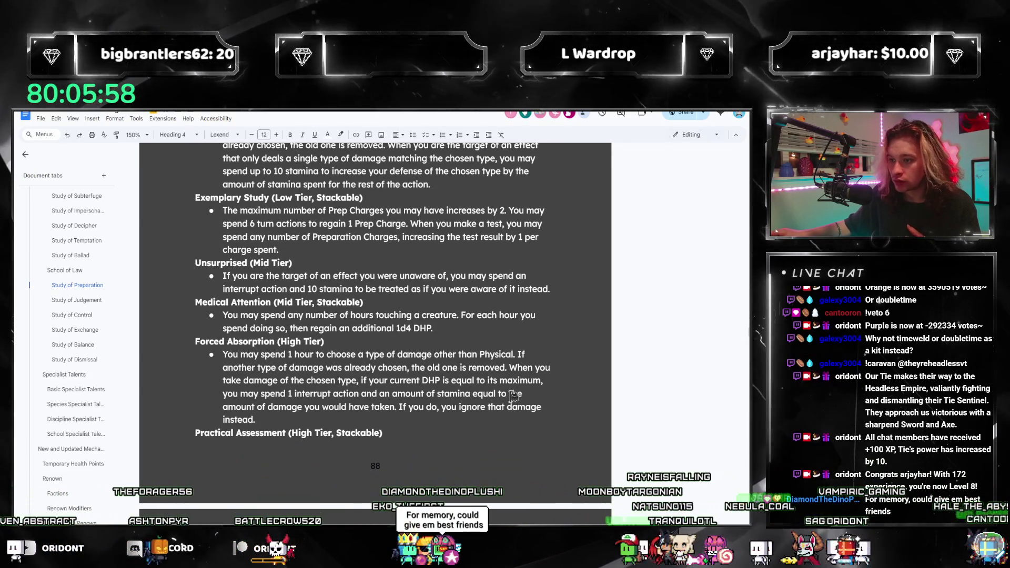
{"action": "scroll", "coordinate": [500, 382], "scroll_direction": "down", "scroll_amount": 3}
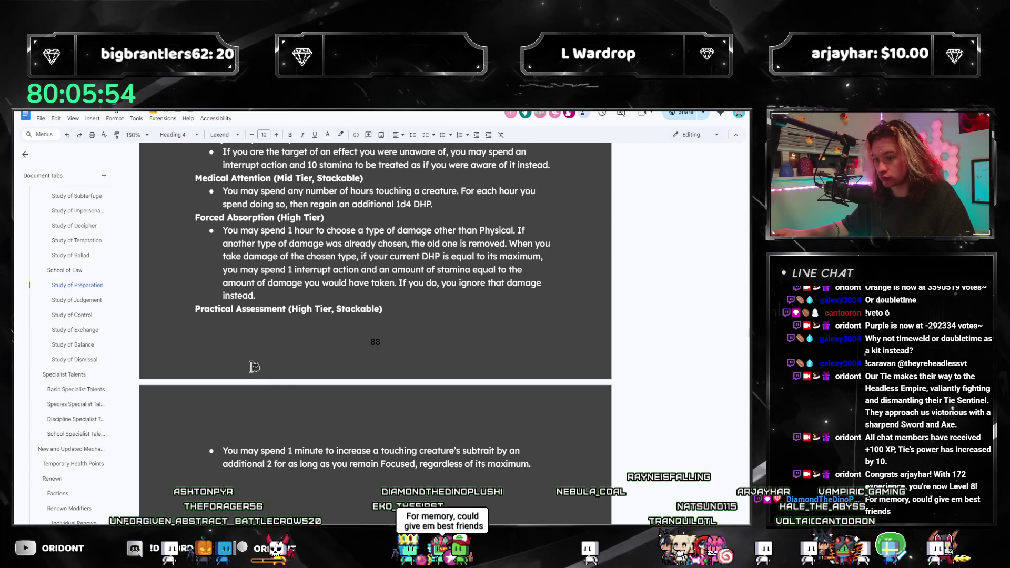
{"action": "scroll", "coordinate": [218, 357], "scroll_direction": "down", "scroll_amount": 3}
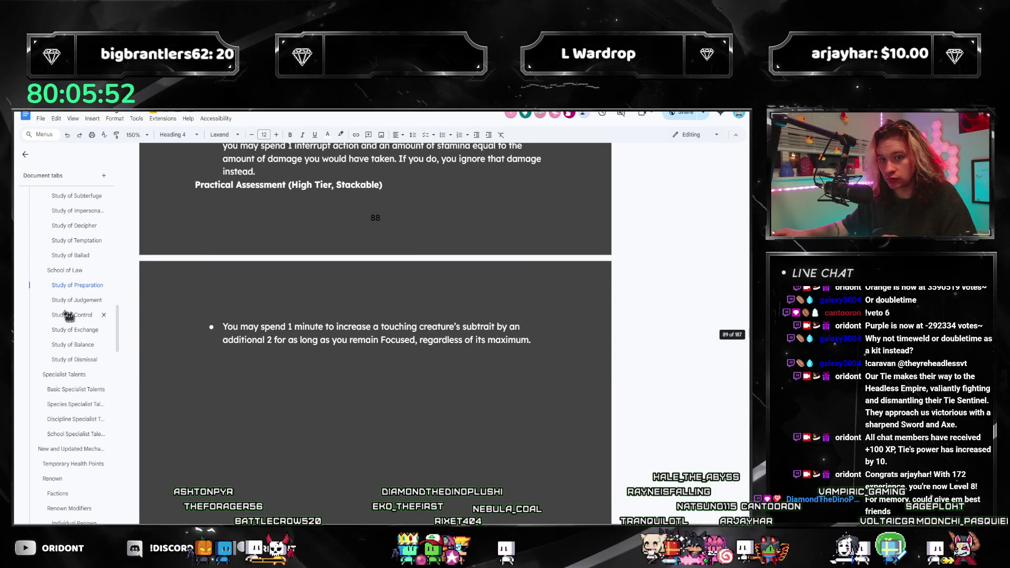
{"action": "left_click_drag", "start_coordinate": [531, 341], "coordinate": [222, 327]}
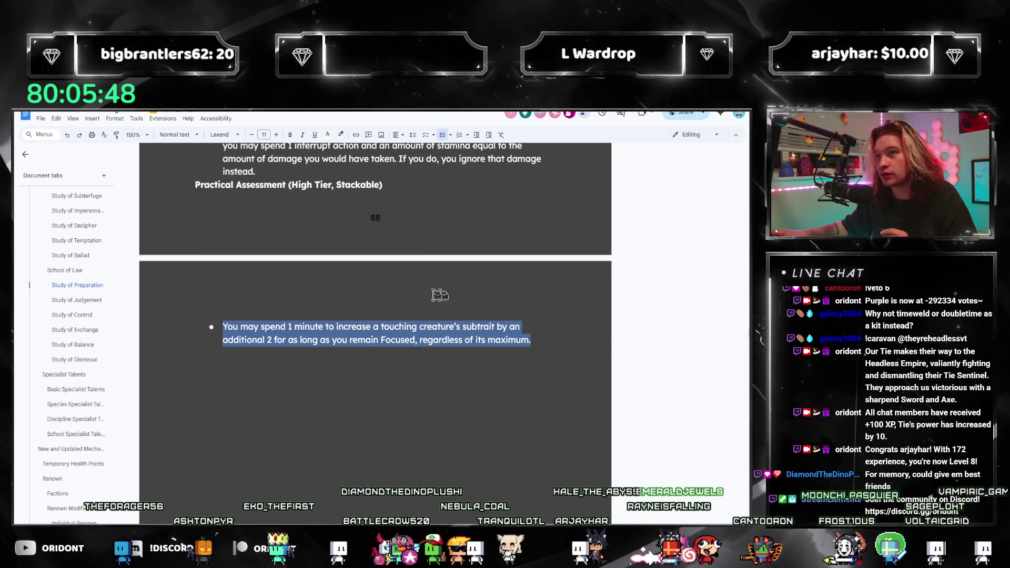
{"action": "mouse_move", "coordinate": [73, 315]}
{"action": "left_click", "coordinate": [341, 326]}
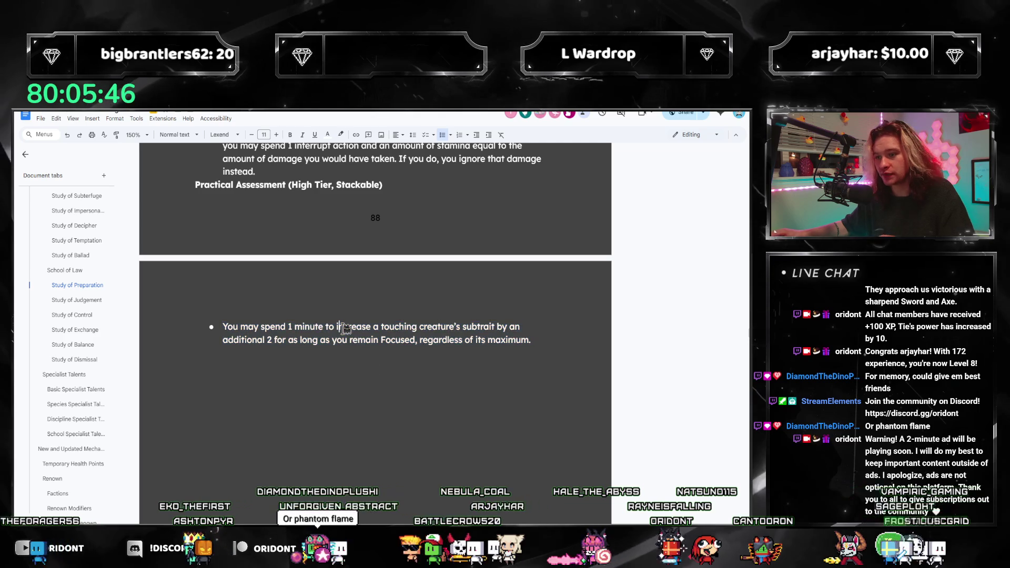
{"action": "key", "text": "ctrl+f"}
{"action": "type", "text": "best friends"}
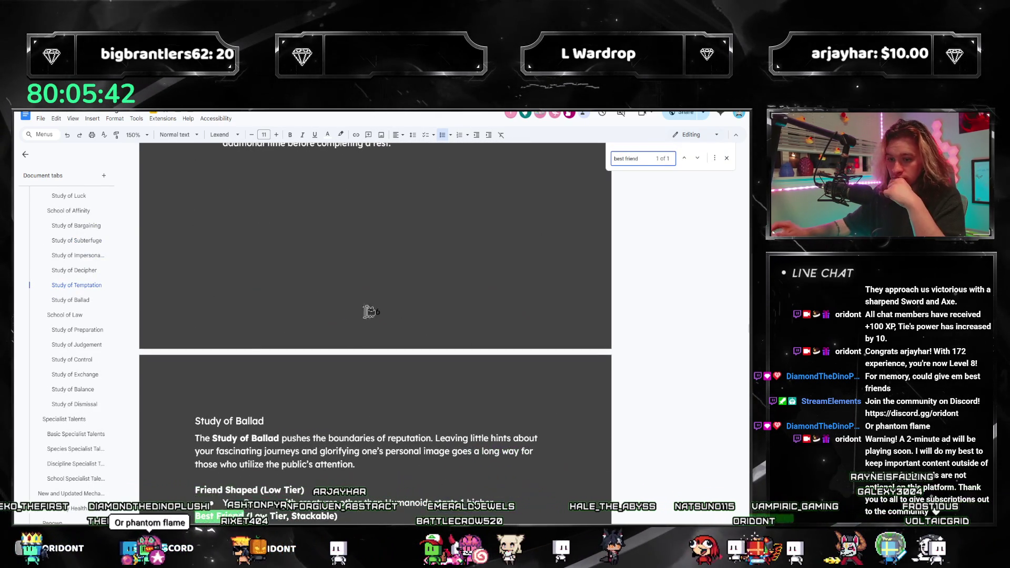
{"action": "scroll", "coordinate": [346, 329], "scroll_direction": "down", "scroll_amount": 2}
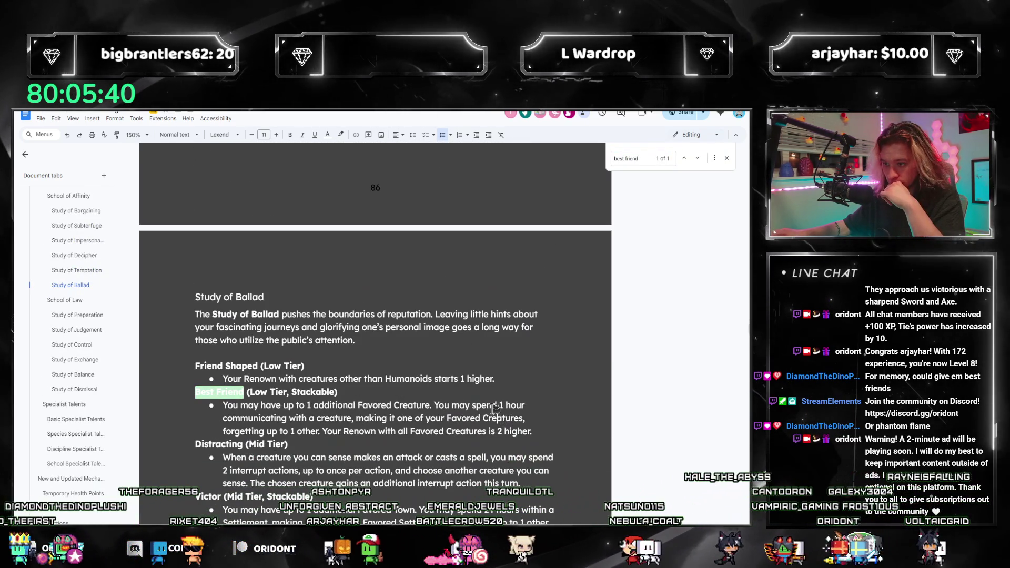
Review the Best Friend description paragraph and ready the search term for another lookup
{"action": "left_click_drag", "start_coordinate": [533, 432], "coordinate": [229, 404]}
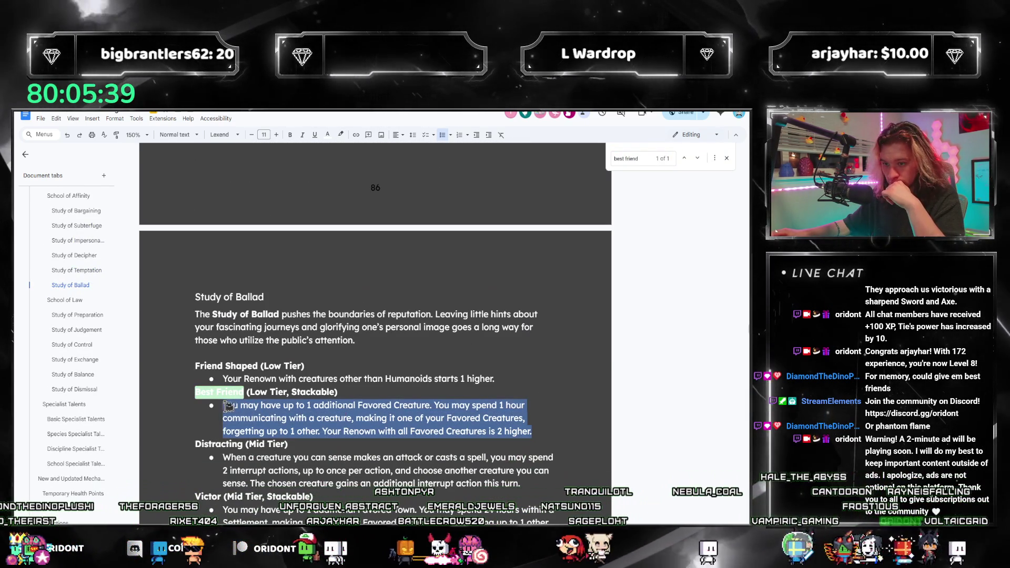
{"action": "left_click", "coordinate": [316, 418]}
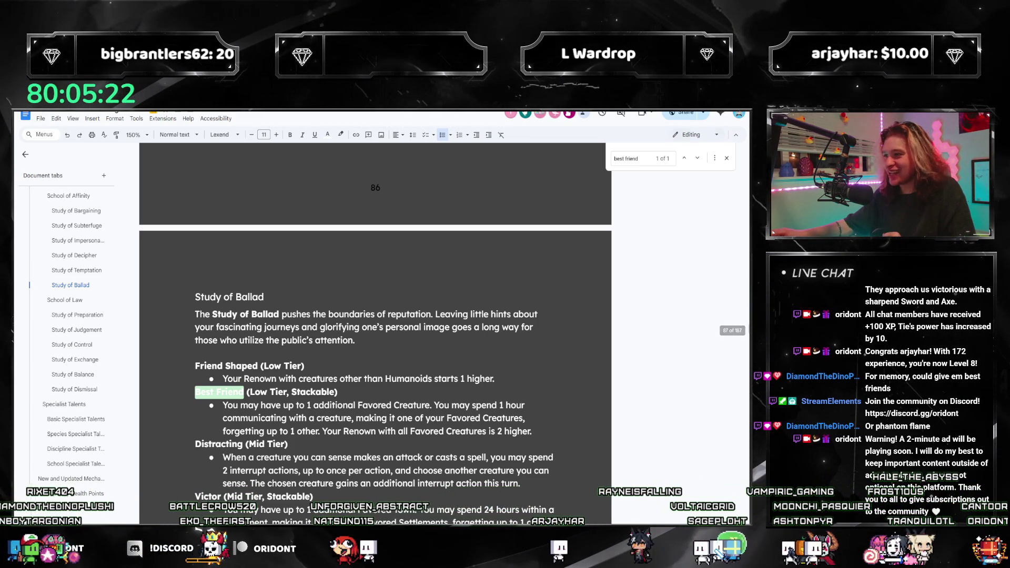
{"action": "left_click", "coordinate": [650, 157]}
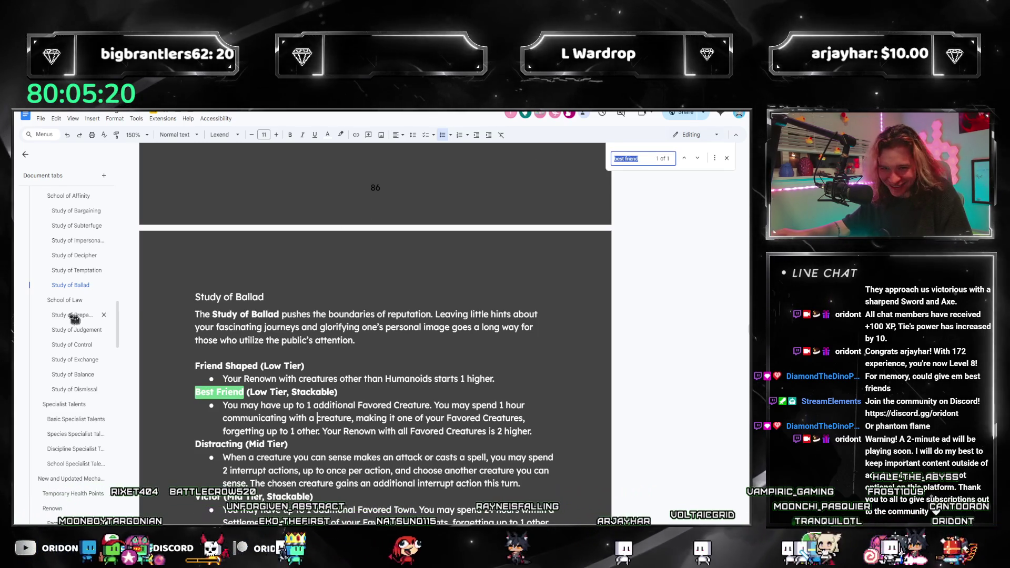
Navigate via Study of Balance to the Study of Judgement section with Disarm and Poised Paranoia
{"action": "left_click", "coordinate": [63, 330]}
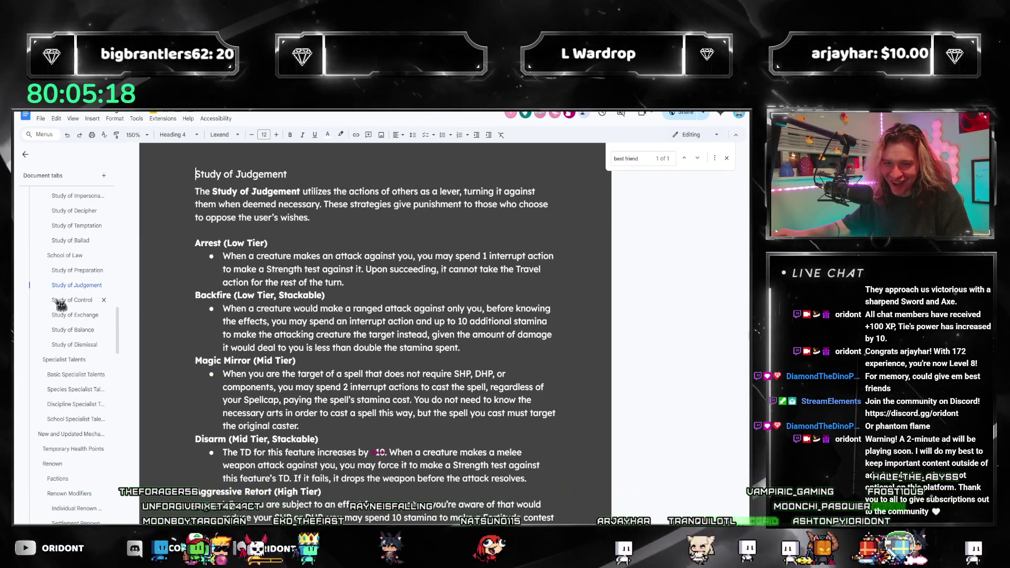
{"action": "left_click", "coordinate": [63, 329]}
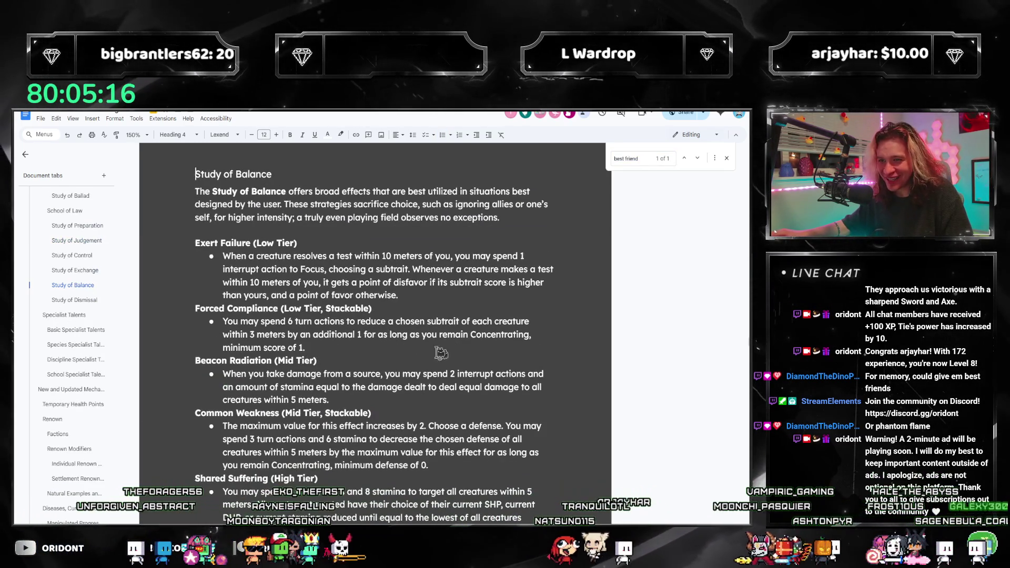
{"action": "scroll", "coordinate": [440, 353], "scroll_direction": "down", "scroll_amount": 3}
{"action": "scroll", "coordinate": [440, 352], "scroll_direction": "down", "scroll_amount": 3}
{"action": "scroll", "coordinate": [440, 353], "scroll_direction": "down", "scroll_amount": 3}
{"action": "left_click", "coordinate": [77, 240]}
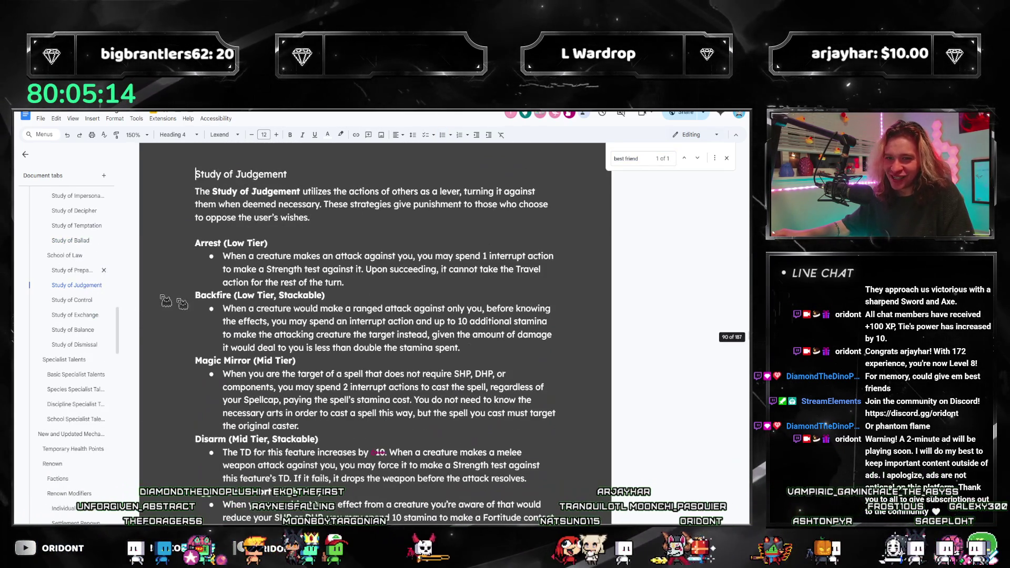
{"action": "scroll", "coordinate": [182, 305], "scroll_direction": "down", "scroll_amount": 1}
{"action": "scroll", "coordinate": [198, 339], "scroll_direction": "down", "scroll_amount": 2}
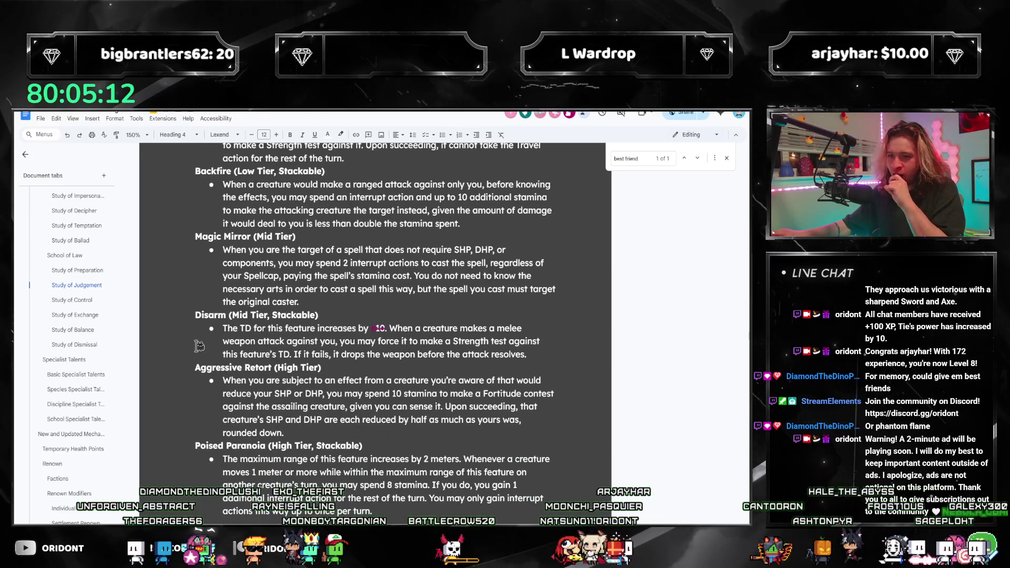
{"action": "scroll", "coordinate": [260, 341], "scroll_direction": "down", "scroll_amount": 1}
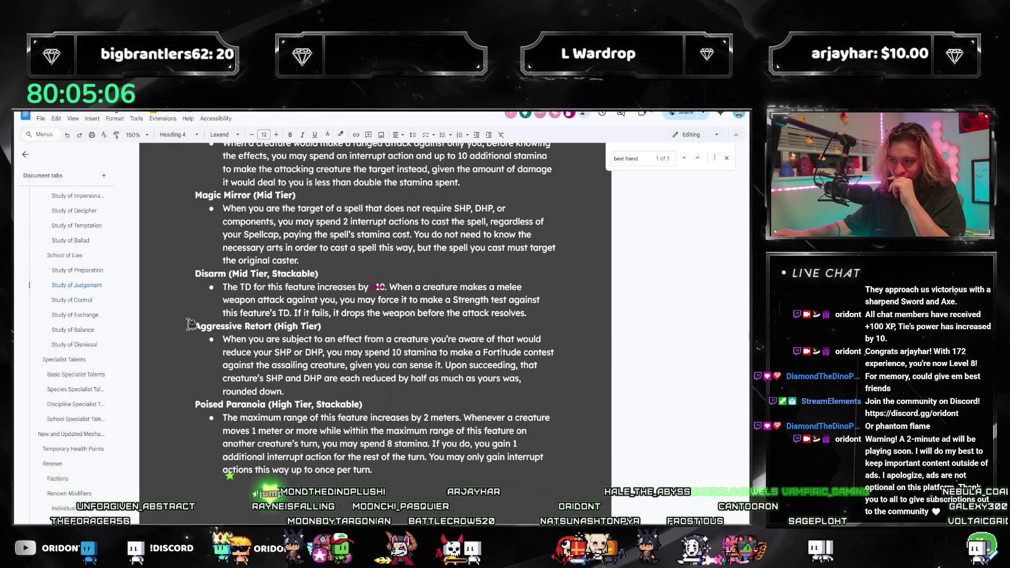
{"action": "scroll", "coordinate": [94, 319], "scroll_direction": "down", "scroll_amount": 5}
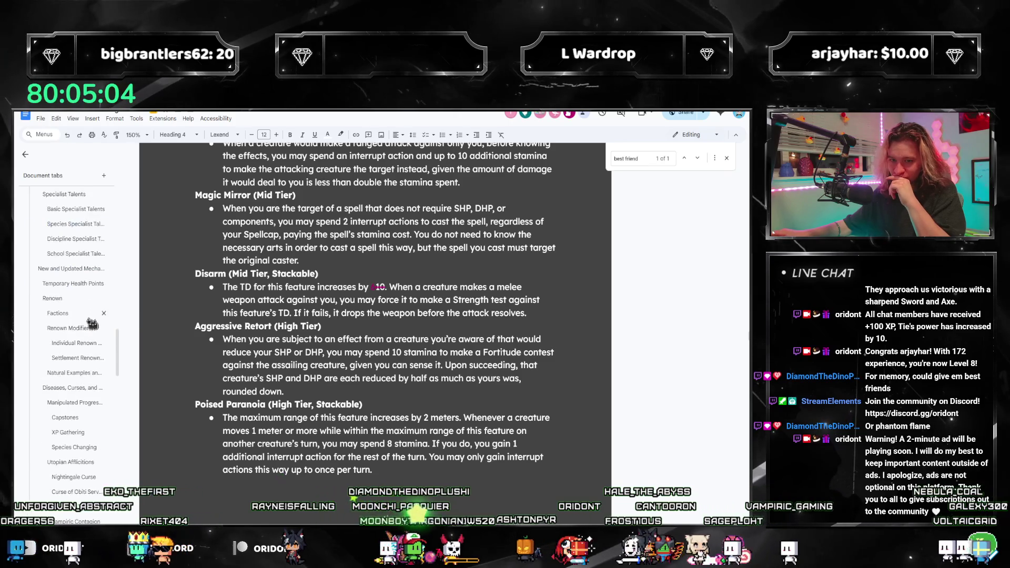
{"action": "scroll", "coordinate": [91, 327], "scroll_direction": "down", "scroll_amount": 5}
{"action": "scroll", "coordinate": [90, 330], "scroll_direction": "down", "scroll_amount": 5}
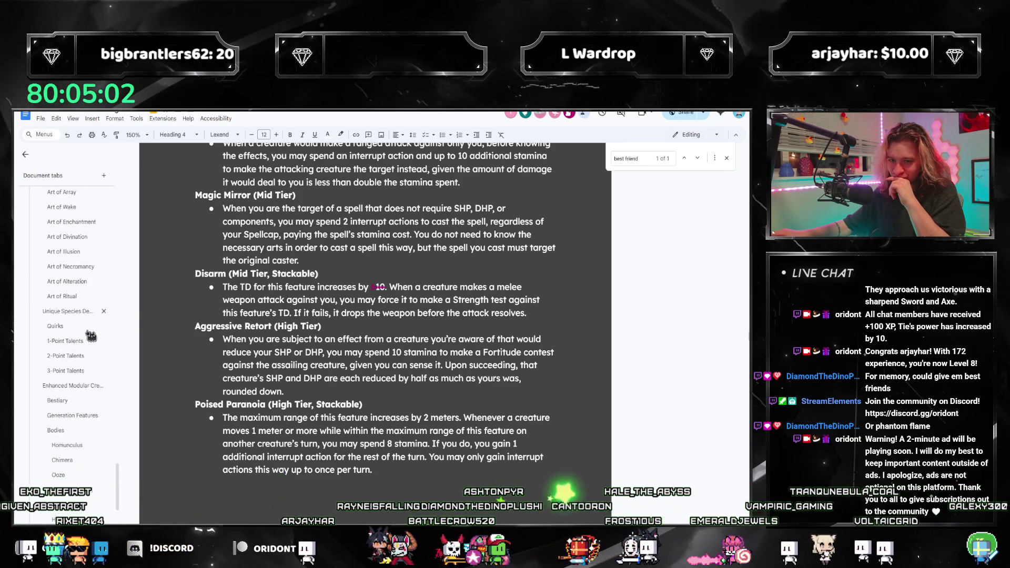
{"action": "scroll", "coordinate": [79, 395], "scroll_direction": "down", "scroll_amount": 3}
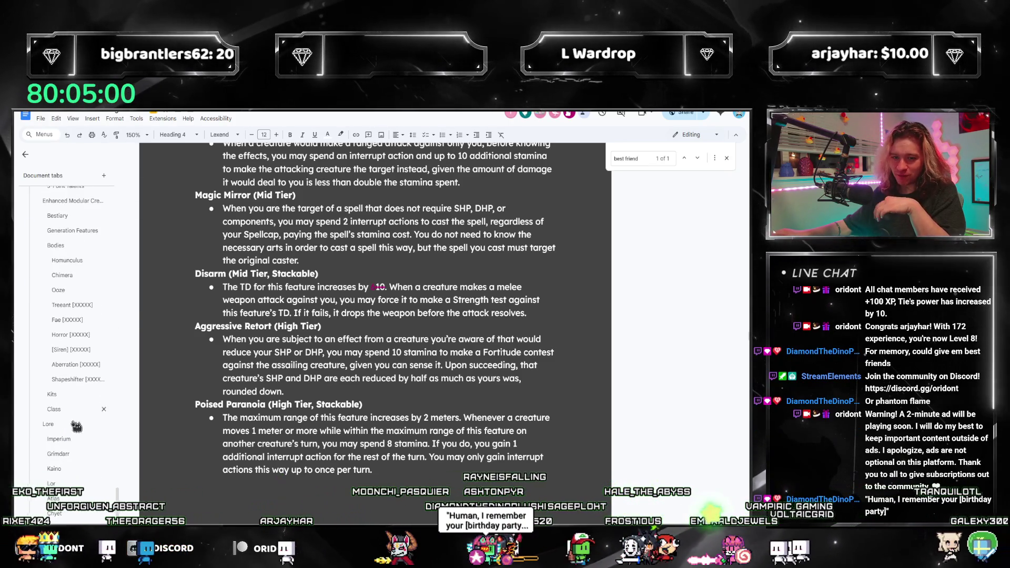
Step through the 'best friend' matches from the Kits section, then return to add the Friendly (+2 DR) heading
{"action": "left_click", "coordinate": [53, 325]}
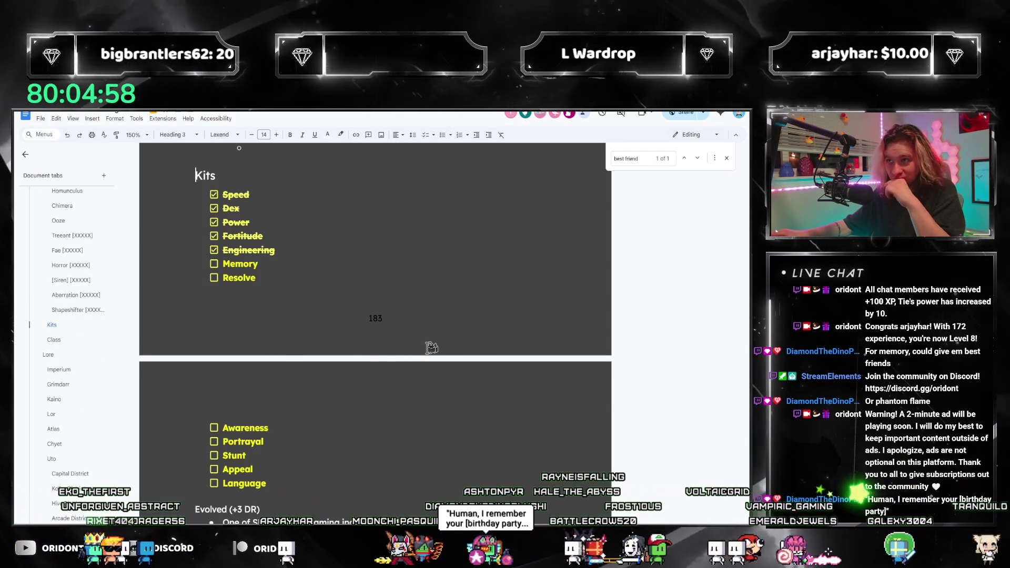
{"action": "scroll", "coordinate": [331, 368], "scroll_direction": "down", "scroll_amount": 2}
{"action": "scroll", "coordinate": [334, 388], "scroll_direction": "down", "scroll_amount": 1}
{"action": "scroll", "coordinate": [342, 427], "scroll_direction": "down", "scroll_amount": 3}
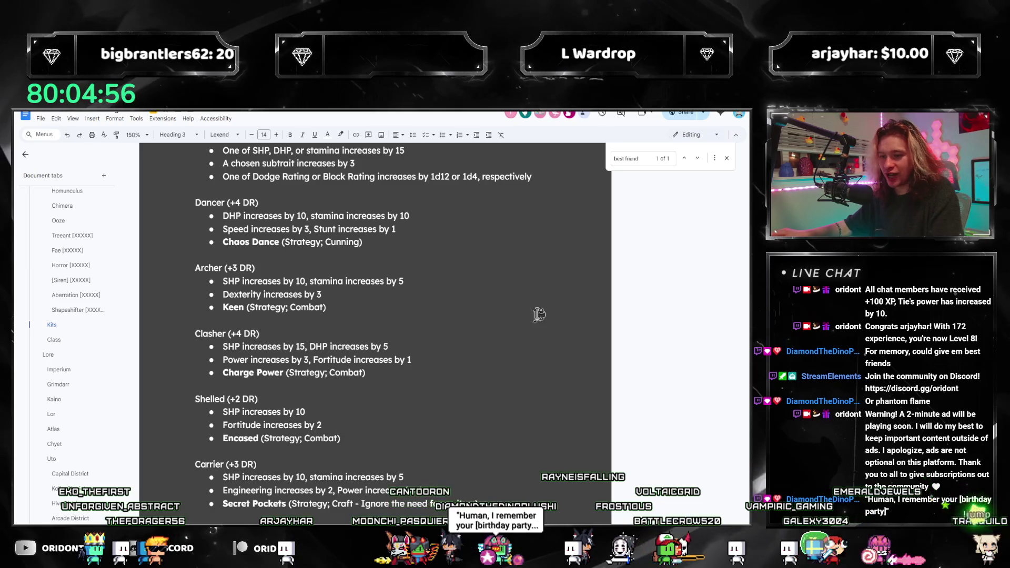
{"action": "left_click", "coordinate": [698, 160]}
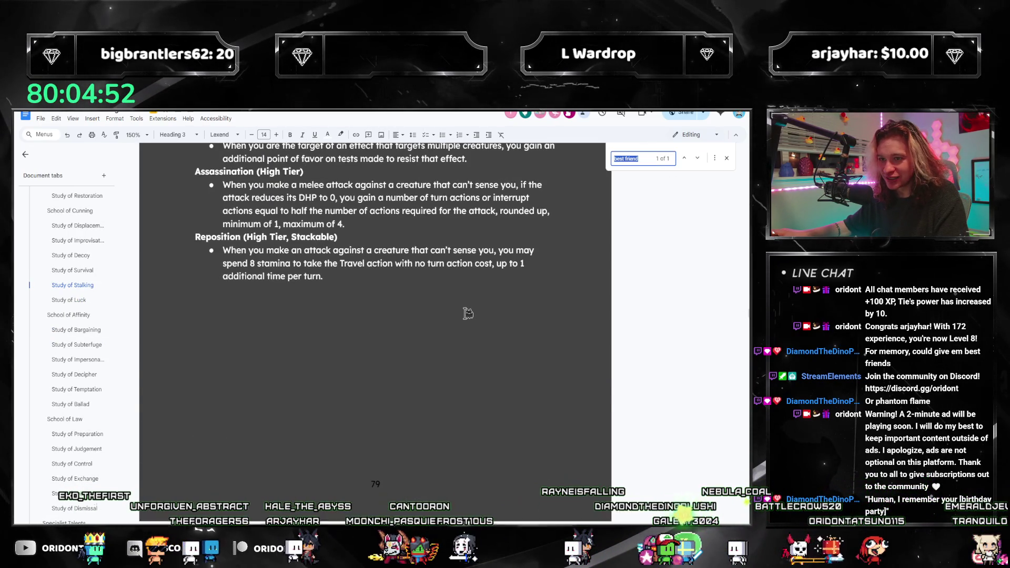
{"action": "scroll", "coordinate": [463, 311], "scroll_direction": "down", "scroll_amount": 2}
{"action": "left_click", "coordinate": [699, 159]}
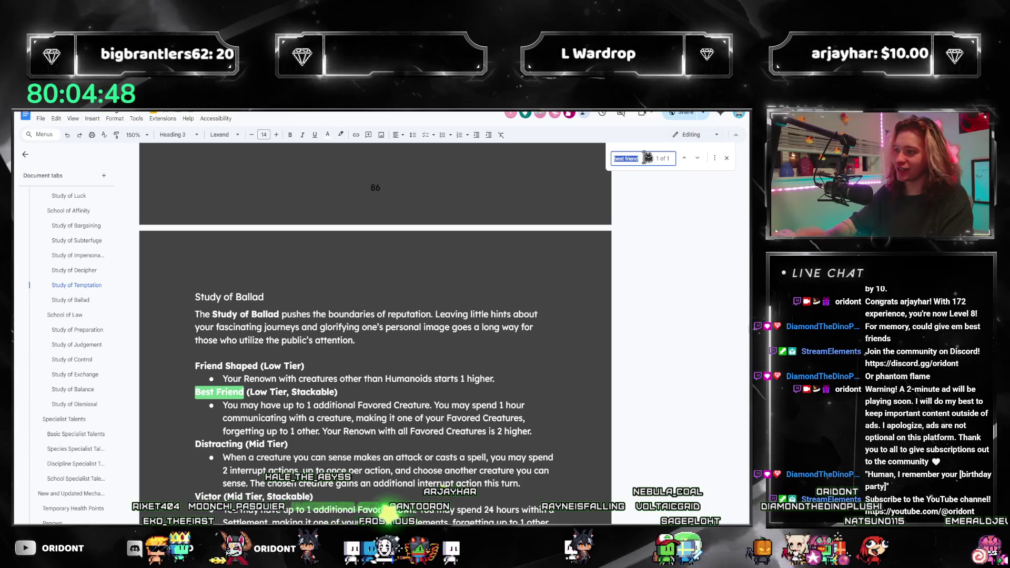
{"action": "type", "text": "camel"}
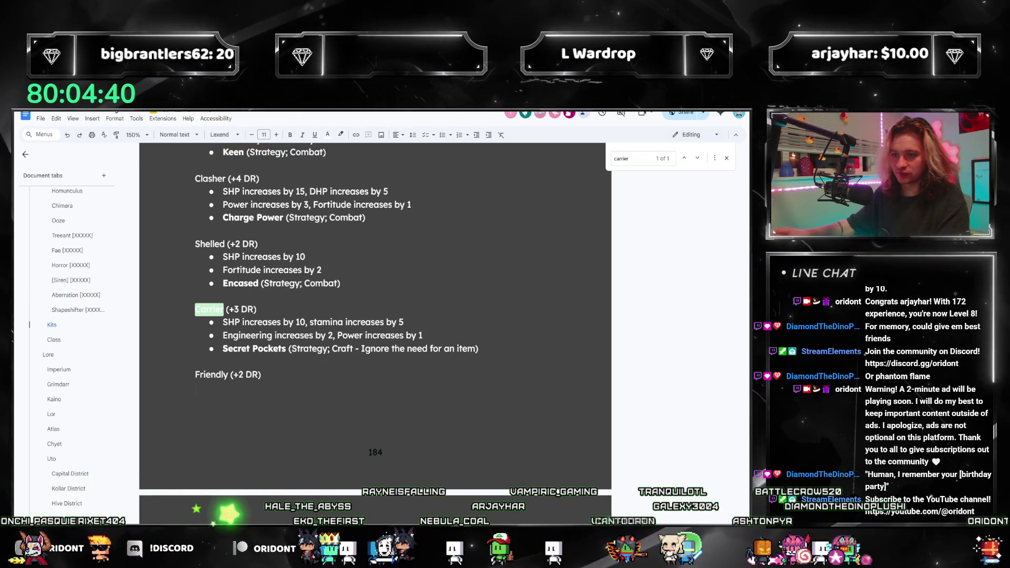
Add Friendly bullets: DHP +5, stamina +5, Memory +2, and bold Best Friends (Stategy; Affinity)
{"action": "left_click", "coordinate": [442, 134]}
{"action": "type", "text": "DH"}
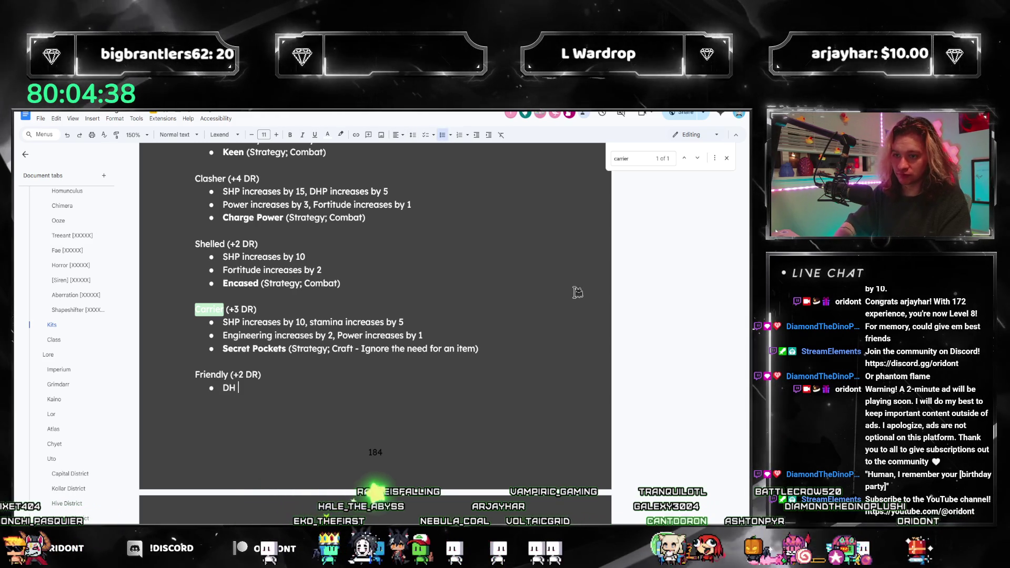
{"action": "type", "text": "P increase"}
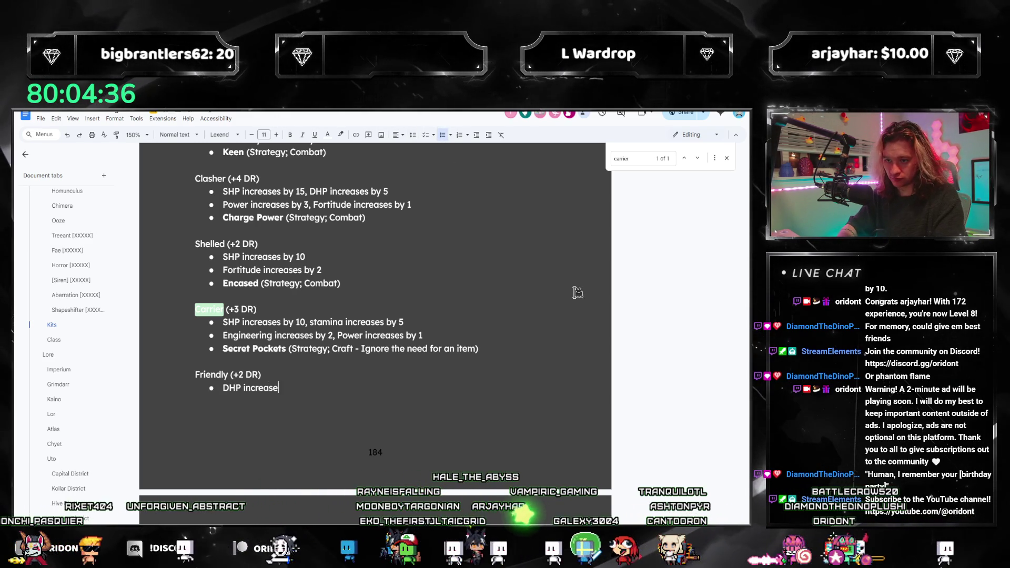
{"action": "type", "text": "s by 5, stamina increases by 5"}
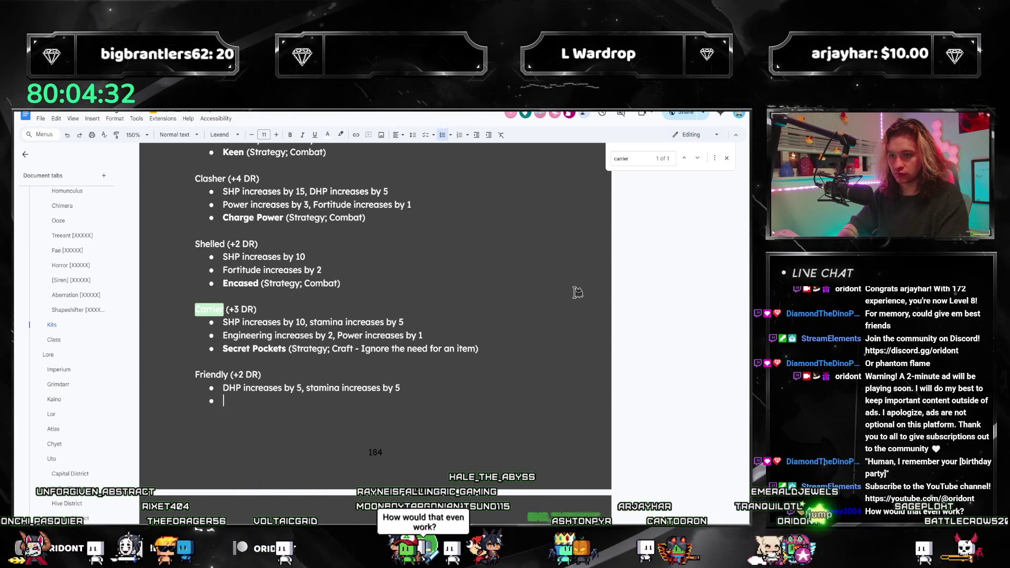
{"action": "type", "text": "reases by 2"}
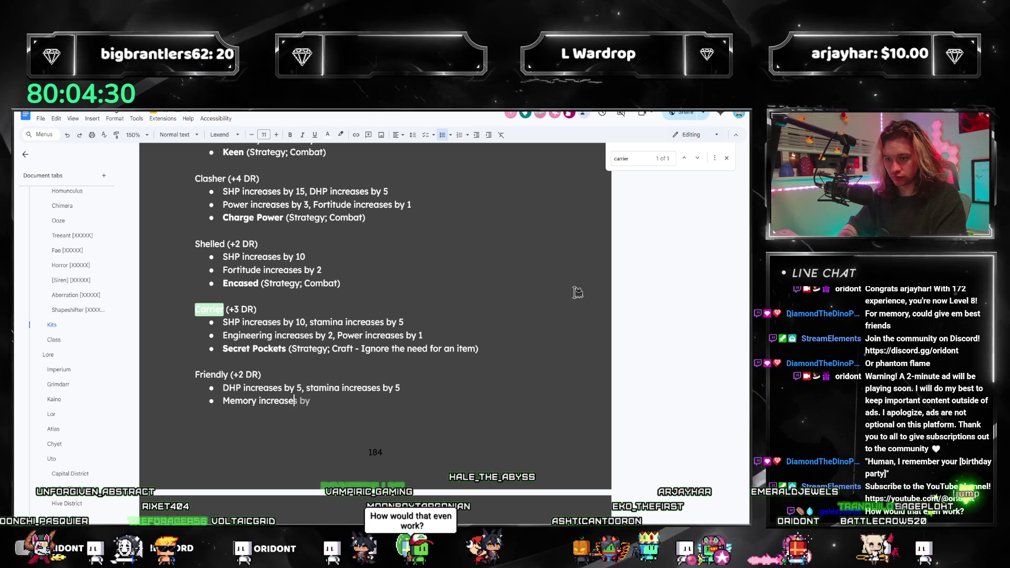
{"action": "key", "text": "Return"}
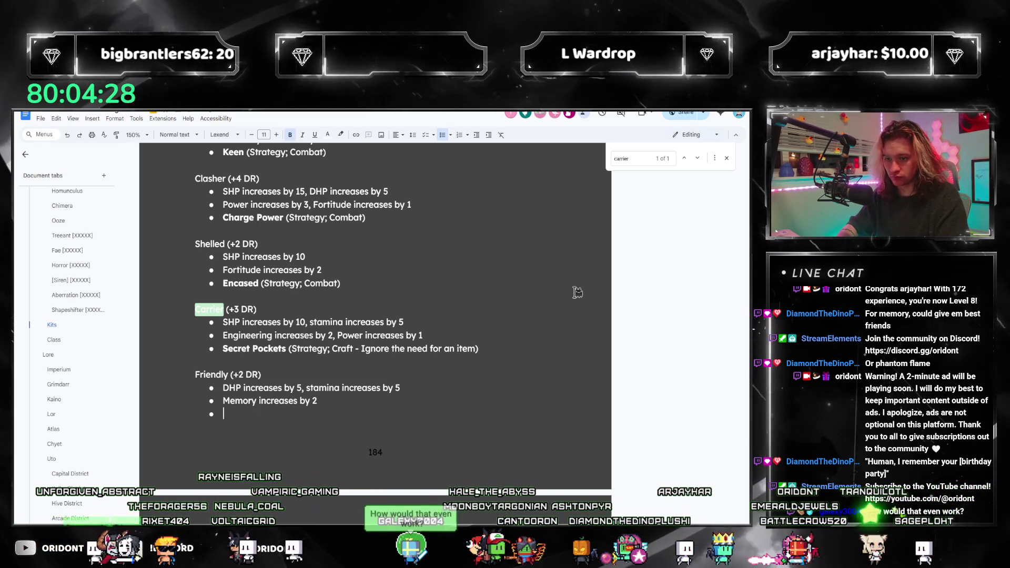
{"action": "key", "text": "ctrl+b"}
{"action": "type", "text": "Best Friends (Stategy; Affinity"}
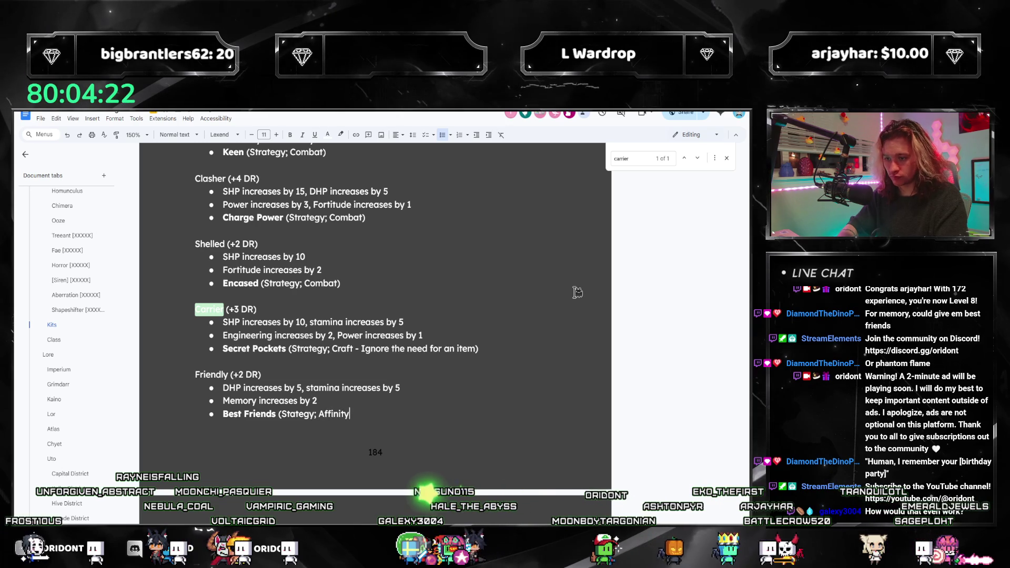
{"action": "scroll", "coordinate": [577, 292], "scroll_direction": "down", "scroll_amount": 2}
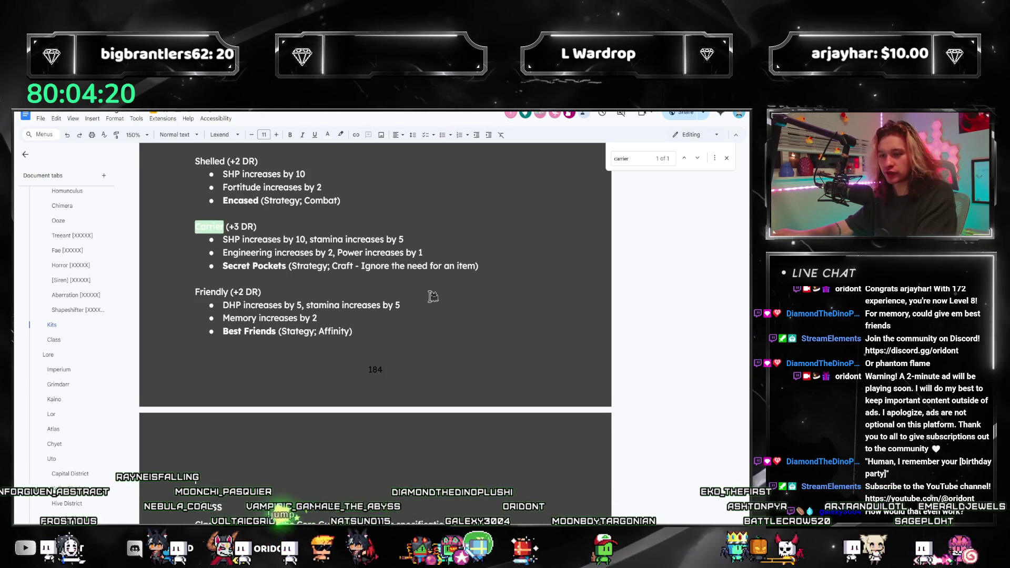
{"action": "scroll", "coordinate": [437, 288], "scroll_direction": "up", "scroll_amount": 3}
{"action": "scroll", "coordinate": [463, 287], "scroll_direction": "up", "scroll_amount": 6}
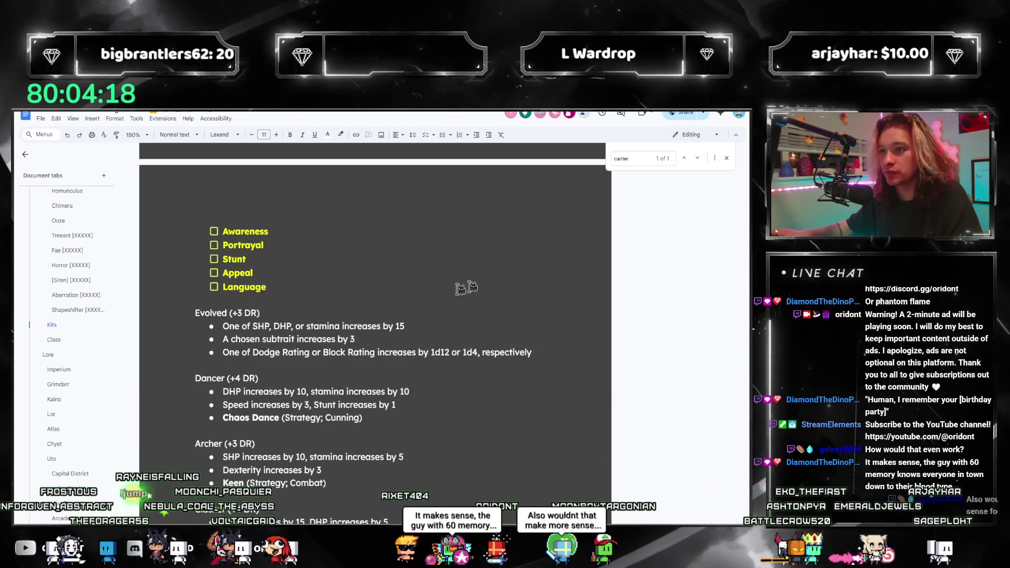
Close the Find bar and review the Kits checklist down to the finished Friendly kit
{"action": "left_click", "coordinate": [727, 155]}
{"action": "scroll", "coordinate": [350, 270], "scroll_direction": "up", "scroll_amount": 3}
{"action": "scroll", "coordinate": [237, 247], "scroll_direction": "up", "scroll_amount": 1}
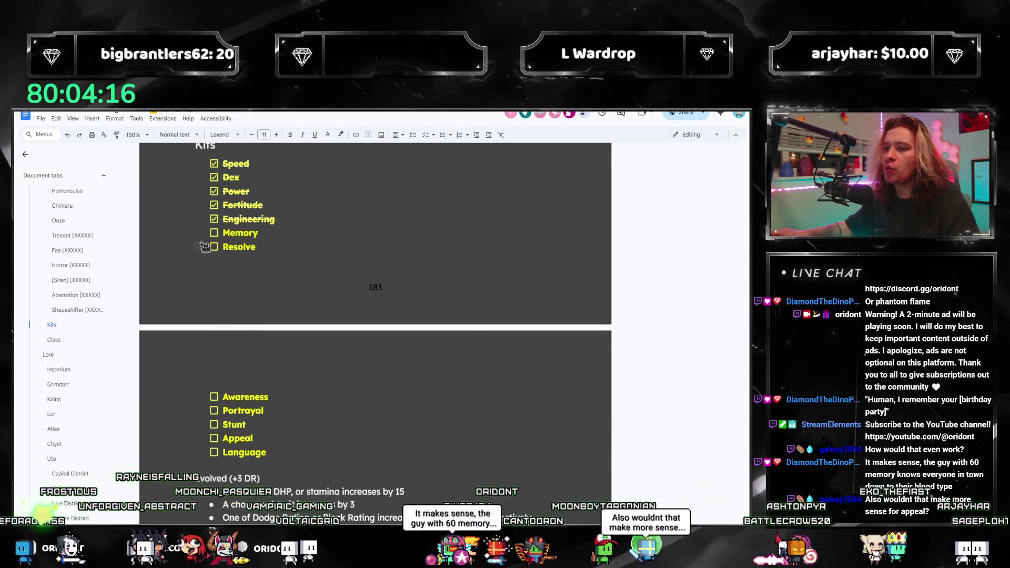
{"action": "scroll", "coordinate": [258, 261], "scroll_direction": "down", "scroll_amount": 4}
{"action": "scroll", "coordinate": [305, 277], "scroll_direction": "down", "scroll_amount": 3}
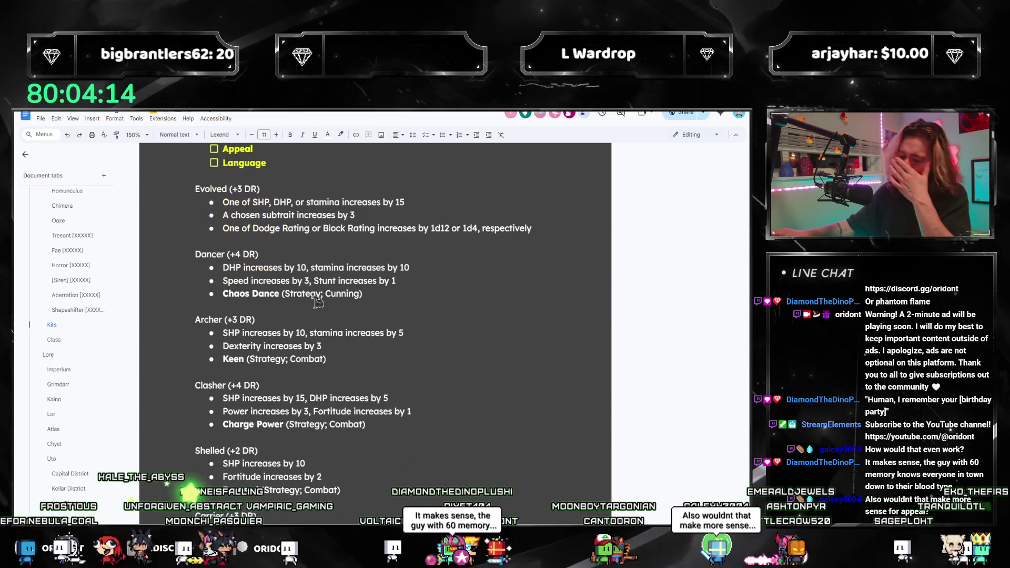
{"action": "scroll", "coordinate": [276, 402], "scroll_direction": "down", "scroll_amount": 2}
{"action": "scroll", "coordinate": [268, 380], "scroll_direction": "down", "scroll_amount": 3}
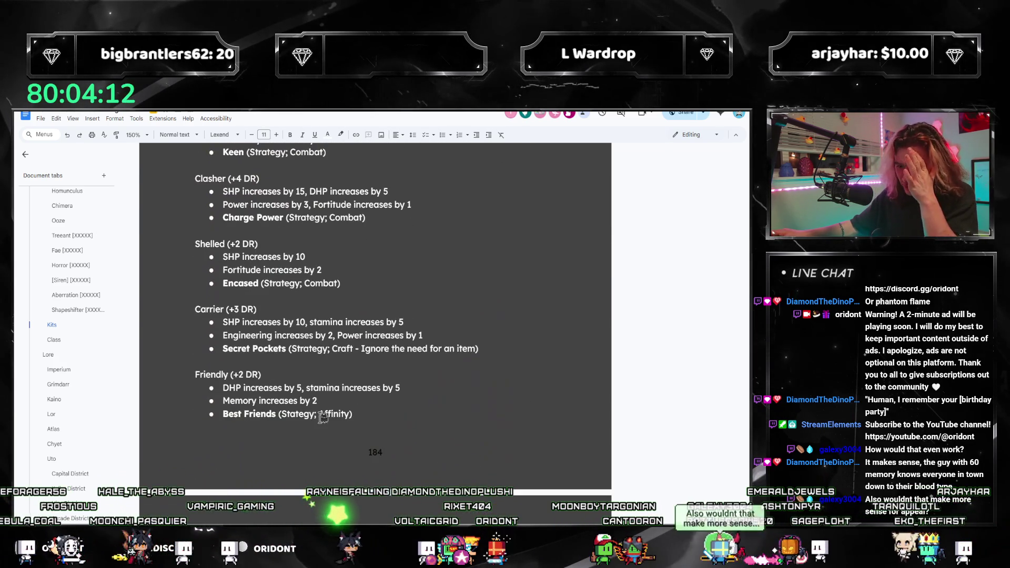
{"action": "scroll", "coordinate": [322, 418], "scroll_direction": "down", "scroll_amount": 1}
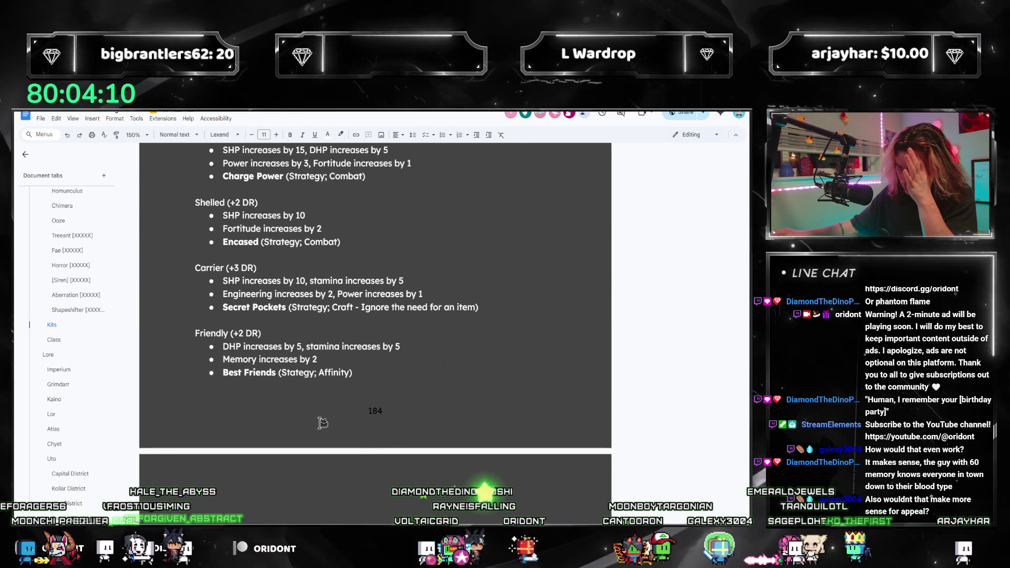
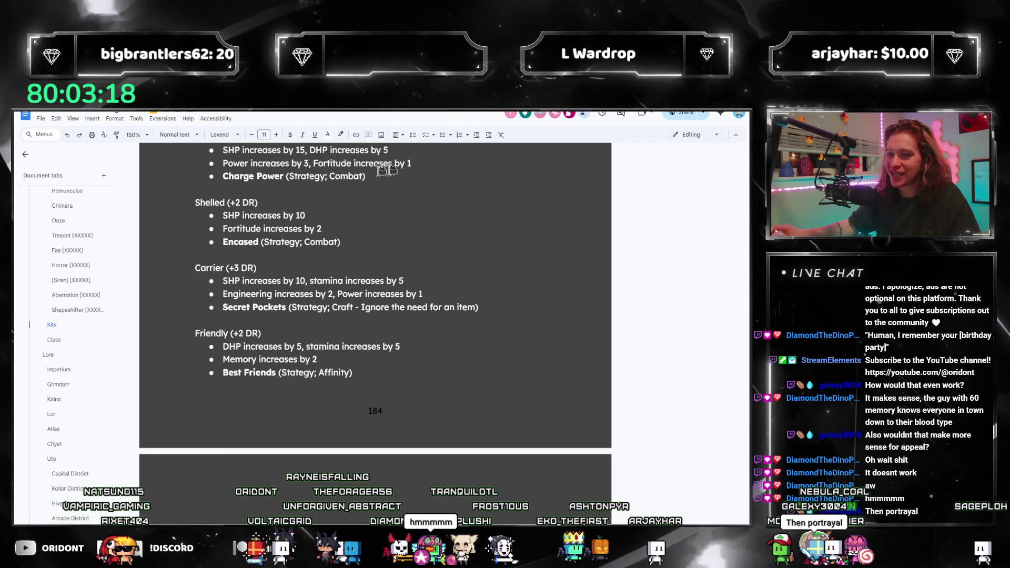
{"action": "scroll", "coordinate": [43, 304], "scroll_direction": "up", "scroll_amount": 5}
{"action": "scroll", "coordinate": [44, 304], "scroll_direction": "up", "scroll_amount": 3}
{"action": "scroll", "coordinate": [44, 304], "scroll_direction": "up", "scroll_amount": 3}
{"action": "scroll", "coordinate": [42, 302], "scroll_direction": "up", "scroll_amount": 3}
{"action": "scroll", "coordinate": [42, 302], "scroll_direction": "up", "scroll_amount": 3}
{"action": "scroll", "coordinate": [74, 344], "scroll_direction": "up", "scroll_amount": 1}
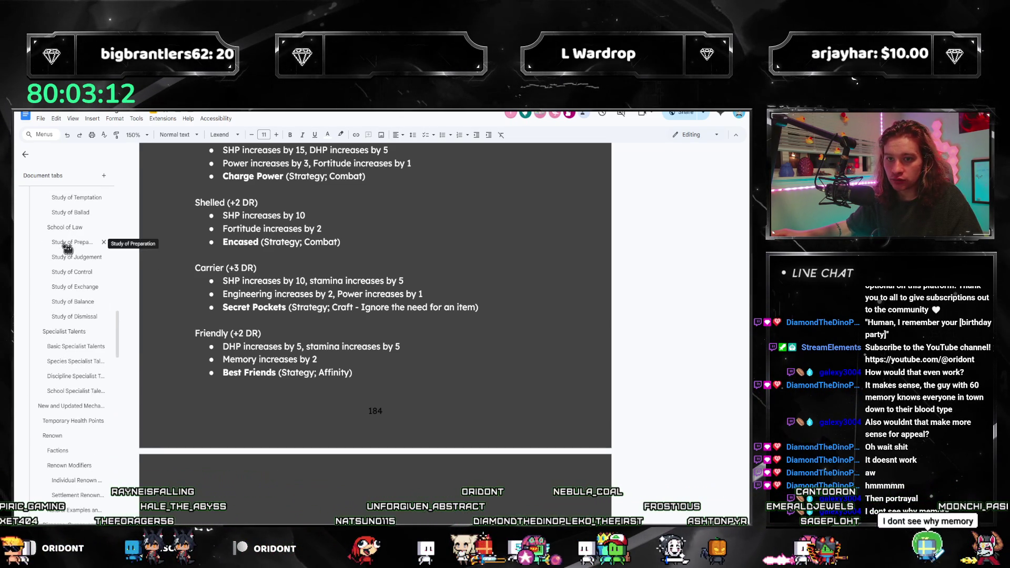
Jump to the Study of Preparation and Study of Judgement sections via the outline
{"action": "left_click", "coordinate": [67, 245]}
{"action": "scroll", "coordinate": [348, 363], "scroll_direction": "down", "scroll_amount": 1}
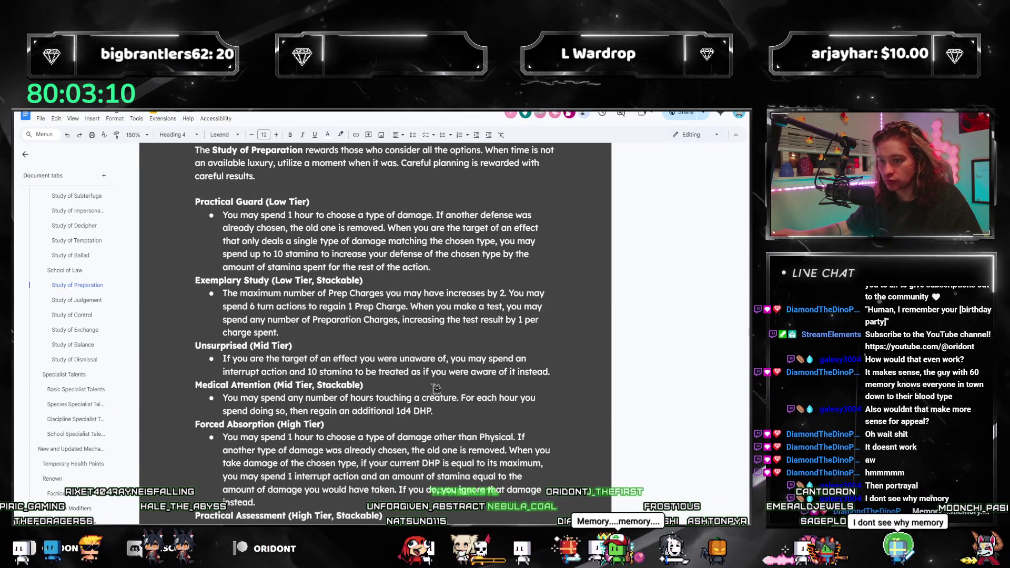
{"action": "scroll", "coordinate": [319, 369], "scroll_direction": "down", "scroll_amount": 3}
{"action": "scroll", "coordinate": [320, 368], "scroll_direction": "up", "scroll_amount": 3}
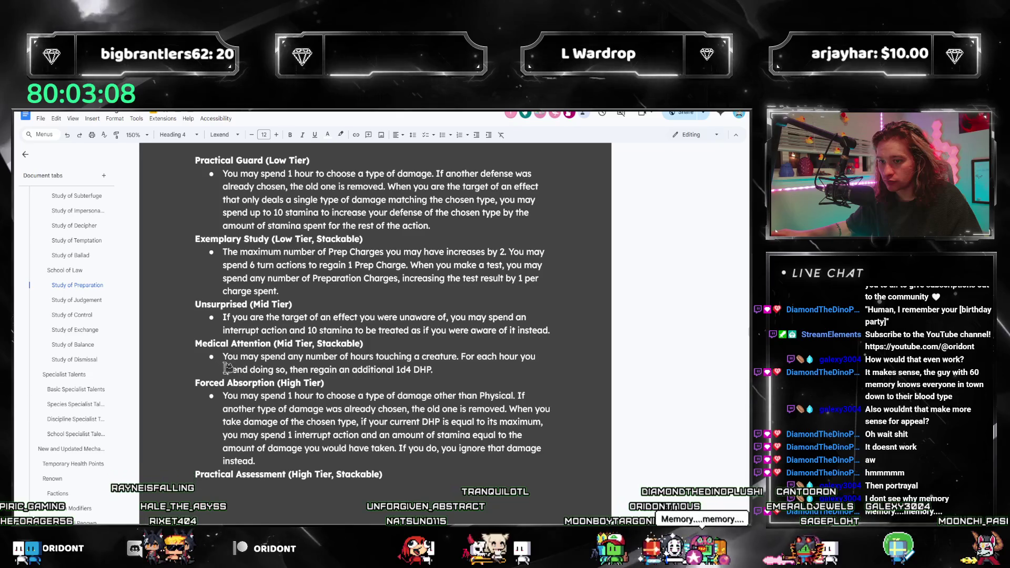
{"action": "scroll", "coordinate": [355, 387], "scroll_direction": "down", "scroll_amount": 4}
{"action": "scroll", "coordinate": [359, 447], "scroll_direction": "down", "scroll_amount": 2}
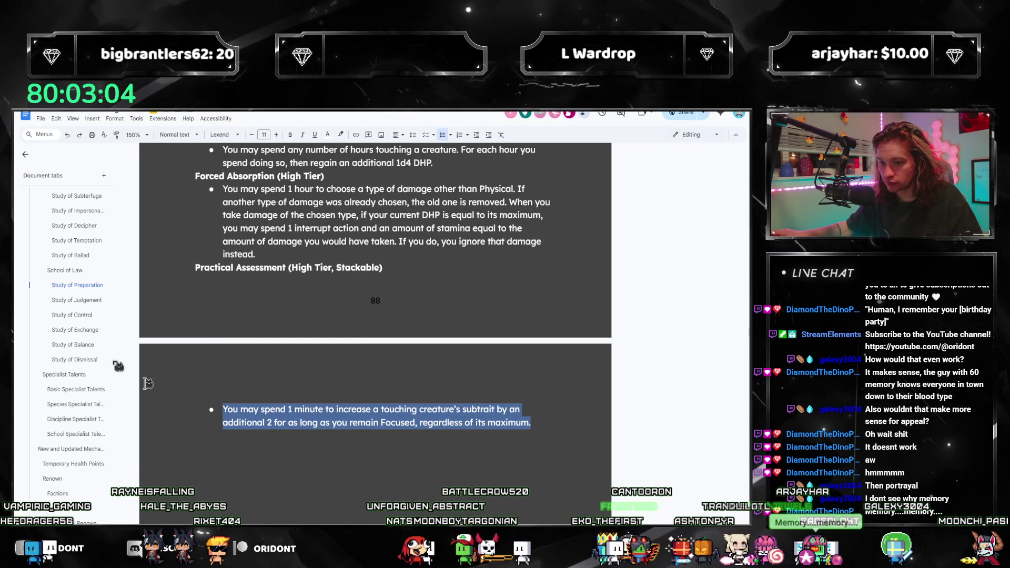
{"action": "left_click", "coordinate": [80, 306]}
{"action": "scroll", "coordinate": [315, 348], "scroll_direction": "down", "scroll_amount": 3}
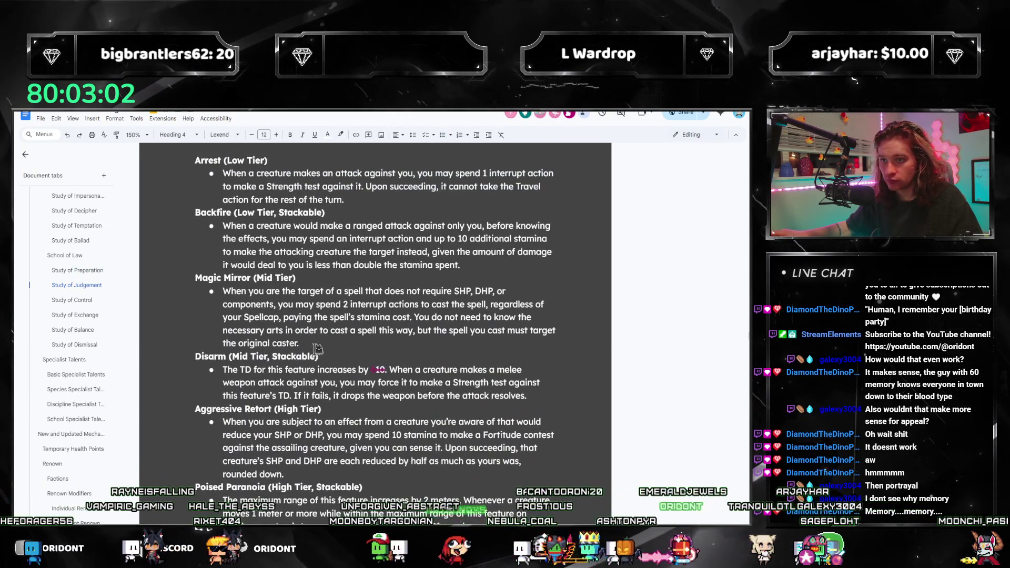
{"action": "scroll", "coordinate": [314, 348], "scroll_direction": "down", "scroll_amount": 2}
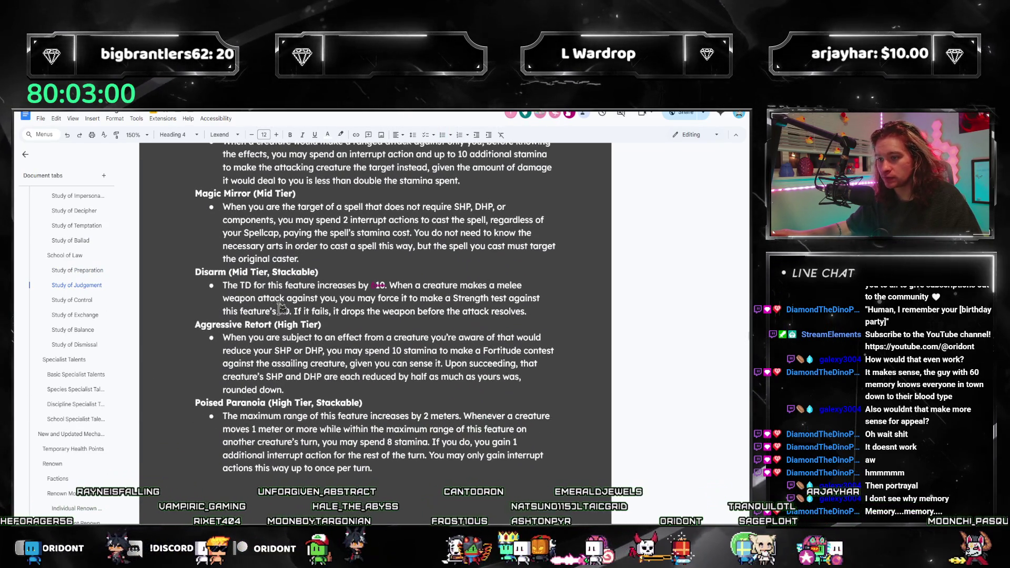
{"action": "scroll", "coordinate": [231, 314], "scroll_direction": "down", "scroll_amount": 3}
{"action": "scroll", "coordinate": [293, 345], "scroll_direction": "down", "scroll_amount": 3}
{"action": "scroll", "coordinate": [349, 369], "scroll_direction": "down", "scroll_amount": 3}
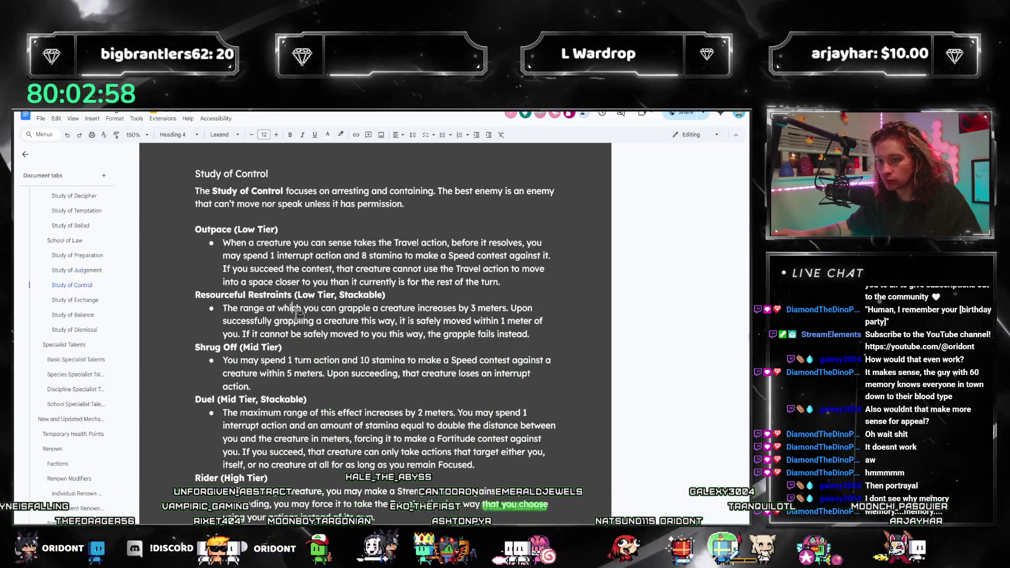
{"action": "scroll", "coordinate": [263, 340], "scroll_direction": "down", "scroll_amount": 1}
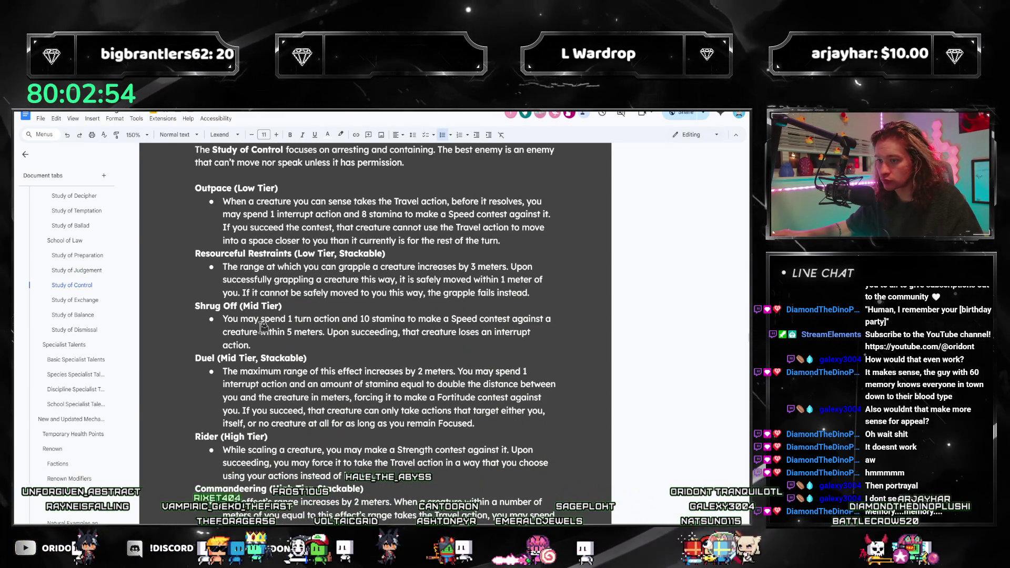
{"action": "scroll", "coordinate": [262, 326], "scroll_direction": "down", "scroll_amount": 2}
{"action": "scroll", "coordinate": [280, 338], "scroll_direction": "down", "scroll_amount": 1}
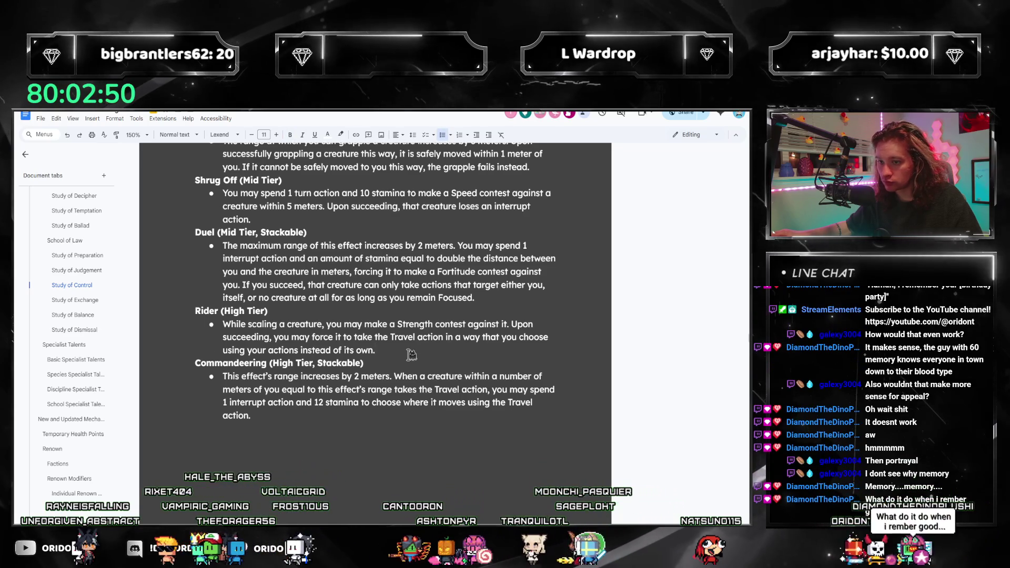
{"action": "scroll", "coordinate": [407, 353], "scroll_direction": "down", "scroll_amount": 2}
{"action": "scroll", "coordinate": [371, 348], "scroll_direction": "down", "scroll_amount": 3}
{"action": "scroll", "coordinate": [359, 345], "scroll_direction": "down", "scroll_amount": 4}
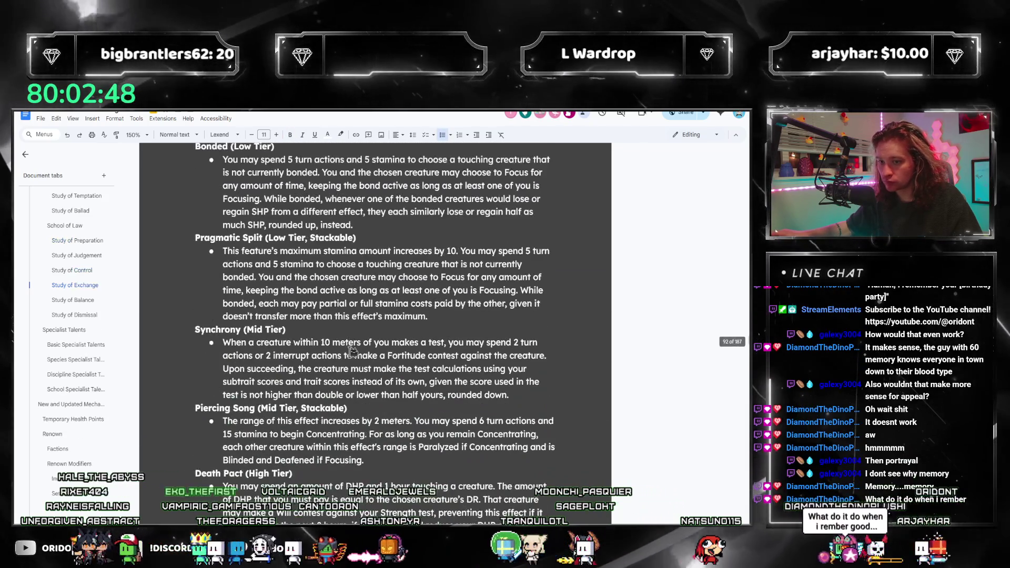
{"action": "scroll", "coordinate": [340, 358], "scroll_direction": "down", "scroll_amount": 3}
{"action": "scroll", "coordinate": [322, 371], "scroll_direction": "down", "scroll_amount": 3}
{"action": "scroll", "coordinate": [322, 371], "scroll_direction": "down", "scroll_amount": 4}
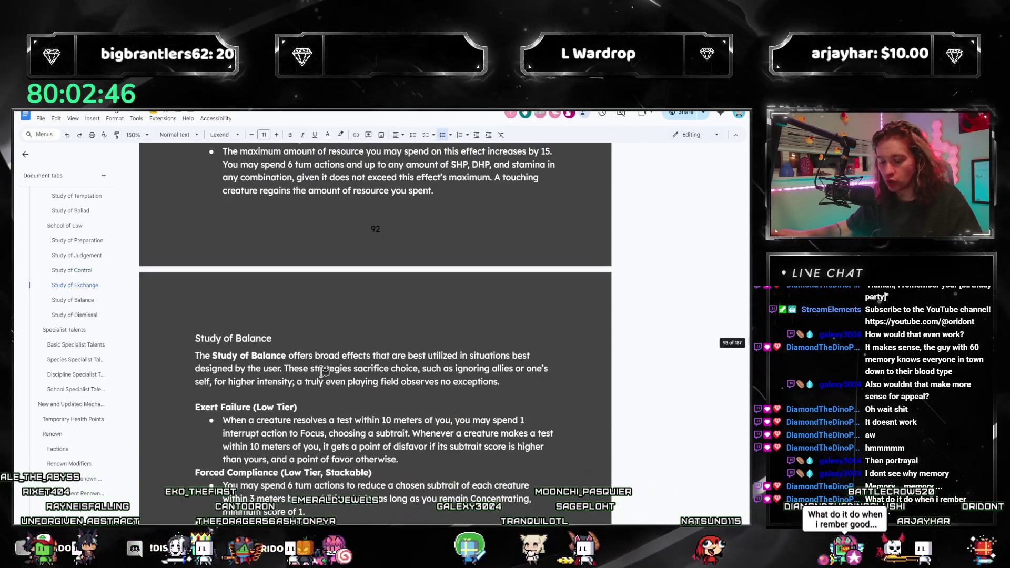
{"action": "scroll", "coordinate": [317, 375], "scroll_direction": "down", "scroll_amount": 3}
{"action": "scroll", "coordinate": [312, 378], "scroll_direction": "down", "scroll_amount": 3}
{"action": "scroll", "coordinate": [306, 382], "scroll_direction": "up", "scroll_amount": 3}
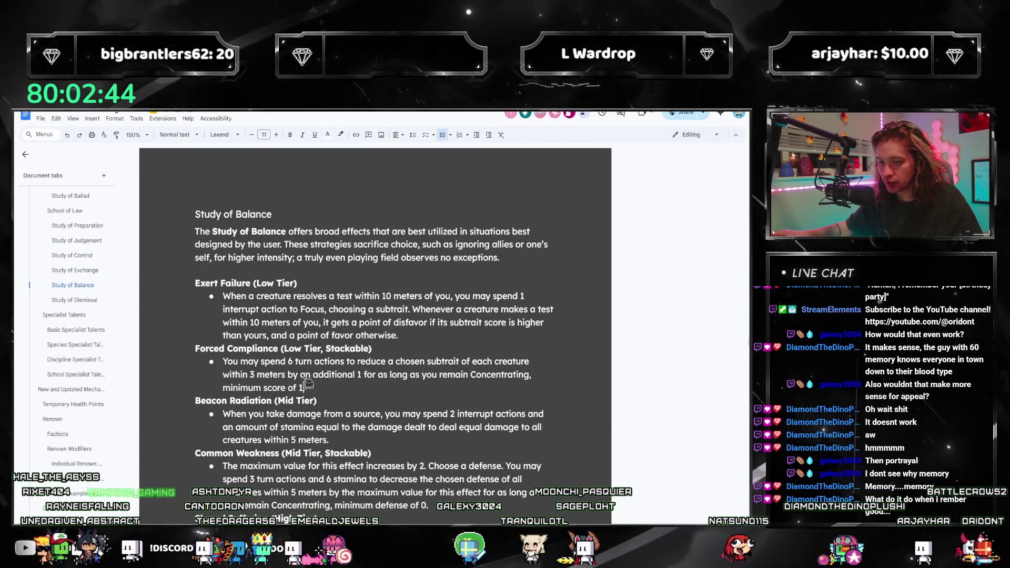
{"action": "type", "text": "."}
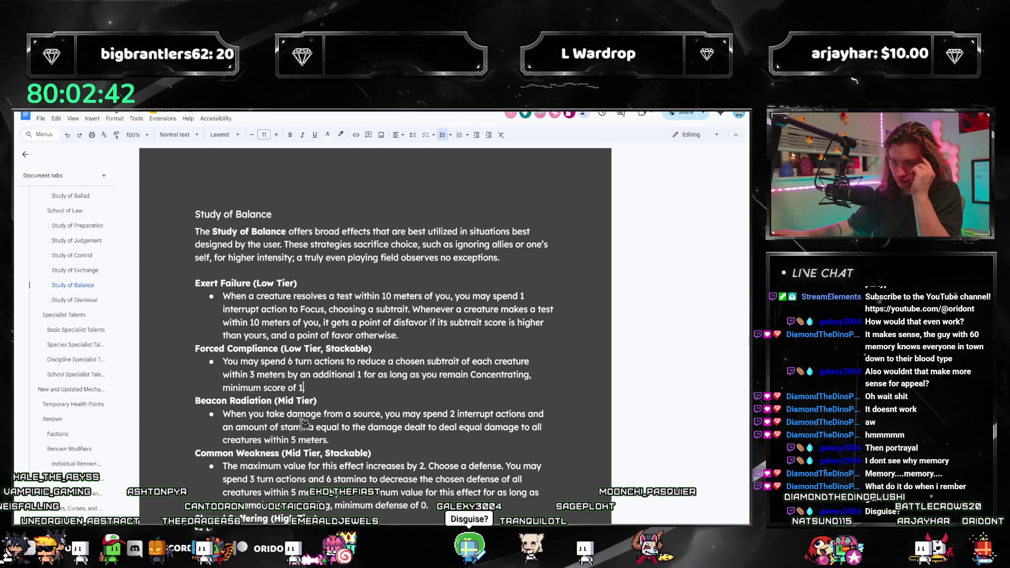
{"action": "scroll", "coordinate": [307, 411], "scroll_direction": "down", "scroll_amount": 5}
{"action": "scroll", "coordinate": [303, 407], "scroll_direction": "down", "scroll_amount": 2}
{"action": "scroll", "coordinate": [298, 406], "scroll_direction": "down", "scroll_amount": 5}
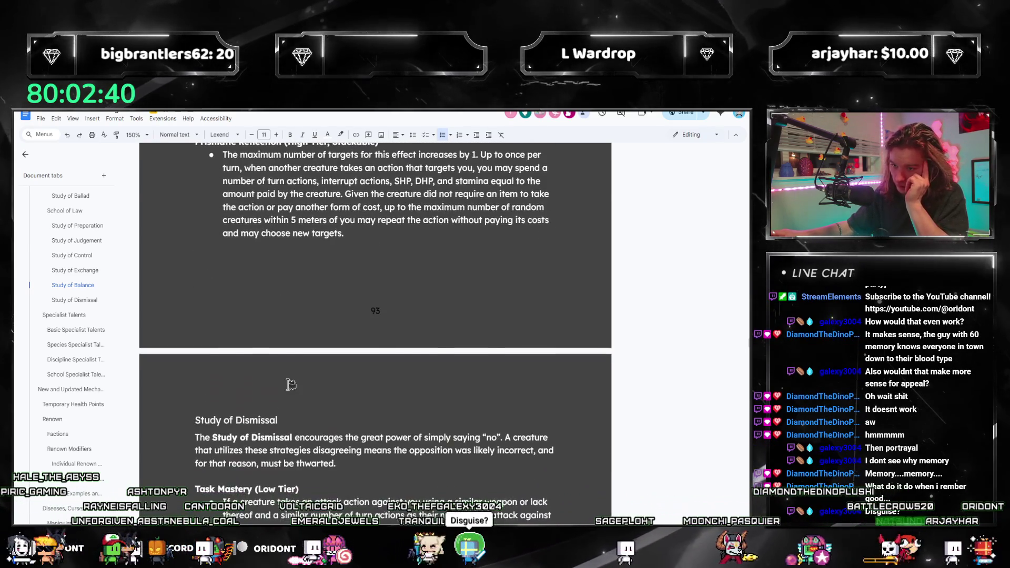
{"action": "scroll", "coordinate": [292, 403], "scroll_direction": "down", "scroll_amount": 5}
{"action": "scroll", "coordinate": [288, 400], "scroll_direction": "down", "scroll_amount": 2}
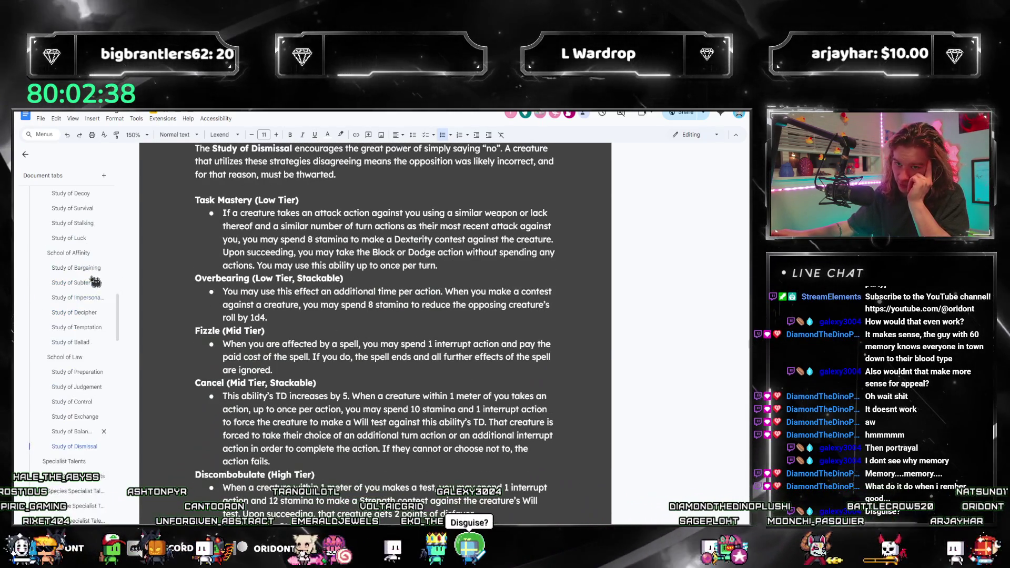
{"action": "scroll", "coordinate": [81, 344], "scroll_direction": "up", "scroll_amount": 4}
{"action": "scroll", "coordinate": [84, 345], "scroll_direction": "up", "scroll_amount": 4}
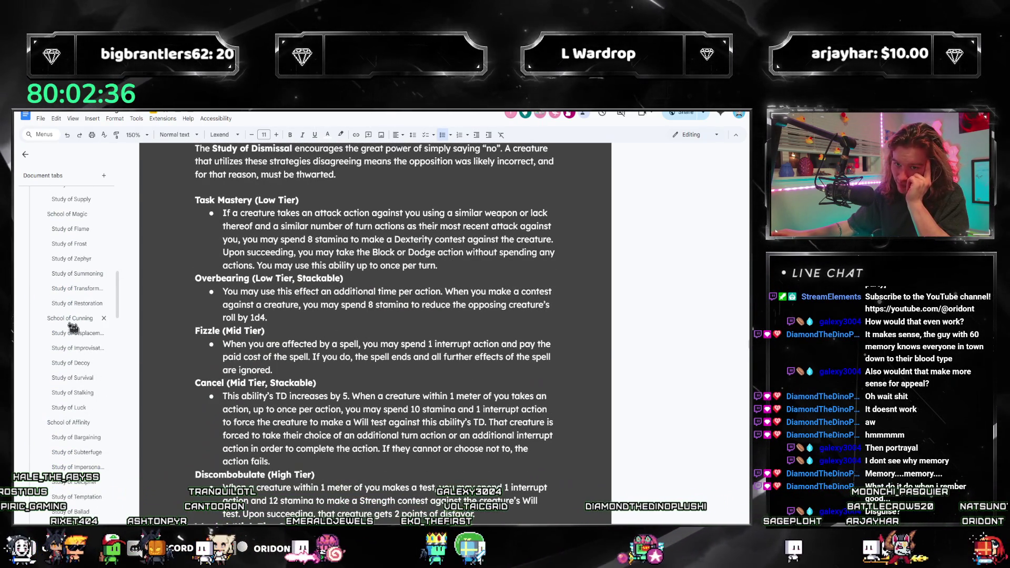
Jump to the Study of Restoration section and start a document search
{"action": "left_click", "coordinate": [76, 307]}
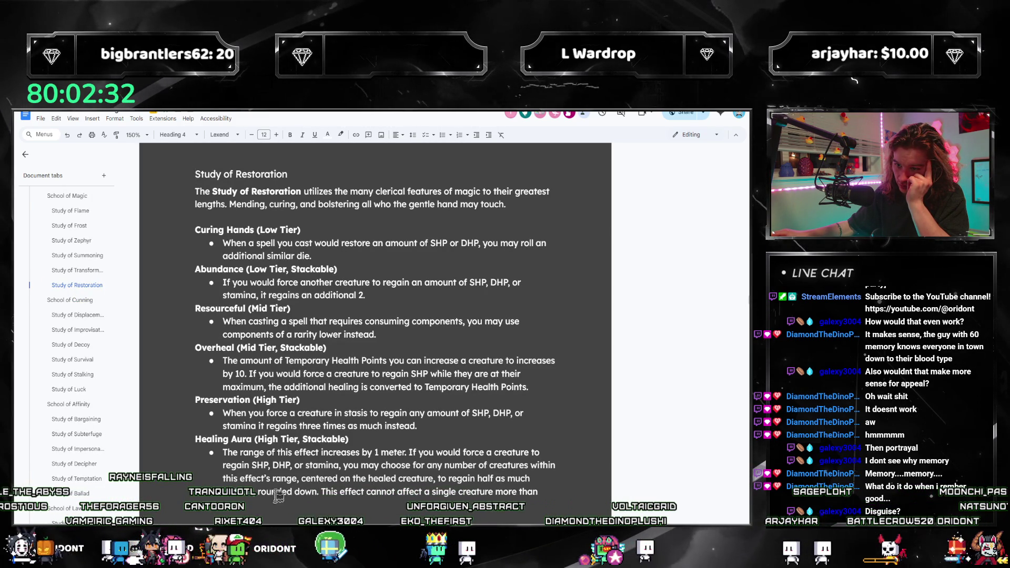
{"action": "scroll", "coordinate": [278, 497], "scroll_direction": "up", "scroll_amount": 2}
{"action": "scroll", "coordinate": [282, 408], "scroll_direction": "up", "scroll_amount": 4}
{"action": "scroll", "coordinate": [282, 408], "scroll_direction": "up", "scroll_amount": 2}
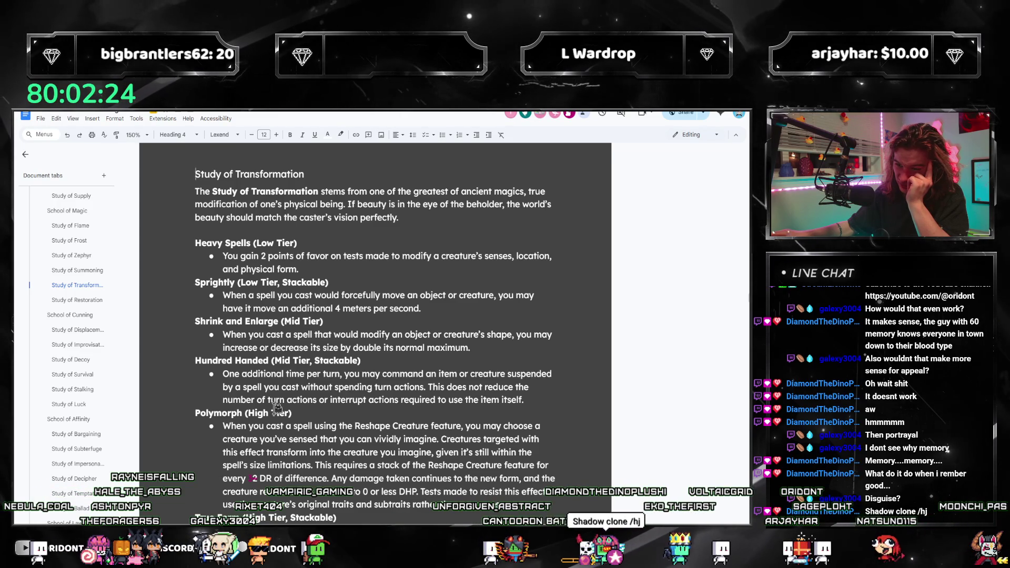
{"action": "scroll", "coordinate": [279, 407], "scroll_direction": "down", "scroll_amount": 1}
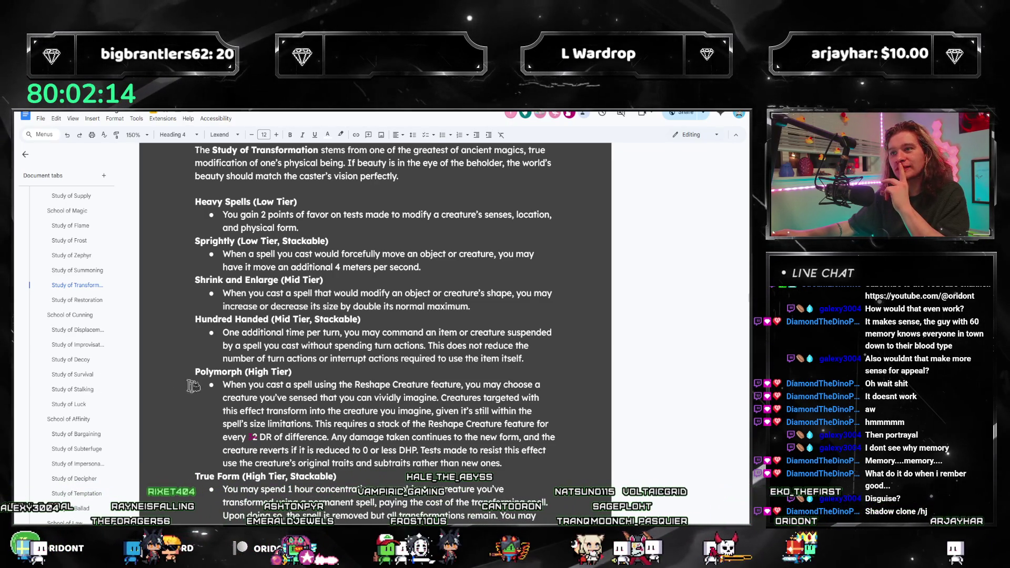
{"action": "scroll", "coordinate": [318, 410], "scroll_direction": "up", "scroll_amount": 1}
{"action": "scroll", "coordinate": [312, 410], "scroll_direction": "up", "scroll_amount": 4}
{"action": "scroll", "coordinate": [308, 411], "scroll_direction": "up", "scroll_amount": 3}
{"action": "scroll", "coordinate": [292, 347], "scroll_direction": "up", "scroll_amount": 1}
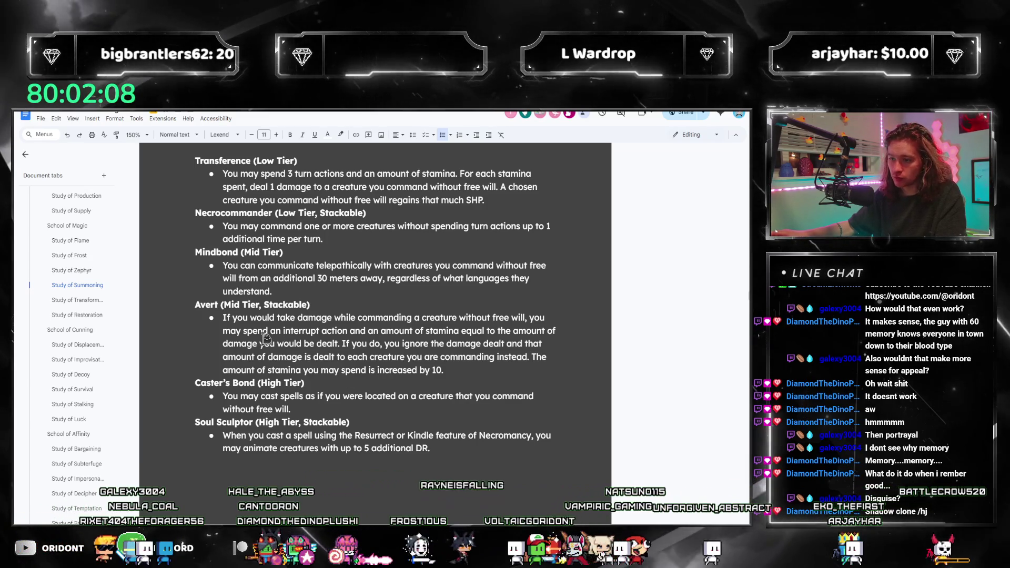
{"action": "key", "text": "ctrl+f"}
{"action": "type", "text": "disguise"}
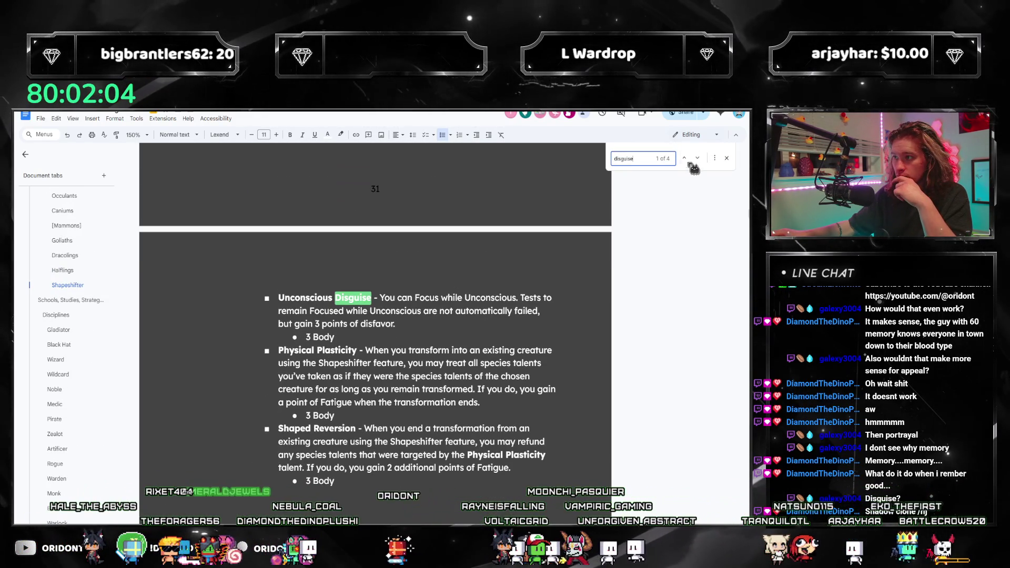
Land on the Disguise talent in Study of Impersonation and review its closing text
{"action": "left_click", "coordinate": [698, 159]}
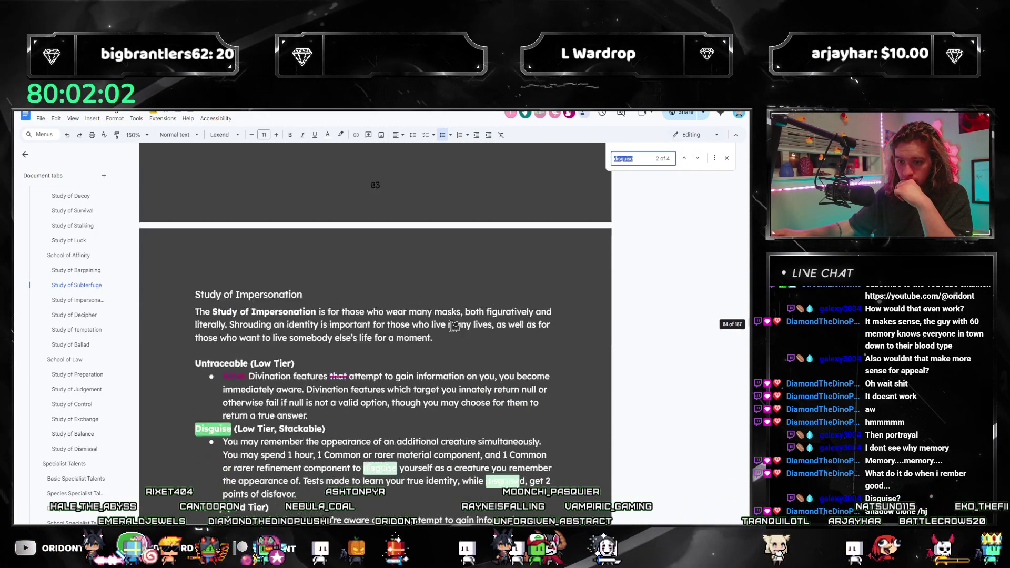
{"action": "left_click", "coordinate": [727, 159]}
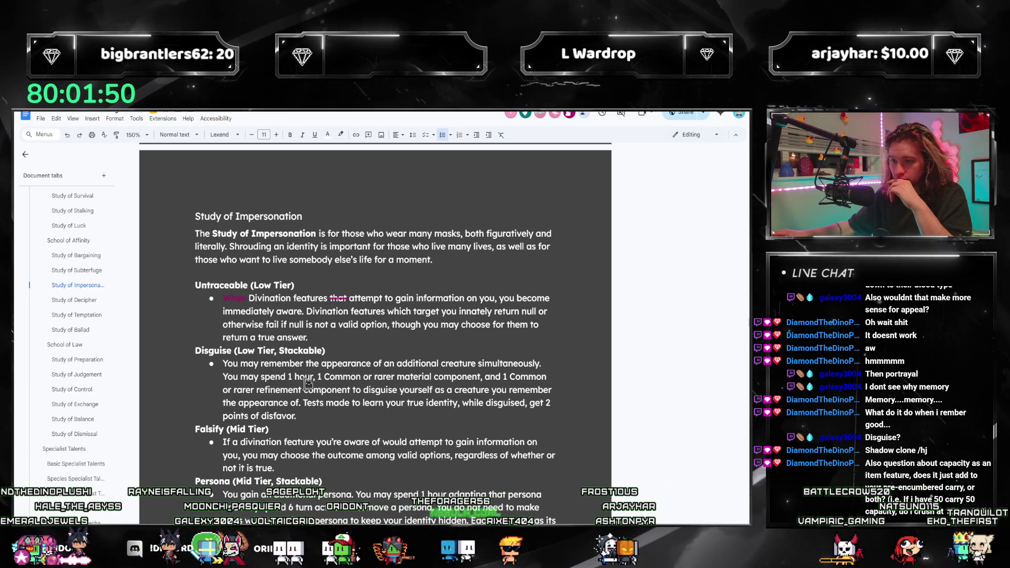
{"action": "left_click", "coordinate": [316, 417]}
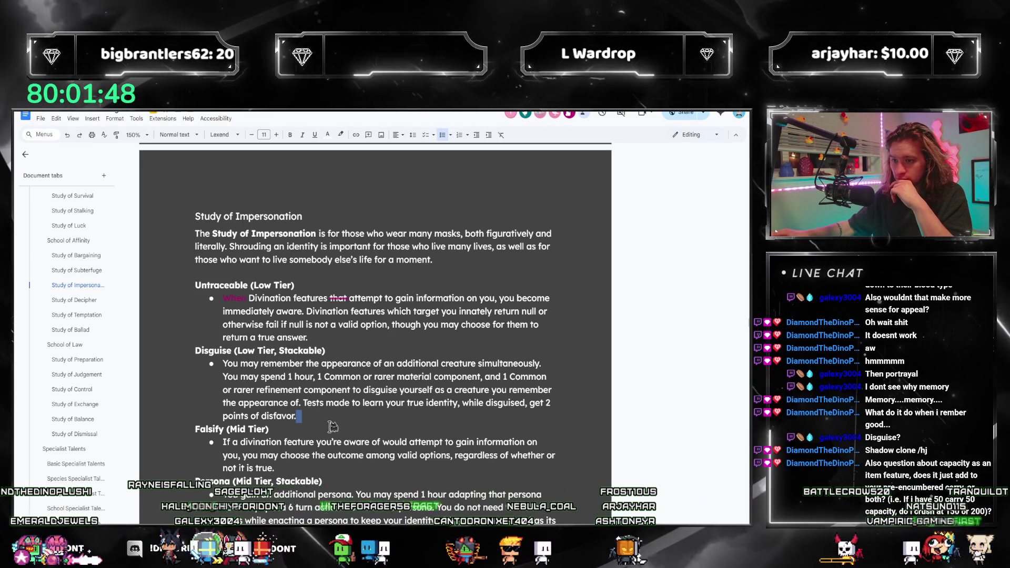
{"action": "left_click", "coordinate": [324, 416]}
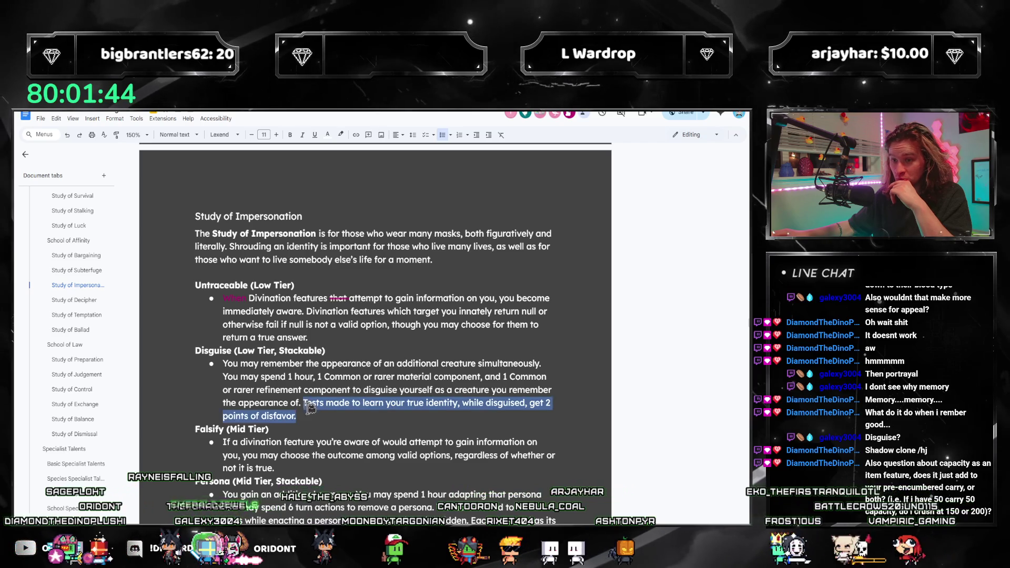
{"action": "left_click_drag", "start_coordinate": [309, 406], "coordinate": [234, 366]}
{"action": "left_click", "coordinate": [261, 377]}
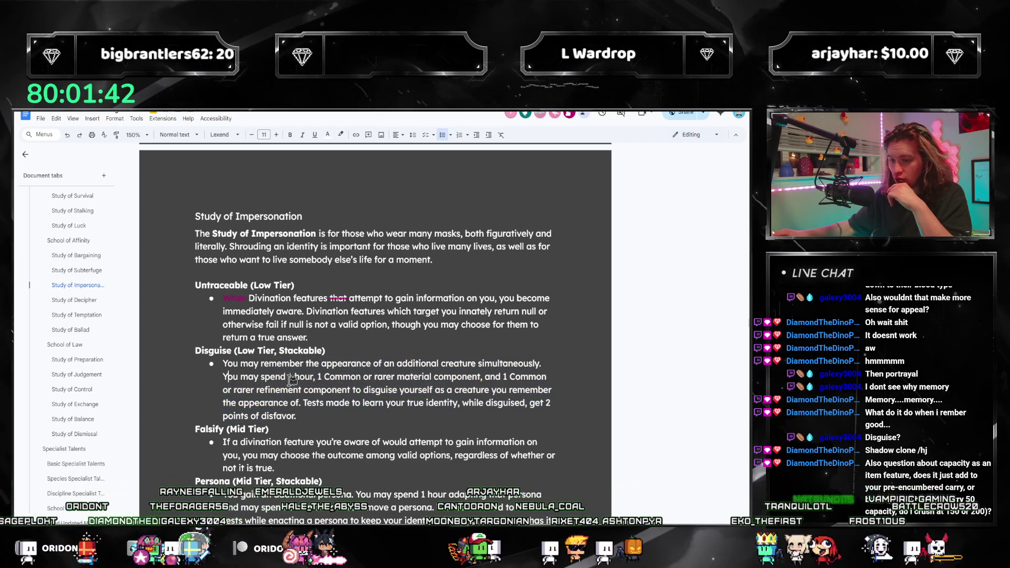
Review the Disguise ability's time and material costs, then jump to the Kits section
{"action": "left_click_drag", "start_coordinate": [223, 376], "coordinate": [480, 378]}
{"action": "left_click", "coordinate": [326, 379]}
{"action": "left_click", "coordinate": [464, 393]}
{"action": "mouse_move", "coordinate": [319, 376]}
{"action": "left_mouse_down"}
{"action": "mouse_move", "coordinate": [447, 412]}
{"action": "mouse_move", "coordinate": [459, 402]}
{"action": "left_mouse_up"}
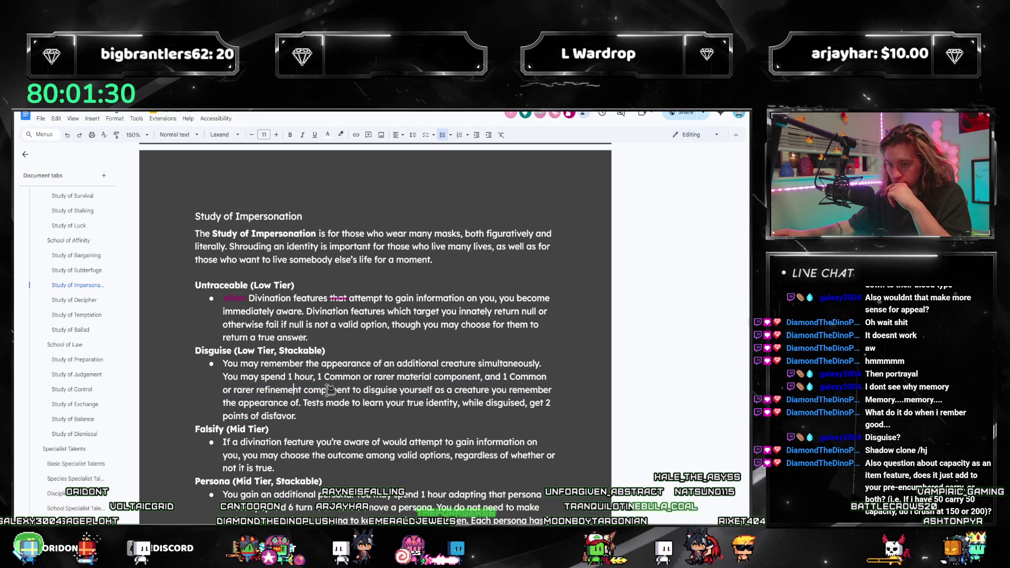
{"action": "left_click_drag", "start_coordinate": [316, 403], "coordinate": [298, 416]}
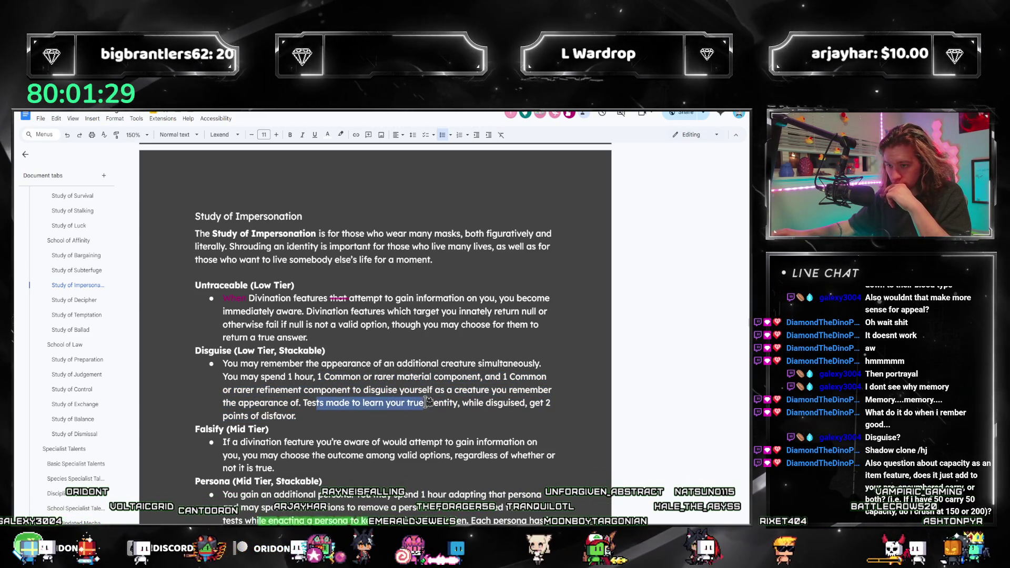
{"action": "left_click", "coordinate": [397, 397]}
{"action": "scroll", "coordinate": [101, 317], "scroll_direction": "down", "scroll_amount": 10}
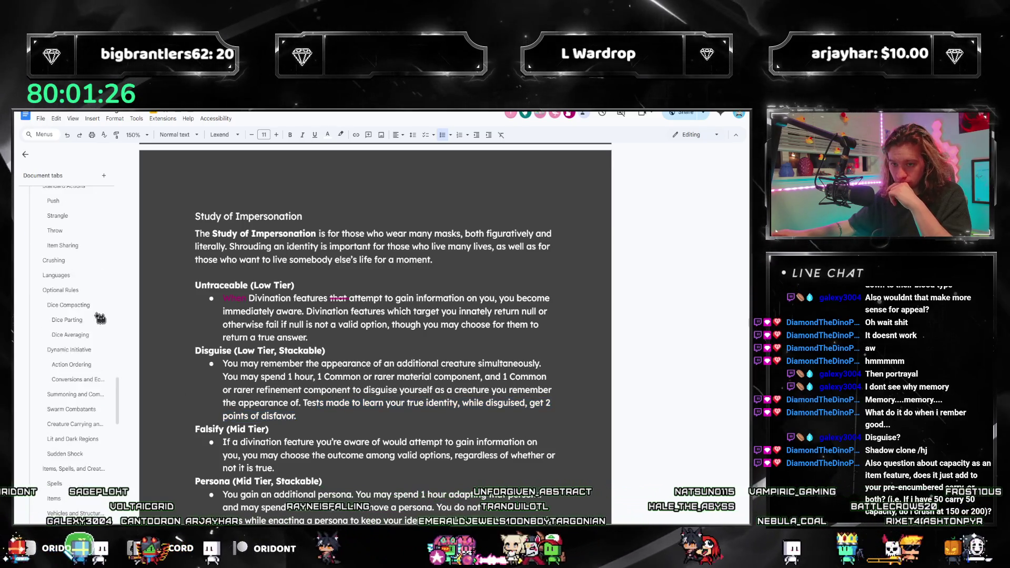
{"action": "scroll", "coordinate": [101, 319], "scroll_direction": "down", "scroll_amount": 5}
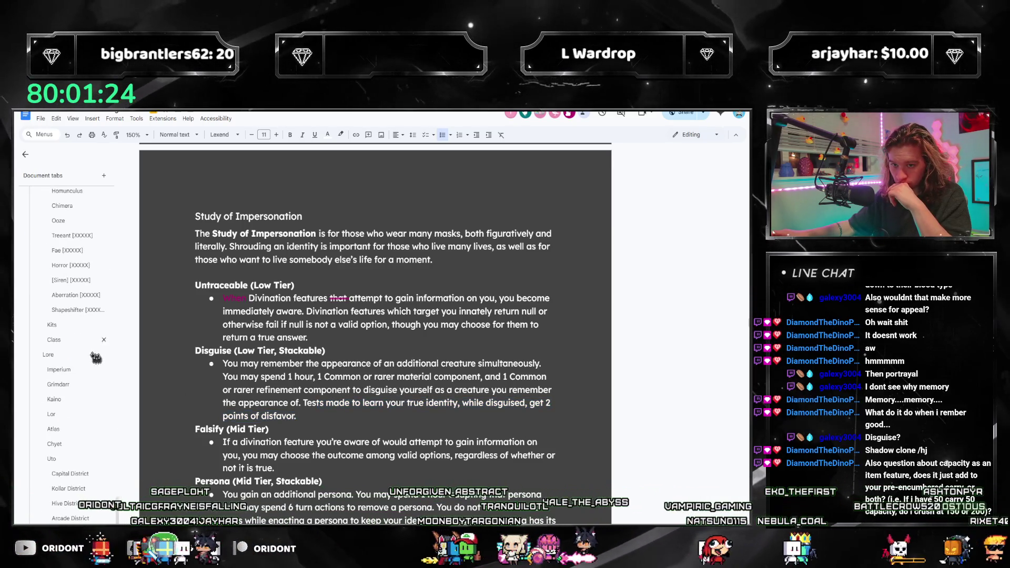
{"action": "left_click", "coordinate": [52, 340]}
{"action": "scroll", "coordinate": [251, 395], "scroll_direction": "down", "scroll_amount": 5}
{"action": "scroll", "coordinate": [251, 394], "scroll_direction": "down", "scroll_amount": 3}
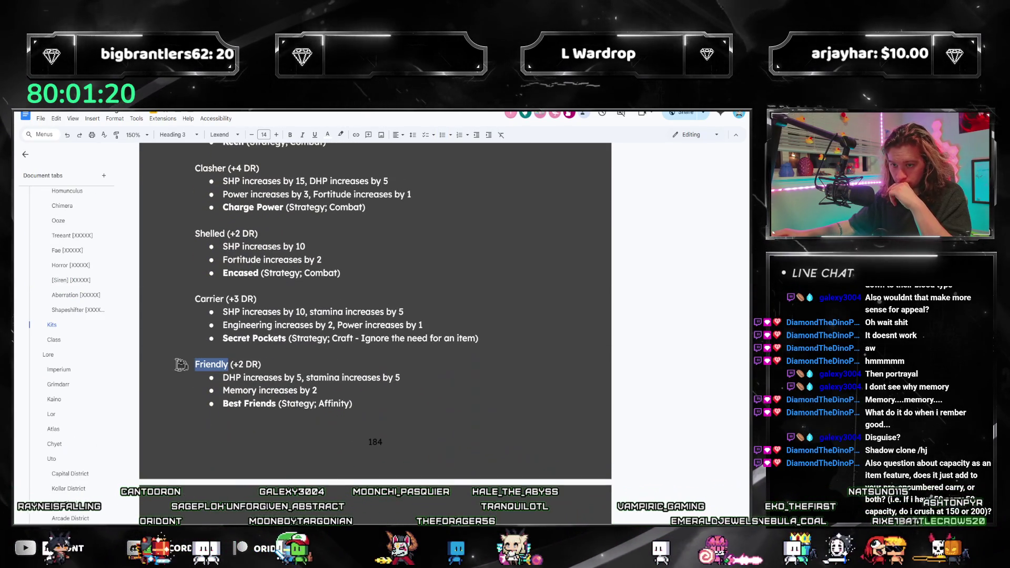
{"action": "type", "text": "Shifter"}
Move to the DHP bonus value and check Disguise and Shifter mentions across the document
{"action": "key", "text": "Down"}
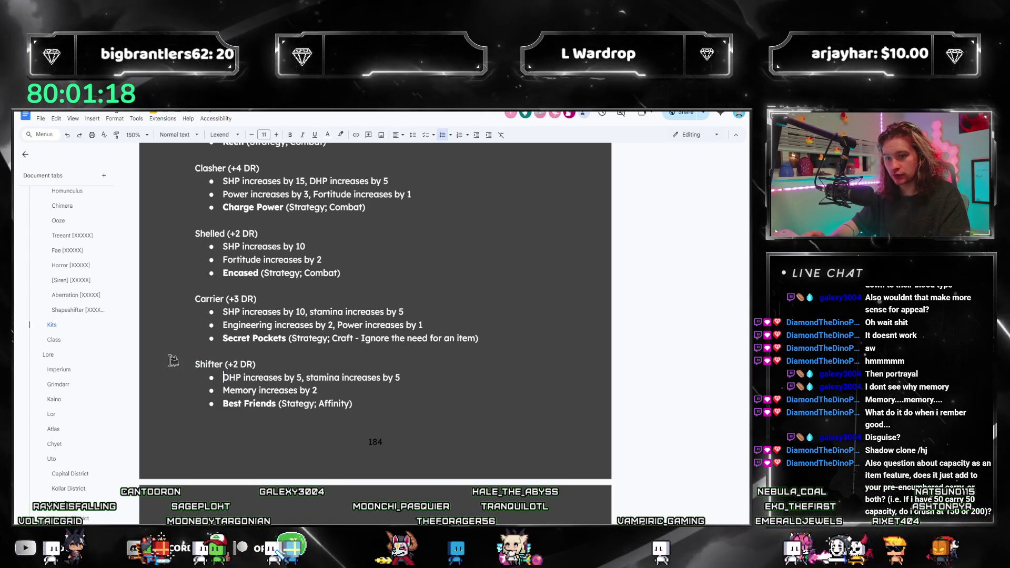
{"action": "key", "text": "ctrl+Right"}
{"action": "key", "text": "ctrl+Right"}
{"action": "key", "text": "ctrl+Right"}
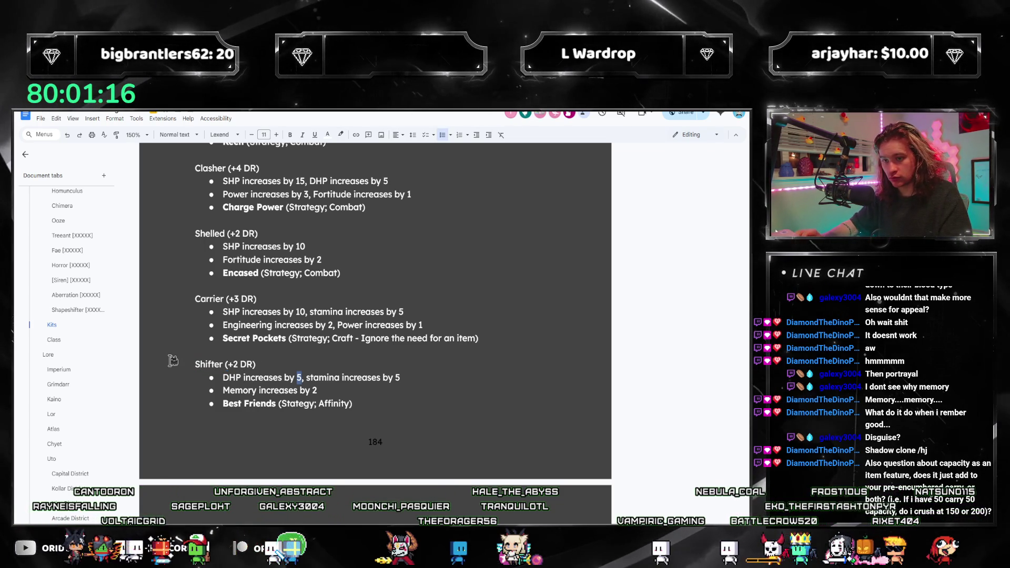
{"action": "key", "text": "ctrl+f"}
{"action": "type", "text": "disguise"}
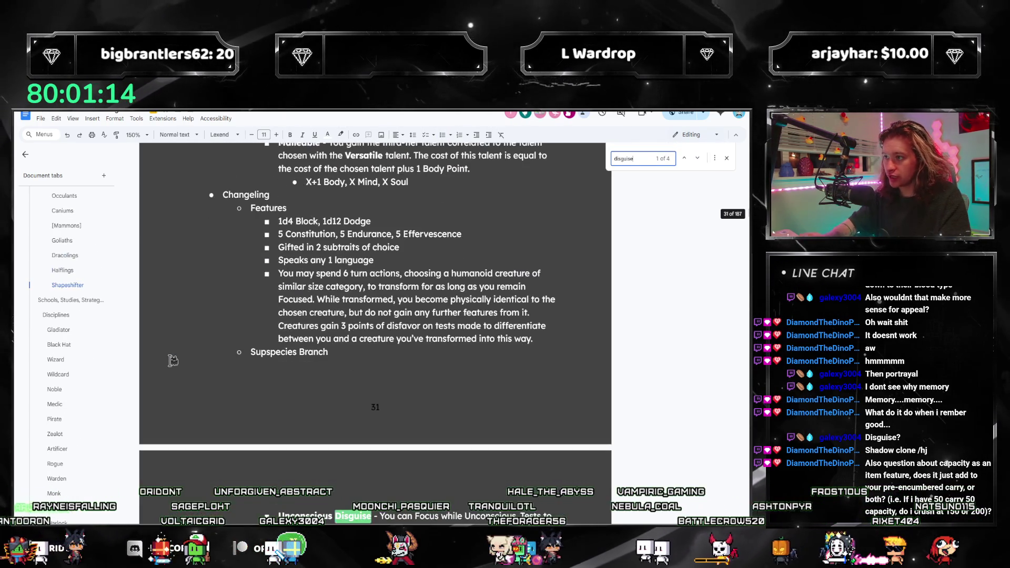
{"action": "scroll", "coordinate": [275, 393], "scroll_direction": "down", "scroll_amount": 1}
{"action": "left_click", "coordinate": [698, 159]}
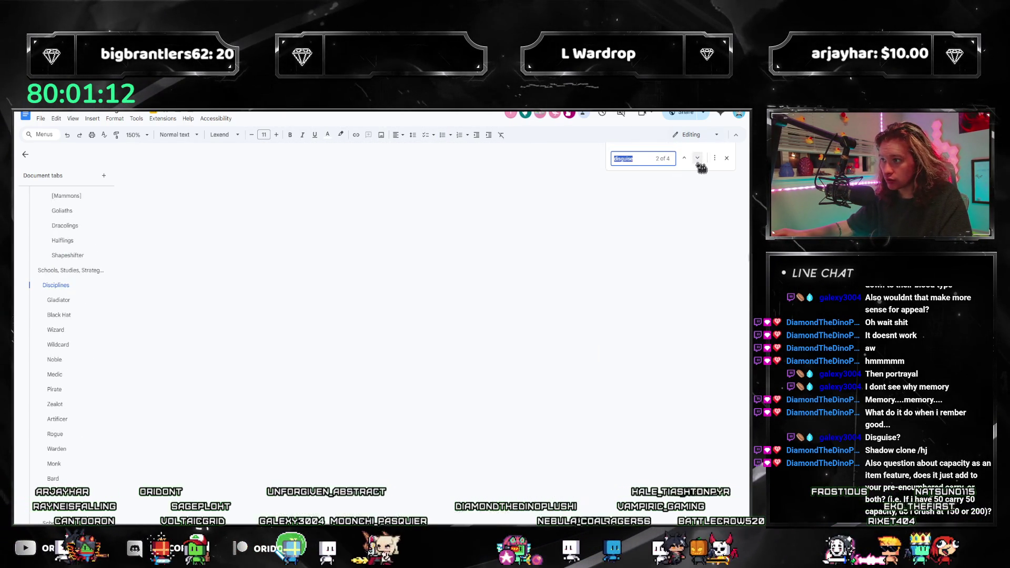
{"action": "left_click", "coordinate": [697, 161]}
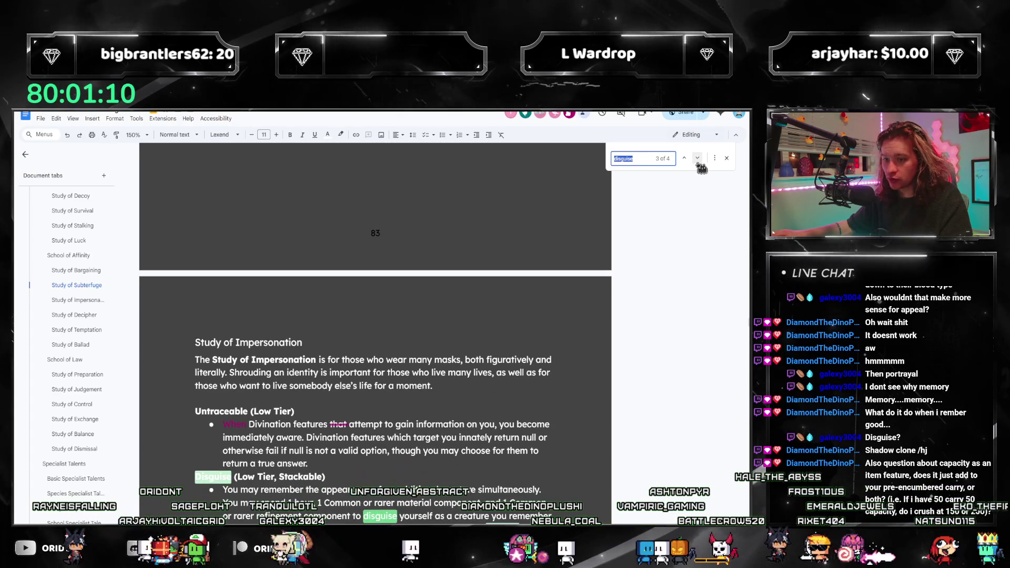
{"action": "left_click", "coordinate": [698, 160]}
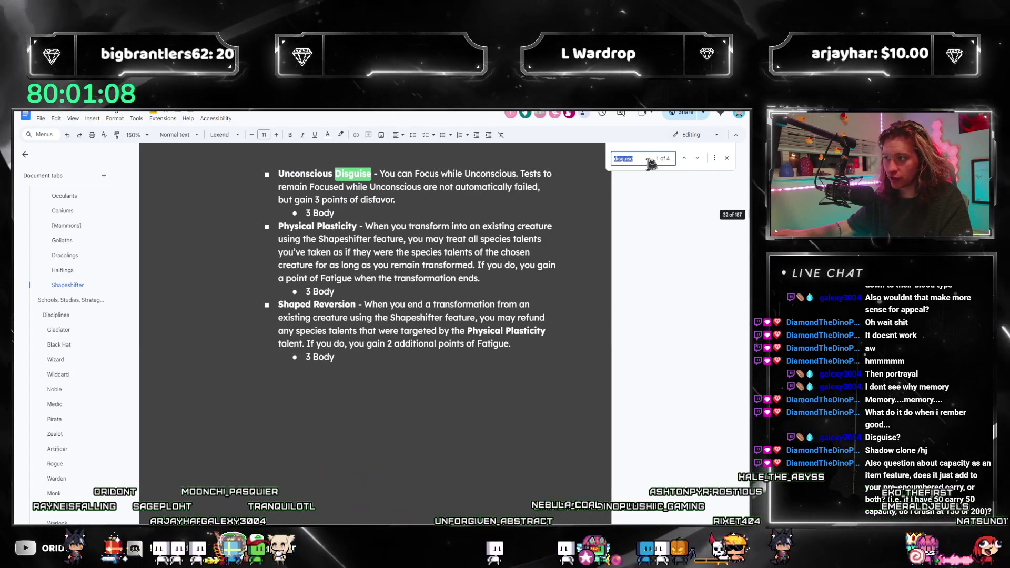
{"action": "type", "text": "shifter"}
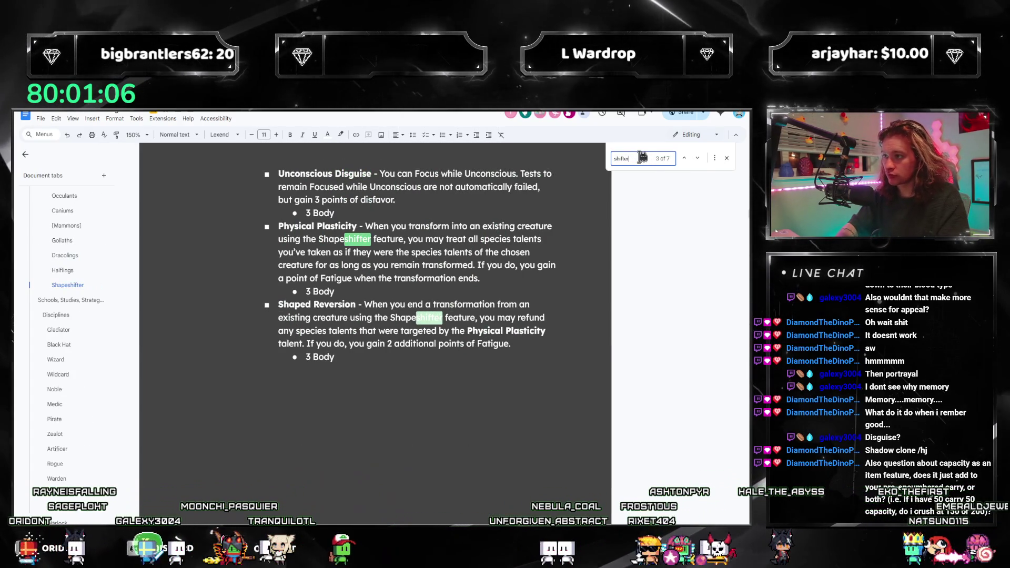
{"action": "key", "text": "Return"}
{"action": "key", "text": "Return"}
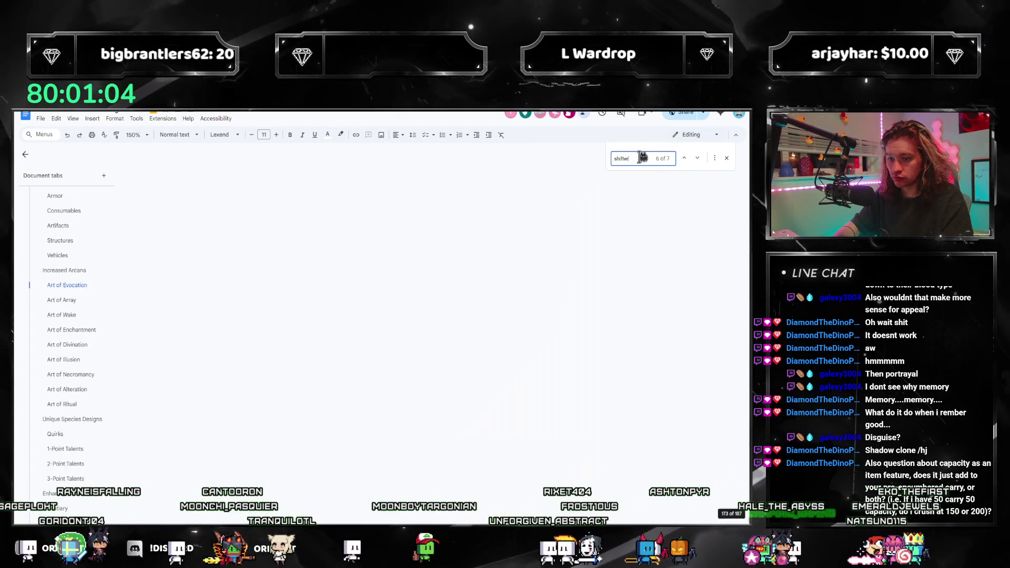
{"action": "key", "text": "Return"}
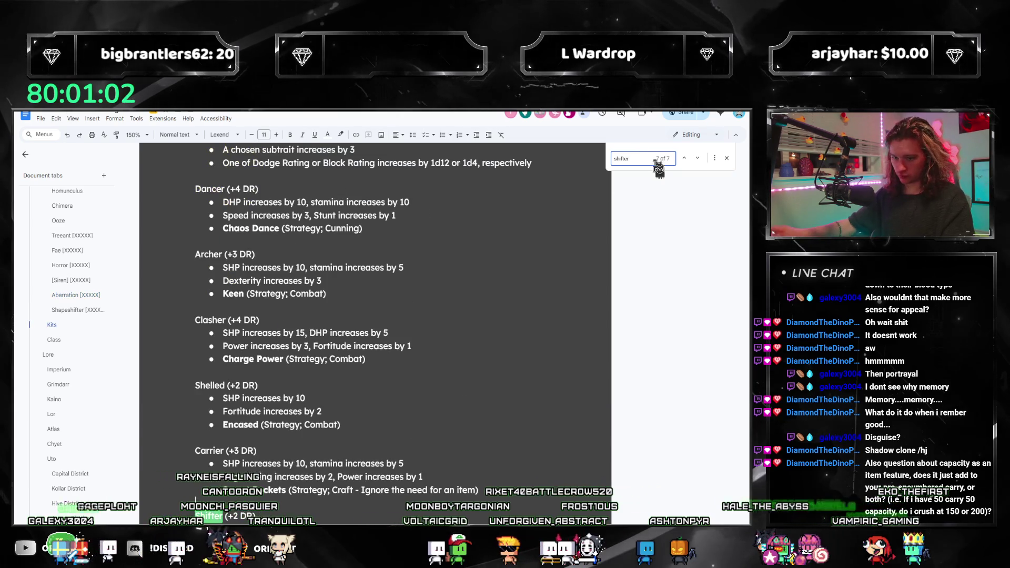
{"action": "scroll", "coordinate": [418, 336], "scroll_direction": "down", "scroll_amount": 2}
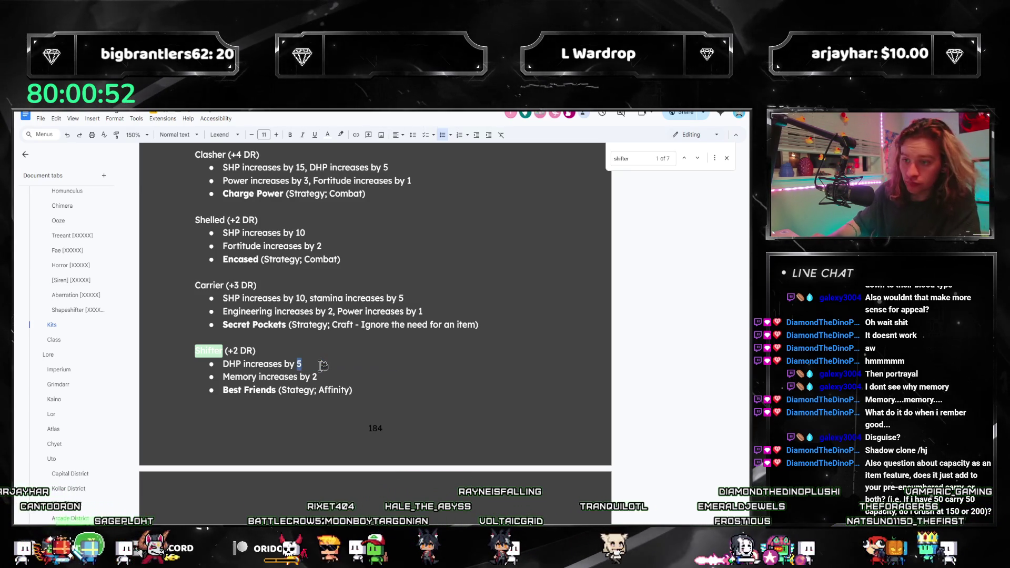
Replace Best Friends with Disguise and note 'Doesn't pay components' in its parentheses
{"action": "left_click", "coordinate": [726, 158]}
{"action": "left_click", "coordinate": [376, 420]}
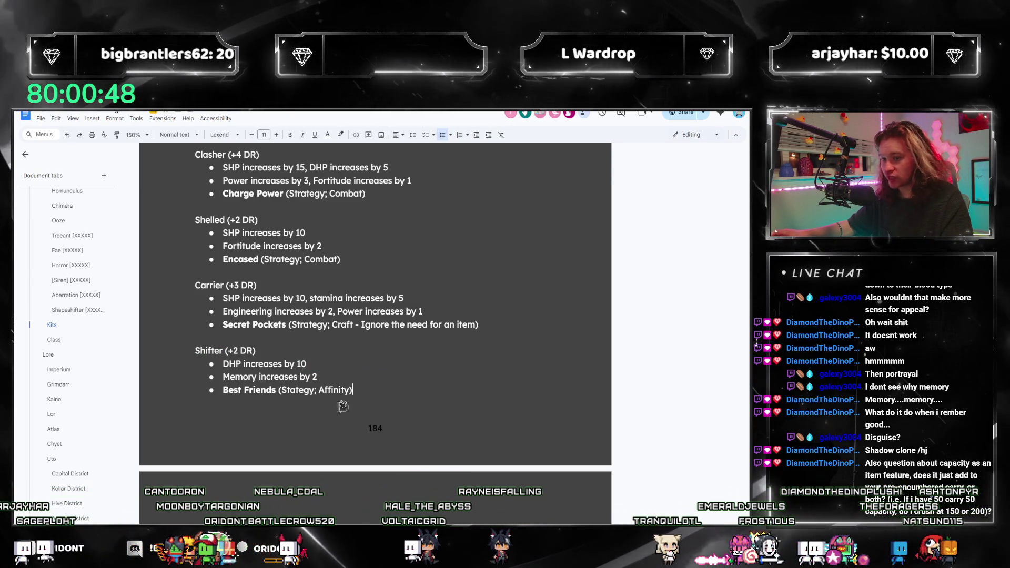
{"action": "left_click_drag", "start_coordinate": [222, 390], "coordinate": [276, 391]}
{"action": "type", "text": "Disguis"}
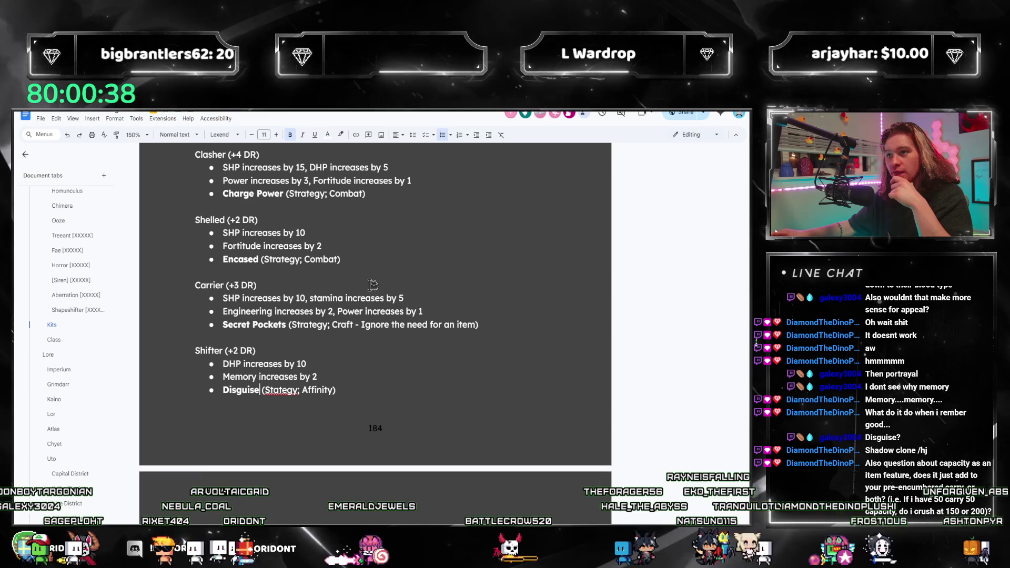
{"action": "scroll", "coordinate": [432, 351], "scroll_direction": "up", "scroll_amount": 3}
{"action": "scroll", "coordinate": [432, 351], "scroll_direction": "up", "scroll_amount": 2}
{"action": "scroll", "coordinate": [428, 356], "scroll_direction": "up", "scroll_amount": 3}
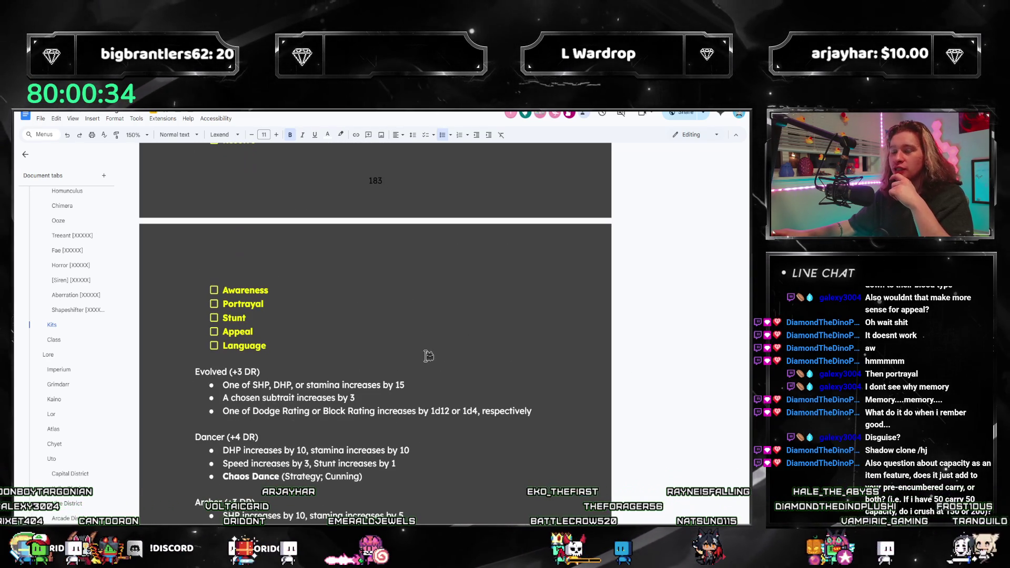
{"action": "scroll", "coordinate": [428, 356], "scroll_direction": "up", "scroll_amount": 1}
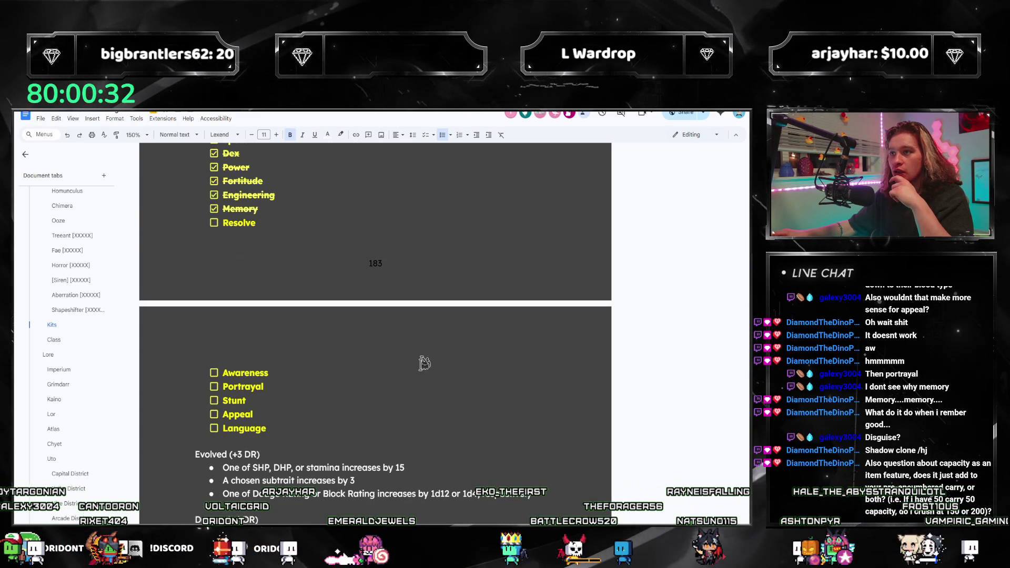
{"action": "scroll", "coordinate": [297, 410], "scroll_direction": "up", "scroll_amount": 1}
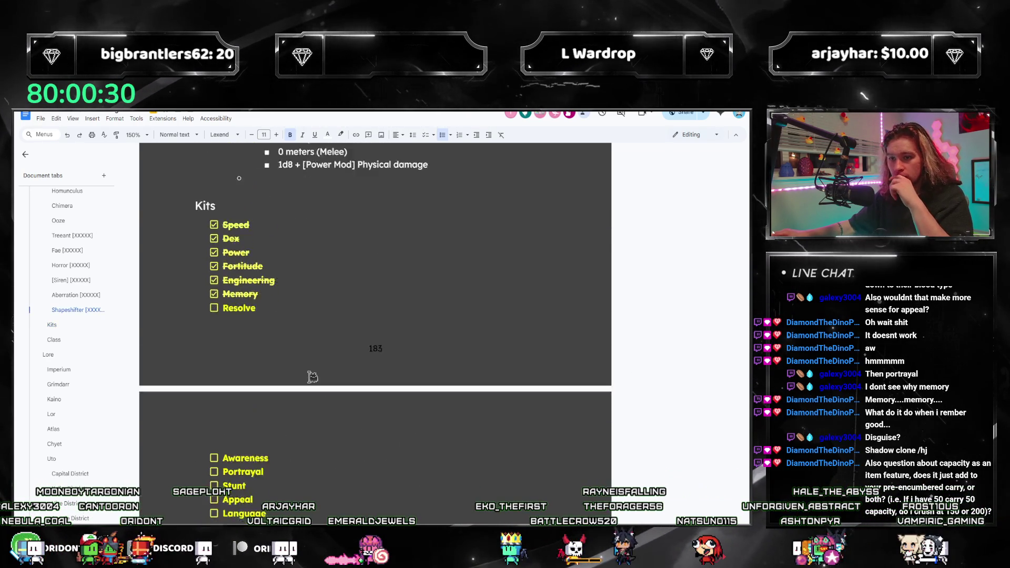
{"action": "scroll", "coordinate": [311, 376], "scroll_direction": "down", "scroll_amount": 1}
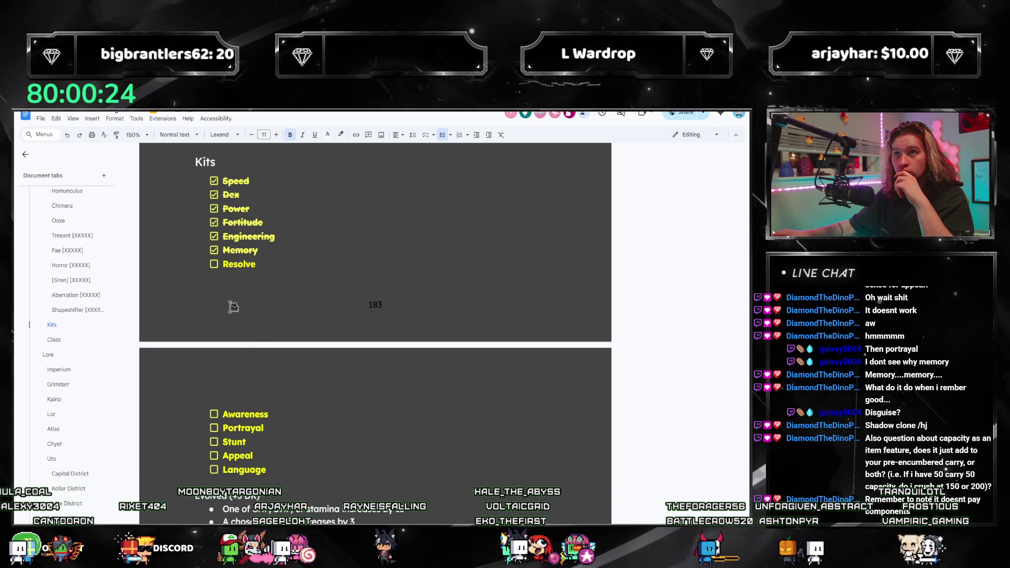
{"action": "scroll", "coordinate": [233, 306], "scroll_direction": "down", "scroll_amount": 2}
{"action": "scroll", "coordinate": [315, 361], "scroll_direction": "down", "scroll_amount": 3}
{"action": "scroll", "coordinate": [344, 397], "scroll_direction": "down", "scroll_amount": 1}
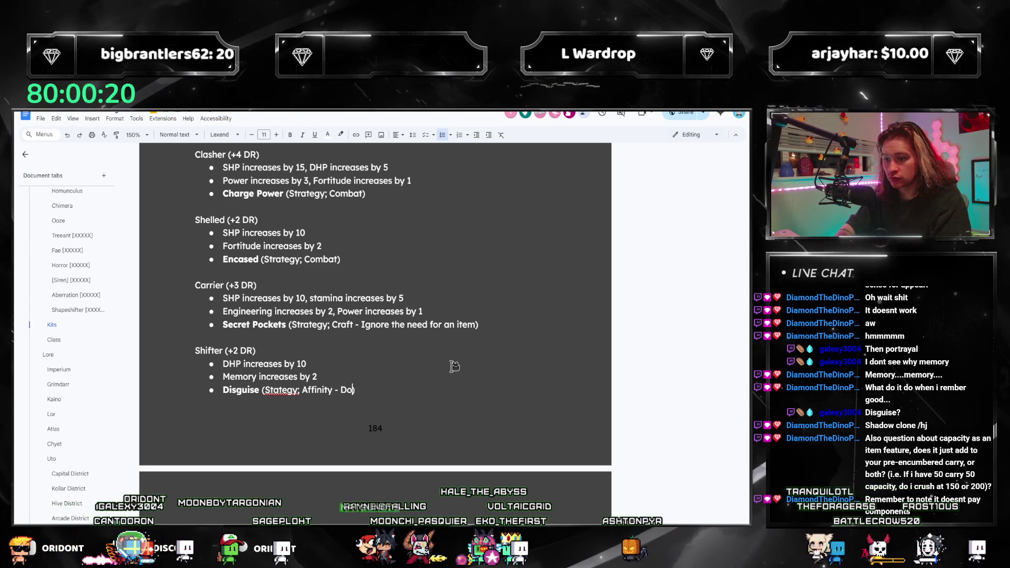
{"action": "type", "text": "esn't pay com"}
{"action": "key", "text": "BackSpace"}
{"action": "key", "text": "BackSpace"}
{"action": "key", "text": "BackSpace"}
{"action": "key", "text": "BackSpace"}
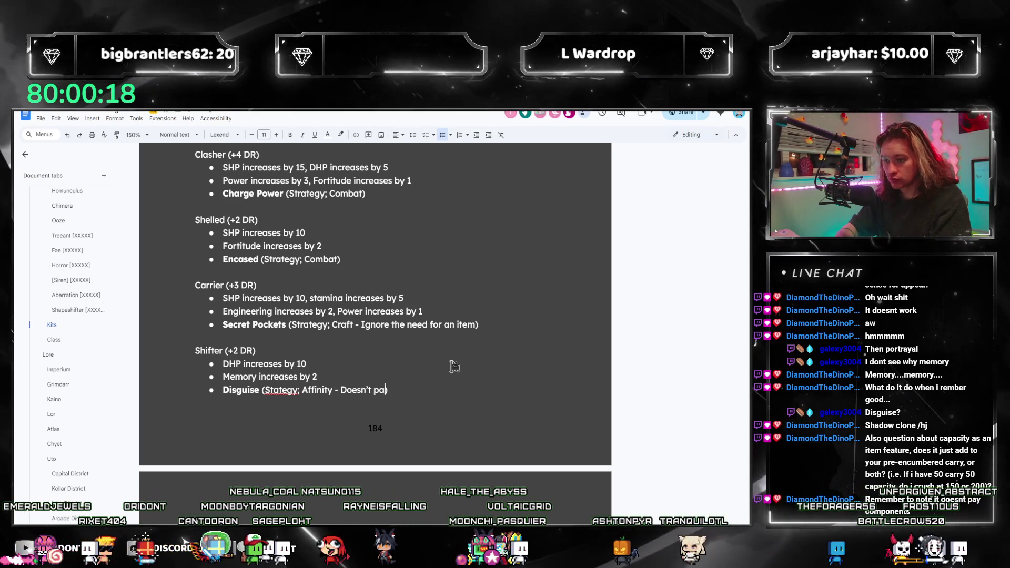
{"action": "type", "text": "y components"}
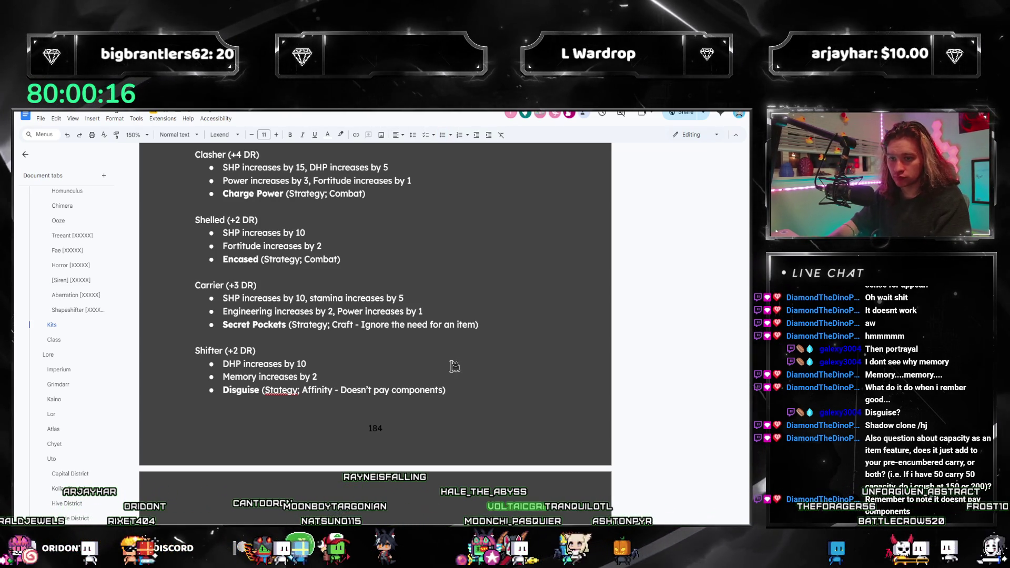
{"action": "scroll", "coordinate": [456, 366], "scroll_direction": "down", "scroll_amount": 1}
{"action": "scroll", "coordinate": [300, 365], "scroll_direction": "down", "scroll_amount": 2}
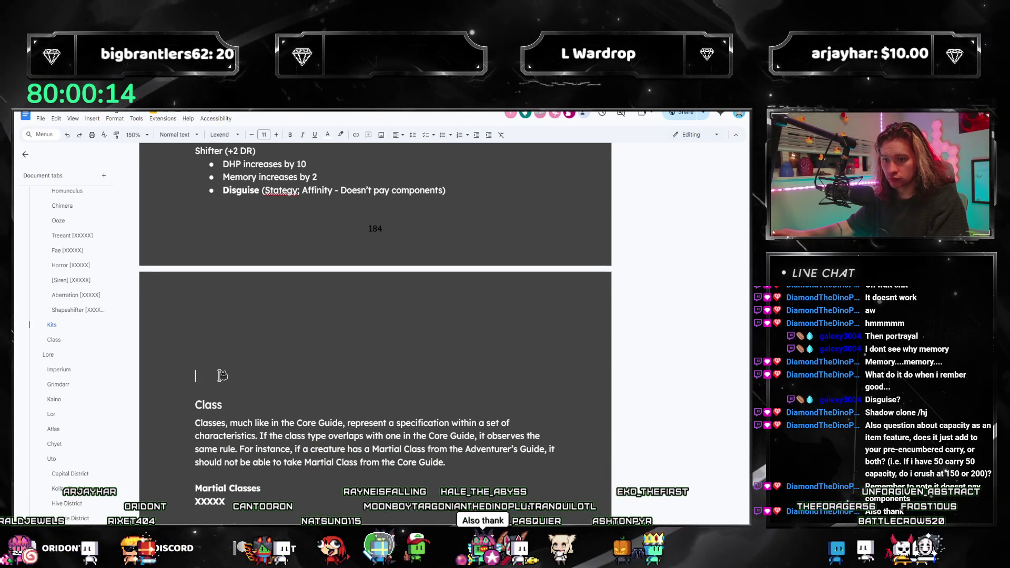
{"action": "scroll", "coordinate": [218, 371], "scroll_direction": "up", "scroll_amount": 2}
{"action": "scroll", "coordinate": [260, 356], "scroll_direction": "up", "scroll_amount": 2}
{"action": "scroll", "coordinate": [313, 331], "scroll_direction": "up", "scroll_amount": 3}
{"action": "scroll", "coordinate": [313, 331], "scroll_direction": "up", "scroll_amount": 2}
{"action": "scroll", "coordinate": [281, 354], "scroll_direction": "up", "scroll_amount": 3}
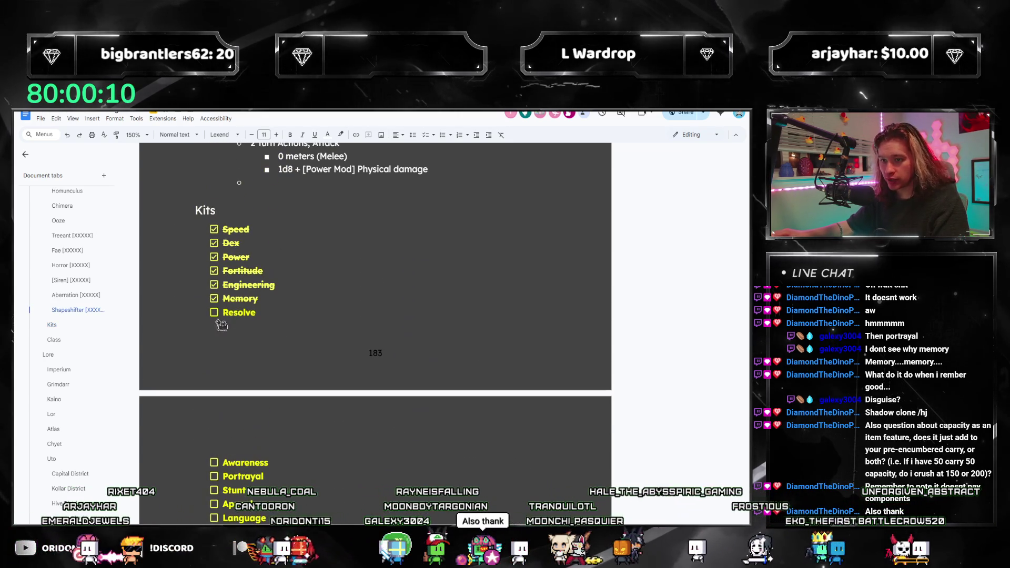
{"action": "scroll", "coordinate": [194, 356], "scroll_direction": "down", "scroll_amount": 3}
{"action": "scroll", "coordinate": [237, 331], "scroll_direction": "down", "scroll_amount": 2}
{"action": "scroll", "coordinate": [79, 305], "scroll_direction": "up", "scroll_amount": 3}
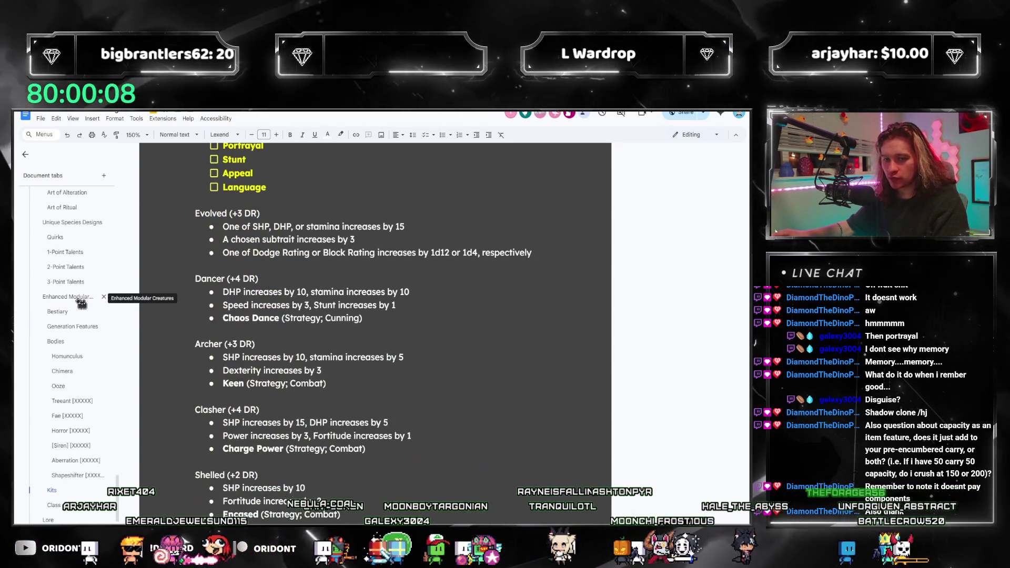
{"action": "scroll", "coordinate": [78, 305], "scroll_direction": "up", "scroll_amount": 3}
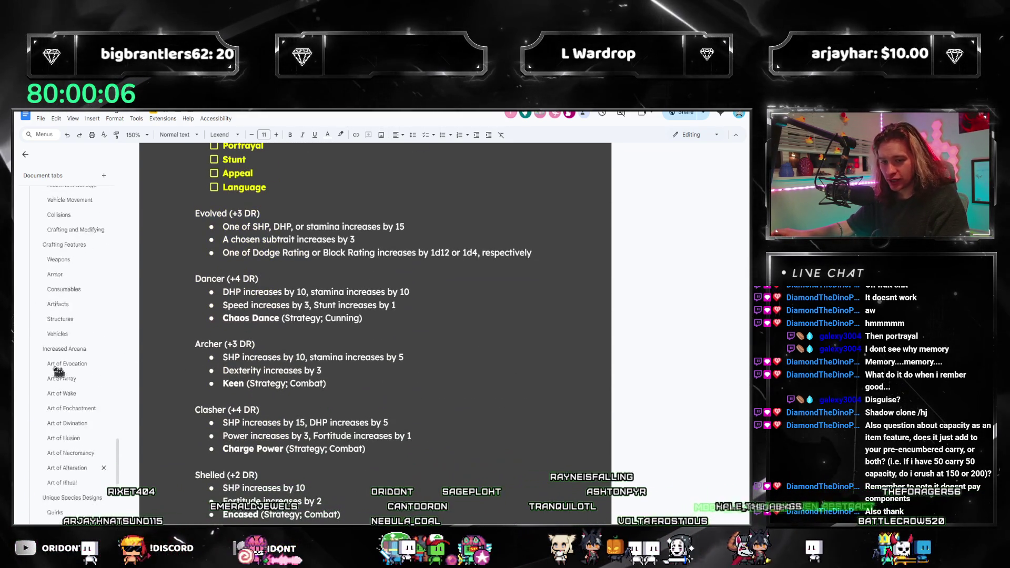
{"action": "scroll", "coordinate": [61, 367], "scroll_direction": "up", "scroll_amount": 3}
{"action": "scroll", "coordinate": [67, 363], "scroll_direction": "up", "scroll_amount": 3}
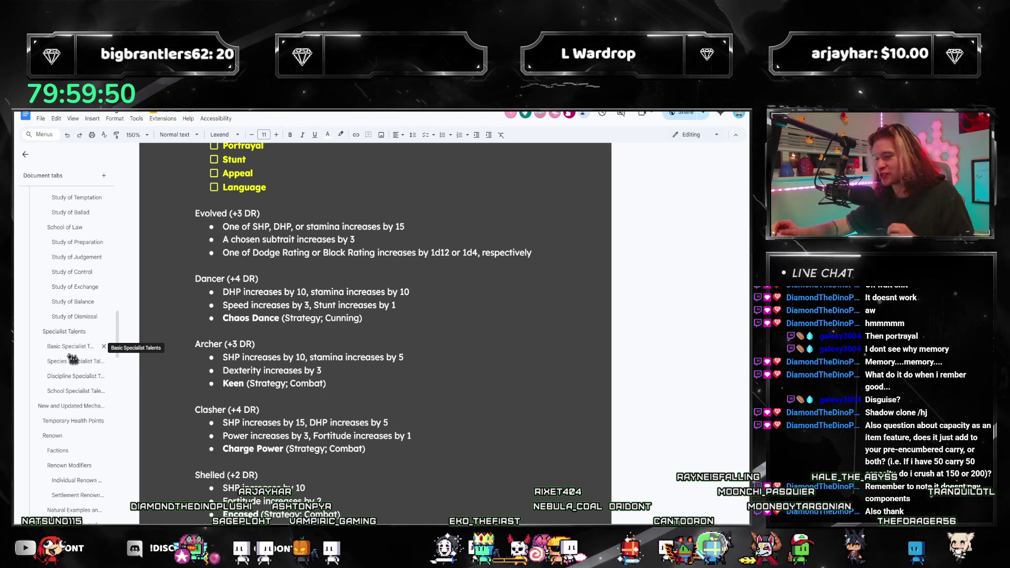
{"action": "left_click", "coordinate": [72, 271]}
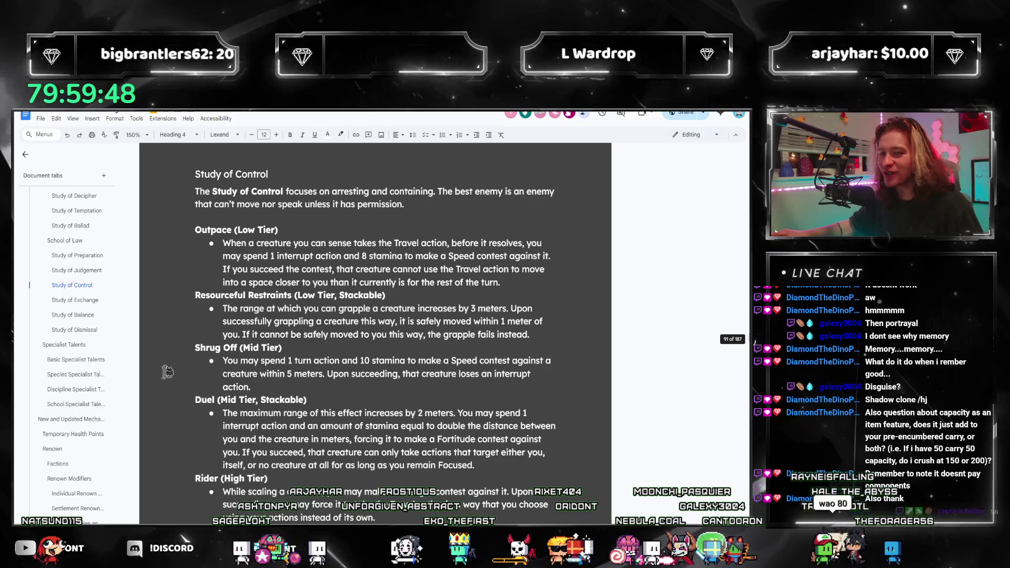
{"action": "left_click", "coordinate": [68, 271]}
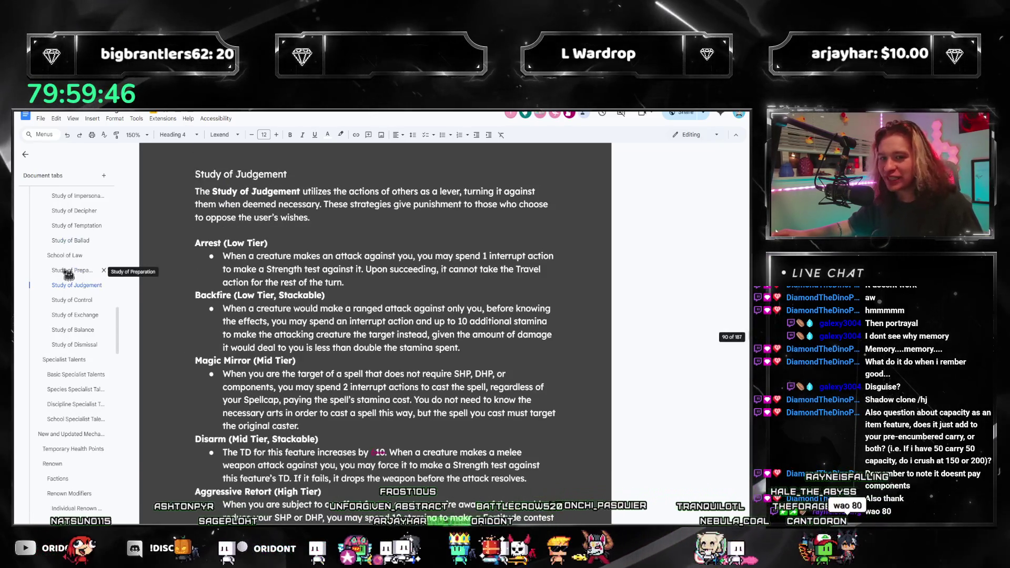
{"action": "left_click", "coordinate": [68, 273]}
{"action": "scroll", "coordinate": [279, 339], "scroll_direction": "down", "scroll_amount": 3}
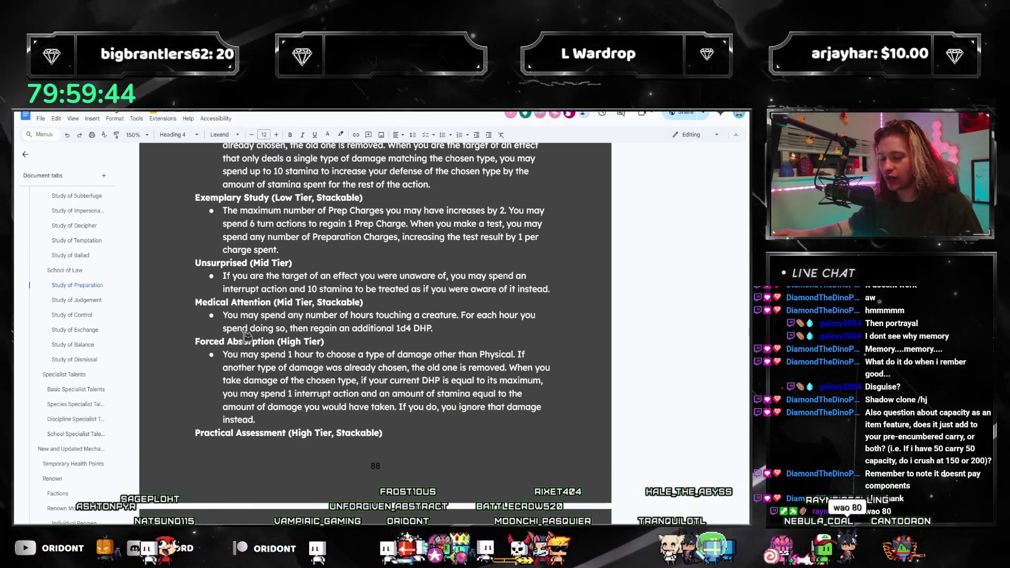
{"action": "scroll", "coordinate": [375, 364], "scroll_direction": "down", "scroll_amount": 3}
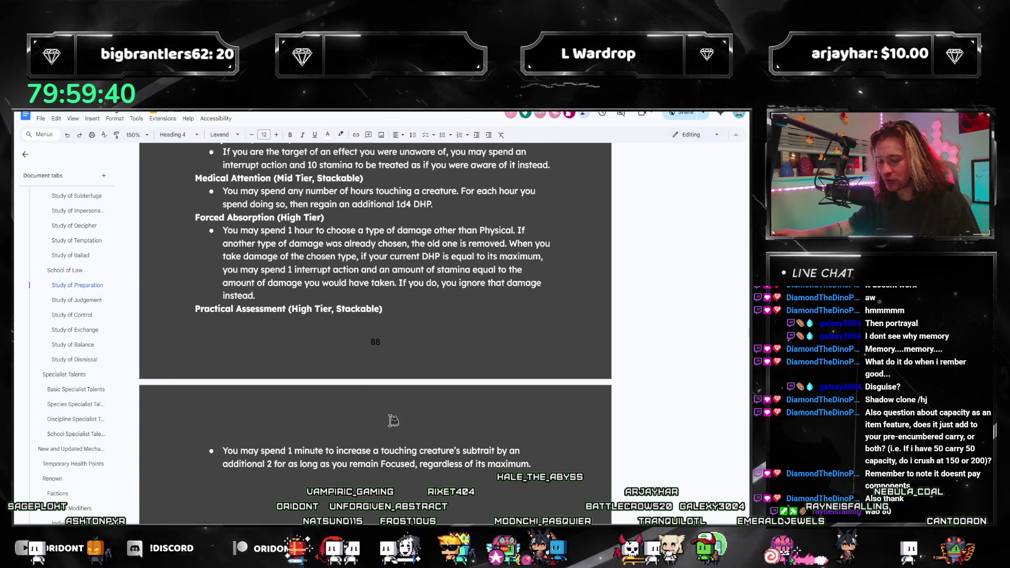
{"action": "left_click", "coordinate": [557, 466]}
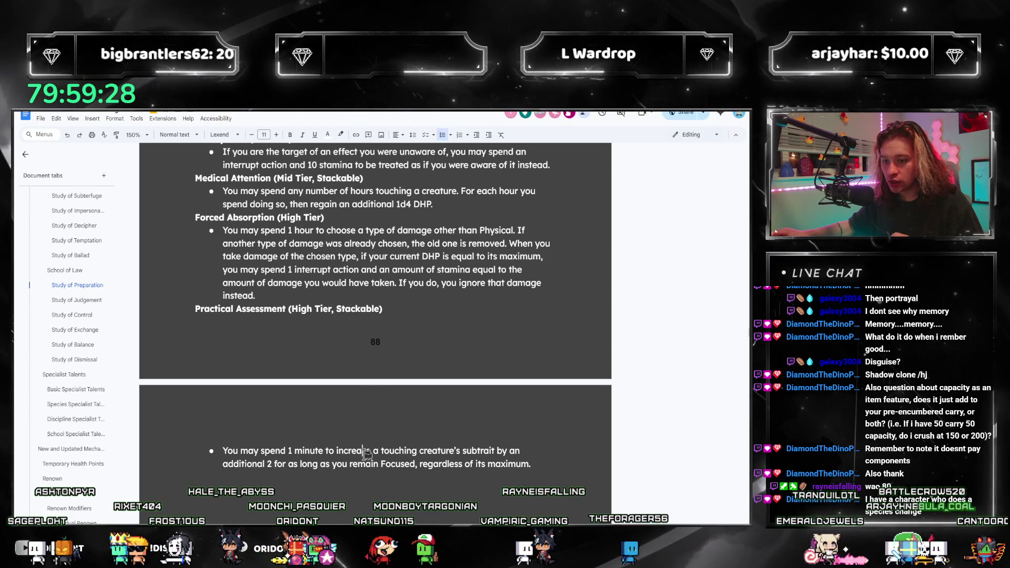
{"action": "left_click_drag", "start_coordinate": [531, 465], "coordinate": [194, 452]}
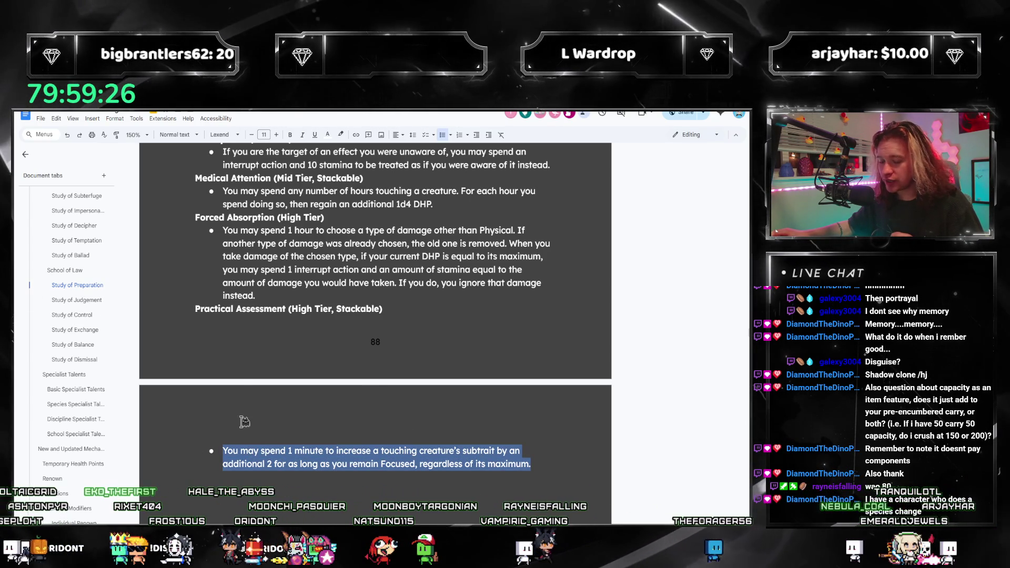
{"action": "scroll", "coordinate": [249, 361], "scroll_direction": "up", "scroll_amount": 2}
{"action": "scroll", "coordinate": [245, 379], "scroll_direction": "down", "scroll_amount": 2}
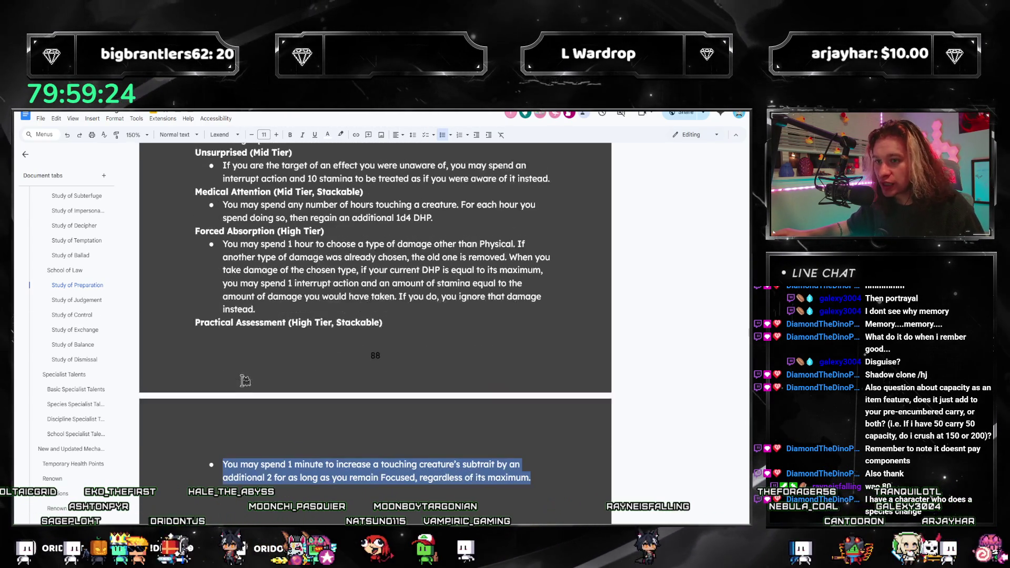
{"action": "scroll", "coordinate": [276, 449], "scroll_direction": "up", "scroll_amount": 1}
{"action": "scroll", "coordinate": [304, 483], "scroll_direction": "down", "scroll_amount": 1}
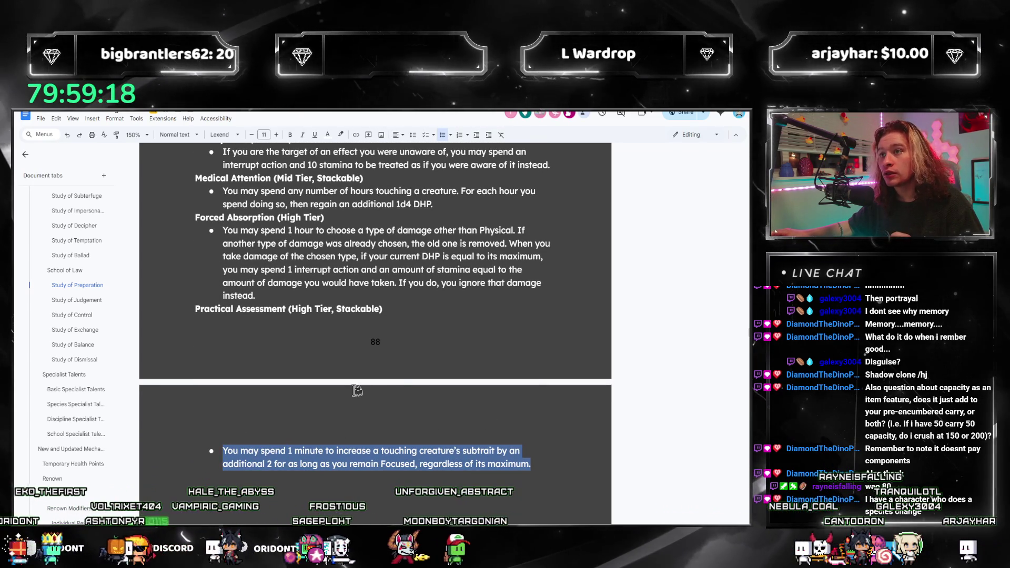
{"action": "scroll", "coordinate": [261, 386], "scroll_direction": "up", "scroll_amount": 1}
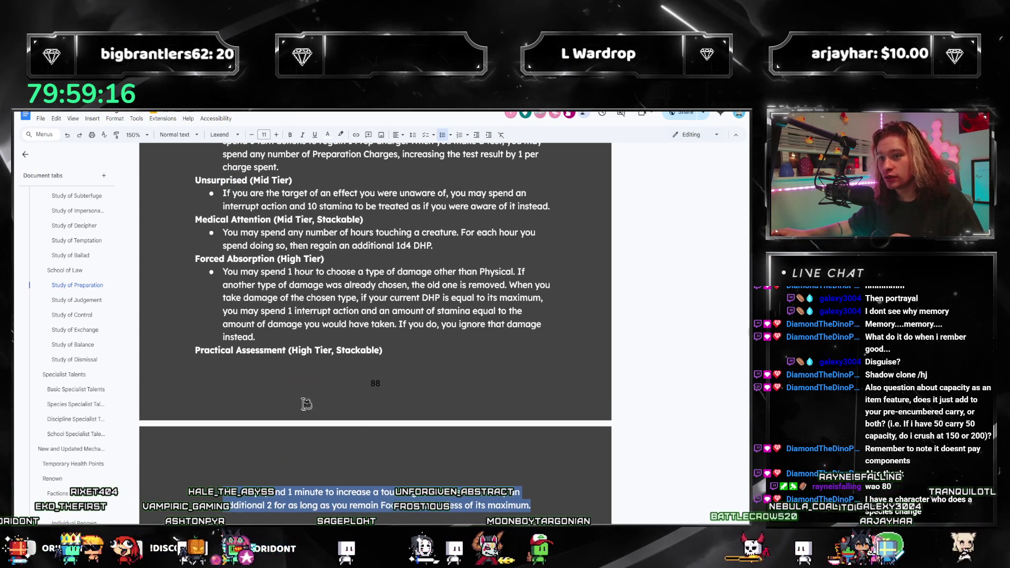
{"action": "scroll", "coordinate": [165, 359], "scroll_direction": "up", "scroll_amount": 1}
{"action": "scroll", "coordinate": [182, 359], "scroll_direction": "up", "scroll_amount": 1}
{"action": "scroll", "coordinate": [198, 357], "scroll_direction": "up", "scroll_amount": 1}
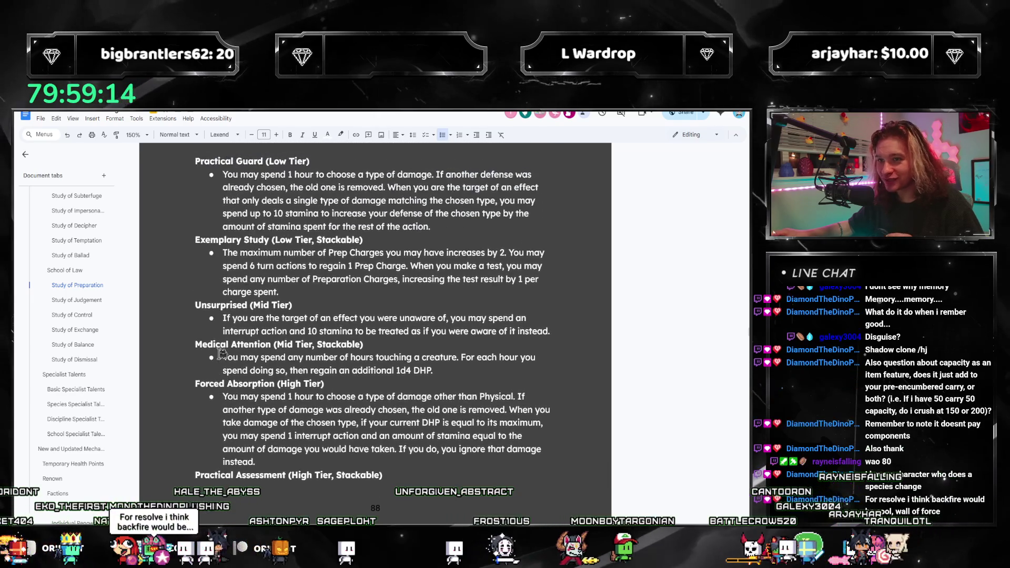
{"action": "scroll", "coordinate": [220, 356], "scroll_direction": "up", "scroll_amount": 3}
{"action": "scroll", "coordinate": [197, 365], "scroll_direction": "down", "scroll_amount": 3}
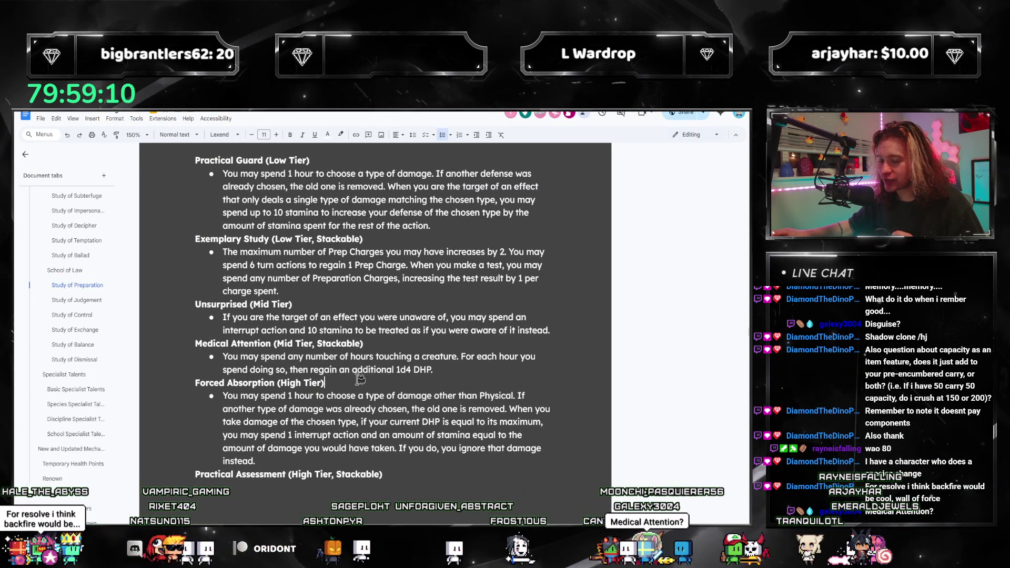
{"action": "triple_click", "coordinate": [463, 365]}
{"action": "left_click_drag", "start_coordinate": [464, 365], "coordinate": [196, 346]}
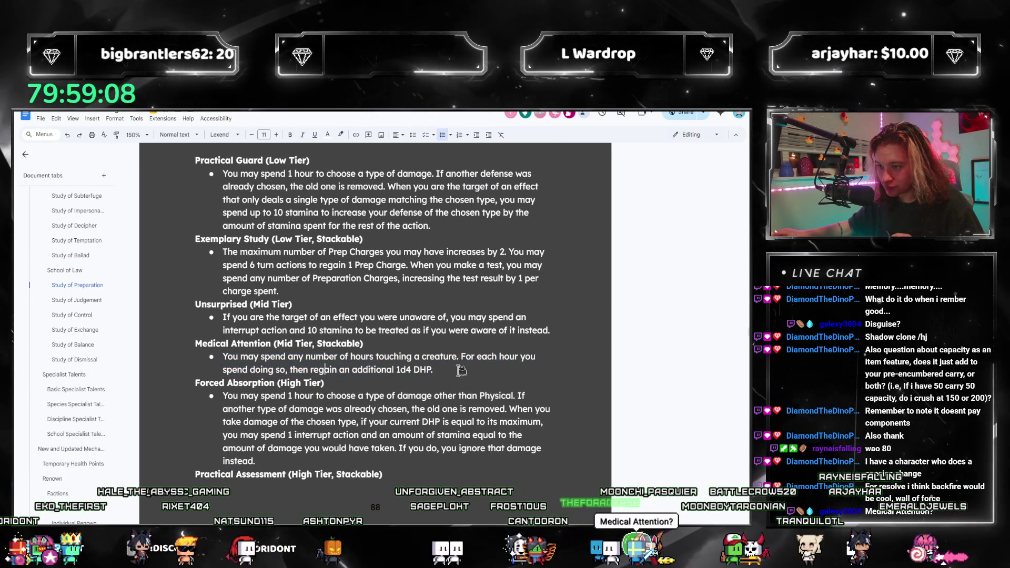
{"action": "scroll", "coordinate": [237, 359], "scroll_direction": "up", "scroll_amount": 5}
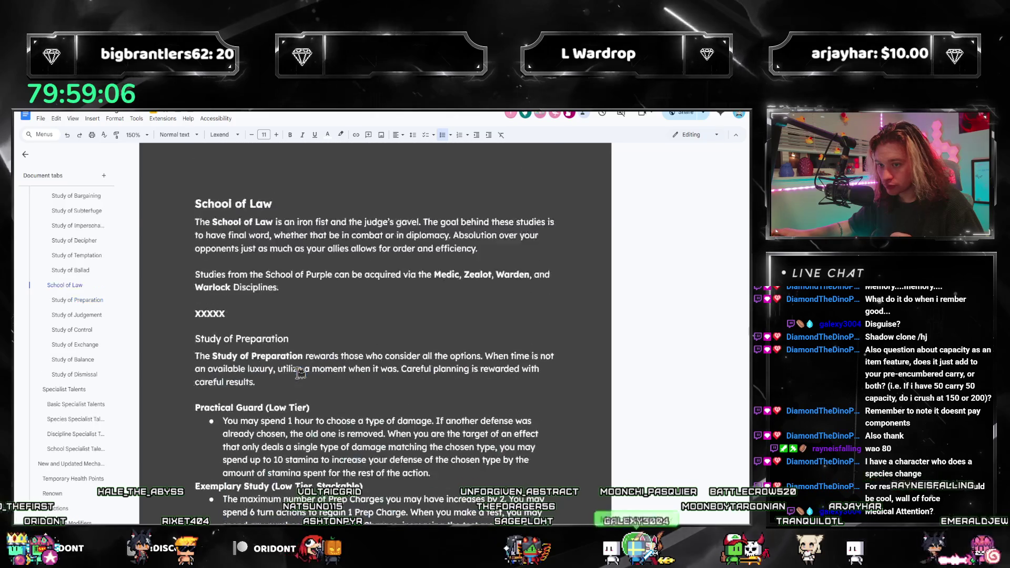
{"action": "scroll", "coordinate": [300, 372], "scroll_direction": "up", "scroll_amount": 7}
{"action": "scroll", "coordinate": [300, 372], "scroll_direction": "up", "scroll_amount": 3}
{"action": "scroll", "coordinate": [296, 399], "scroll_direction": "up", "scroll_amount": 2}
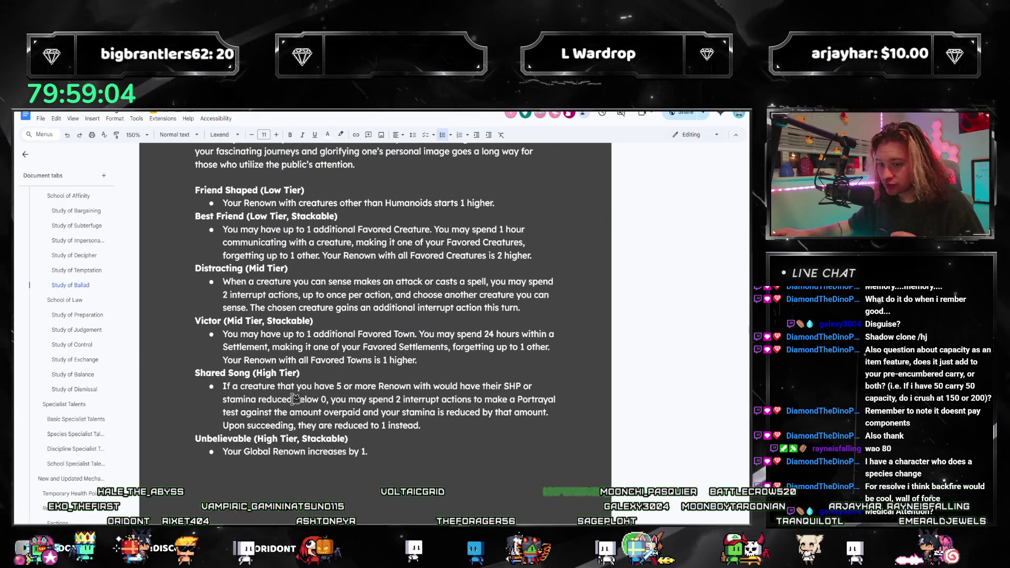
{"action": "scroll", "coordinate": [295, 399], "scroll_direction": "down", "scroll_amount": 1}
{"action": "scroll", "coordinate": [300, 398], "scroll_direction": "down", "scroll_amount": 4}
{"action": "scroll", "coordinate": [315, 398], "scroll_direction": "down", "scroll_amount": 3}
{"action": "scroll", "coordinate": [340, 398], "scroll_direction": "down", "scroll_amount": 2}
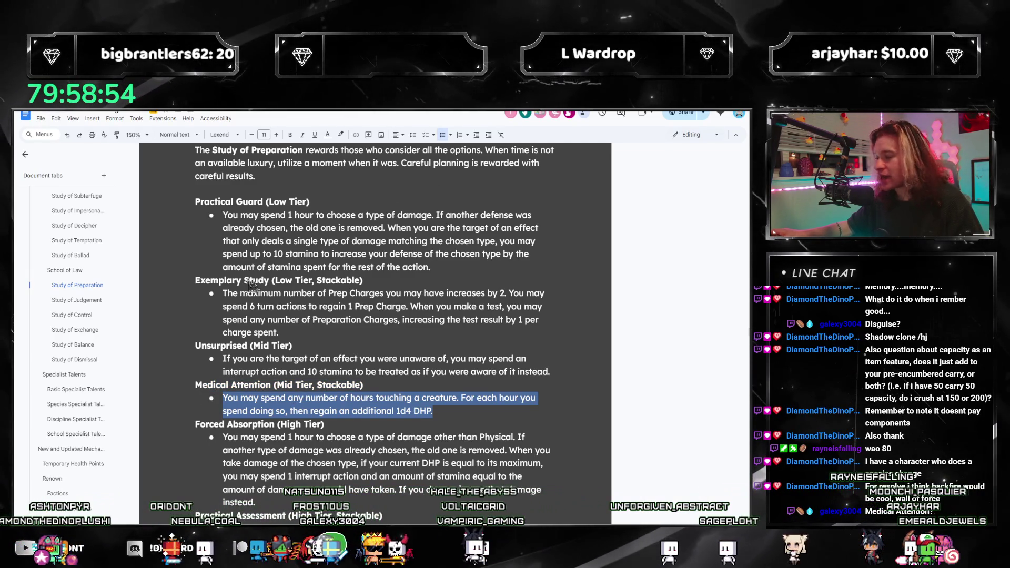
{"action": "scroll", "coordinate": [251, 286], "scroll_direction": "up", "scroll_amount": 1}
{"action": "scroll", "coordinate": [251, 286], "scroll_direction": "up", "scroll_amount": 3}
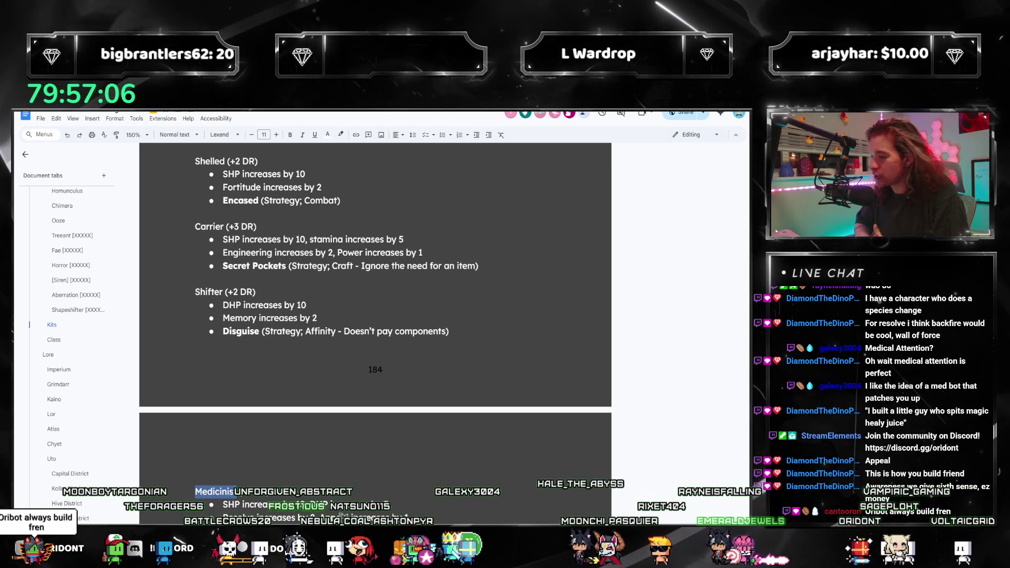
{"action": "scroll", "coordinate": [244, 255], "scroll_direction": "down", "scroll_amount": 3}
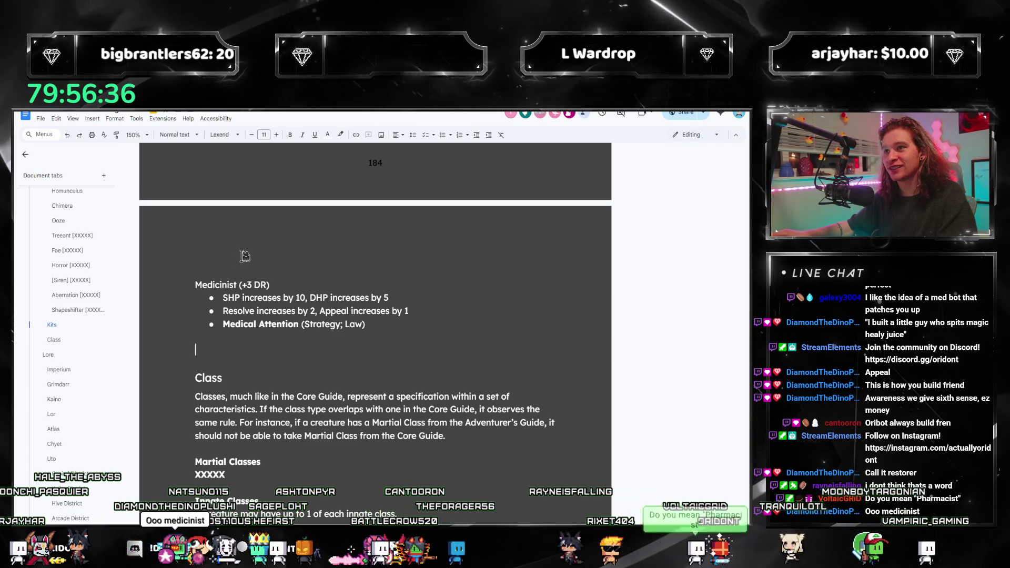
{"action": "scroll", "coordinate": [245, 255], "scroll_direction": "up", "scroll_amount": 1}
{"action": "scroll", "coordinate": [244, 283], "scroll_direction": "down", "scroll_amount": 1}
{"action": "scroll", "coordinate": [250, 285], "scroll_direction": "up", "scroll_amount": 1}
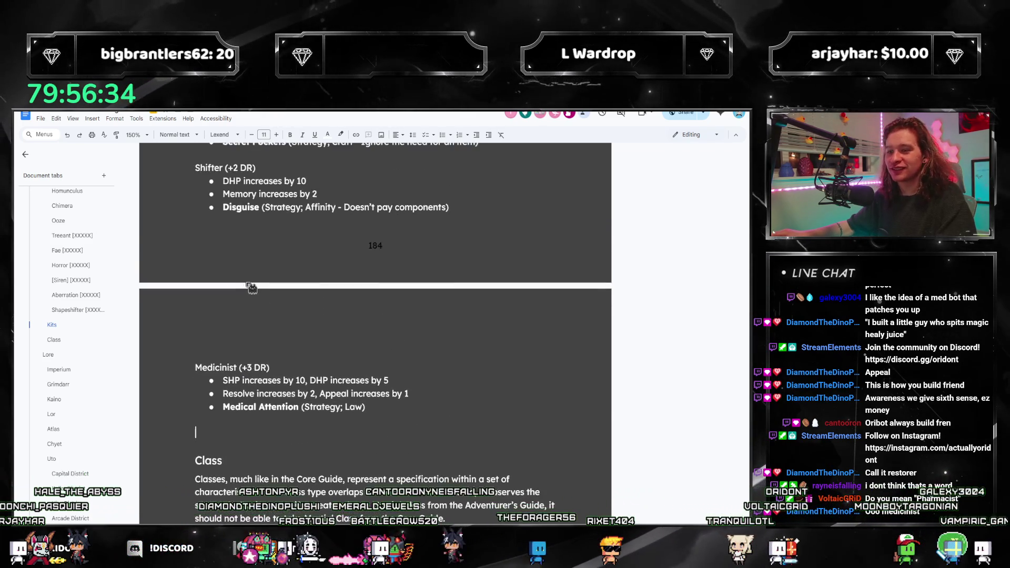
{"action": "scroll", "coordinate": [256, 278], "scroll_direction": "up", "scroll_amount": 2}
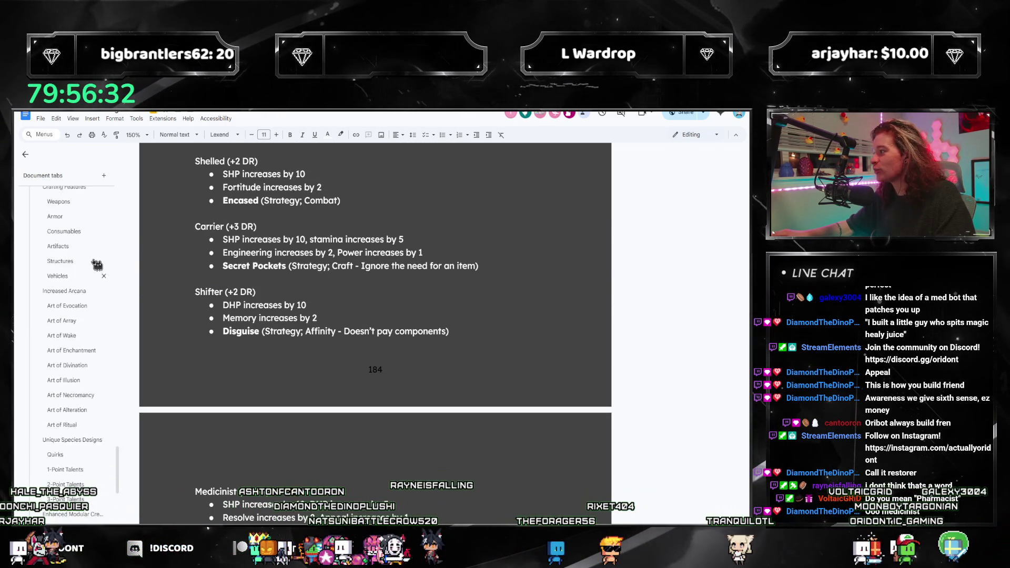
{"action": "scroll", "coordinate": [95, 260], "scroll_direction": "down", "scroll_amount": 5}
{"action": "scroll", "coordinate": [91, 259], "scroll_direction": "down", "scroll_amount": 5}
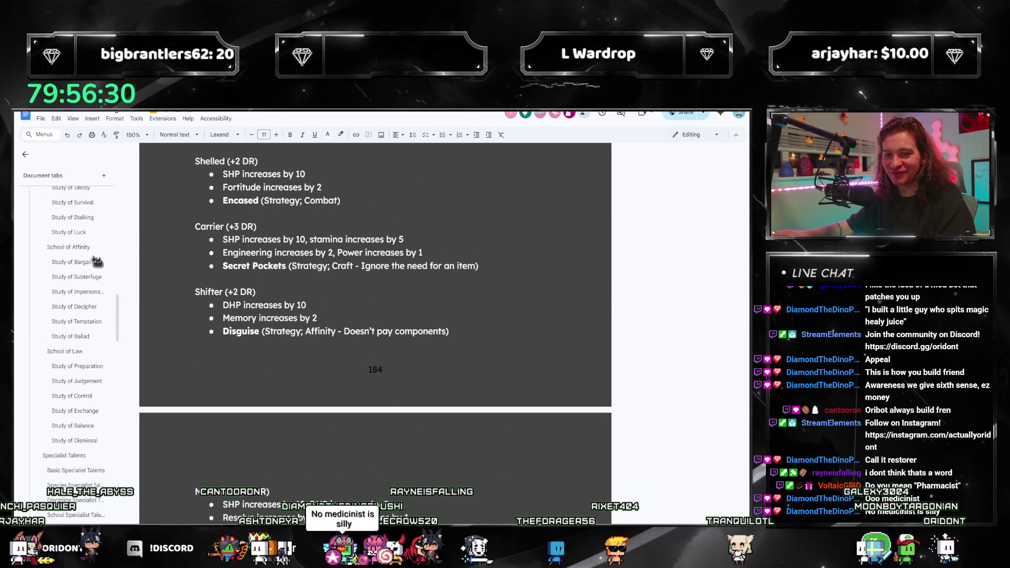
{"action": "left_click", "coordinate": [308, 305]}
{"action": "key", "text": "ctrl+f"}
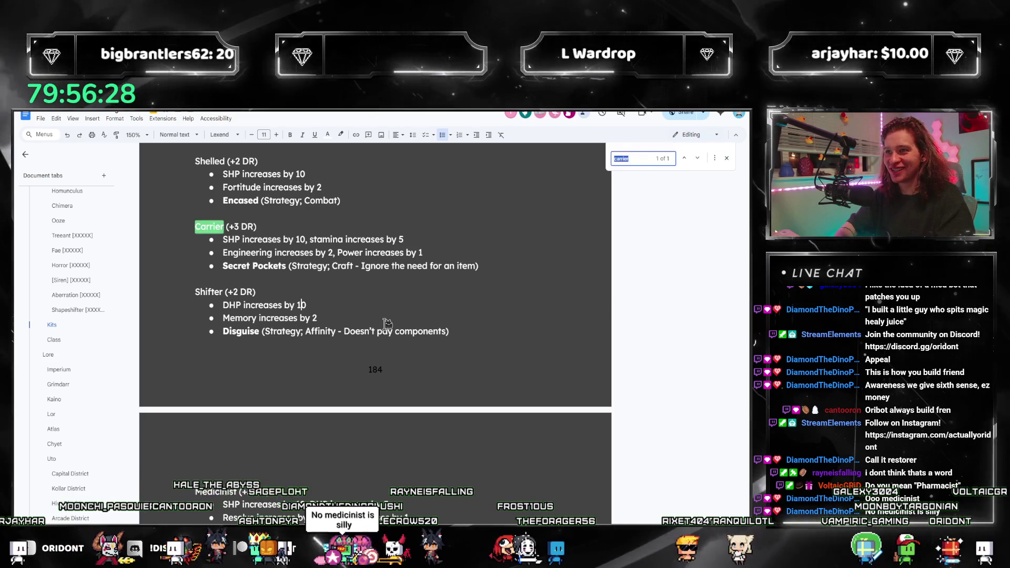
{"action": "type", "text": "sixth sense"}
{"action": "scroll", "coordinate": [300, 261], "scroll_direction": "up", "scroll_amount": 1}
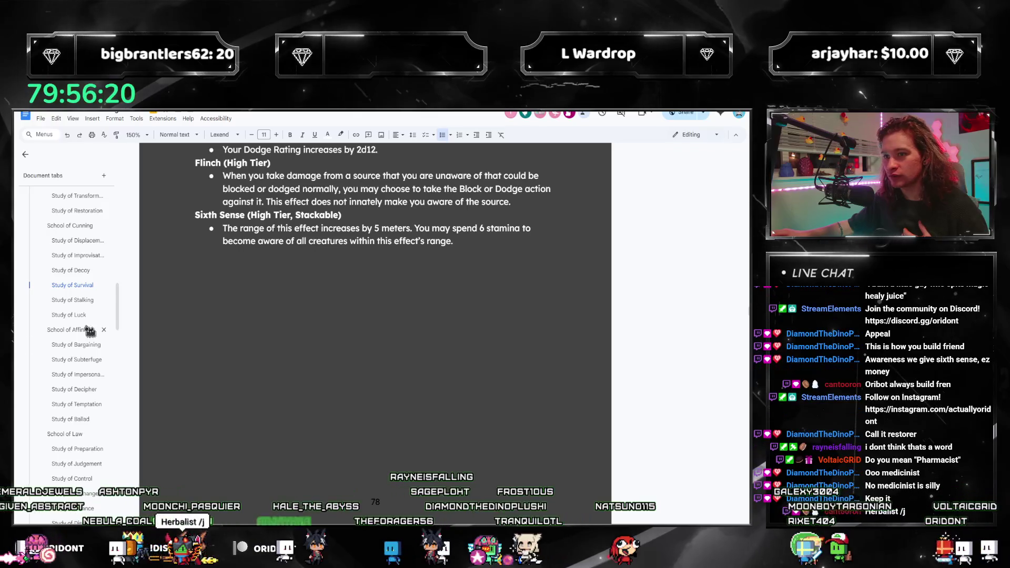
{"action": "scroll", "coordinate": [79, 348], "scroll_direction": "down", "scroll_amount": 5}
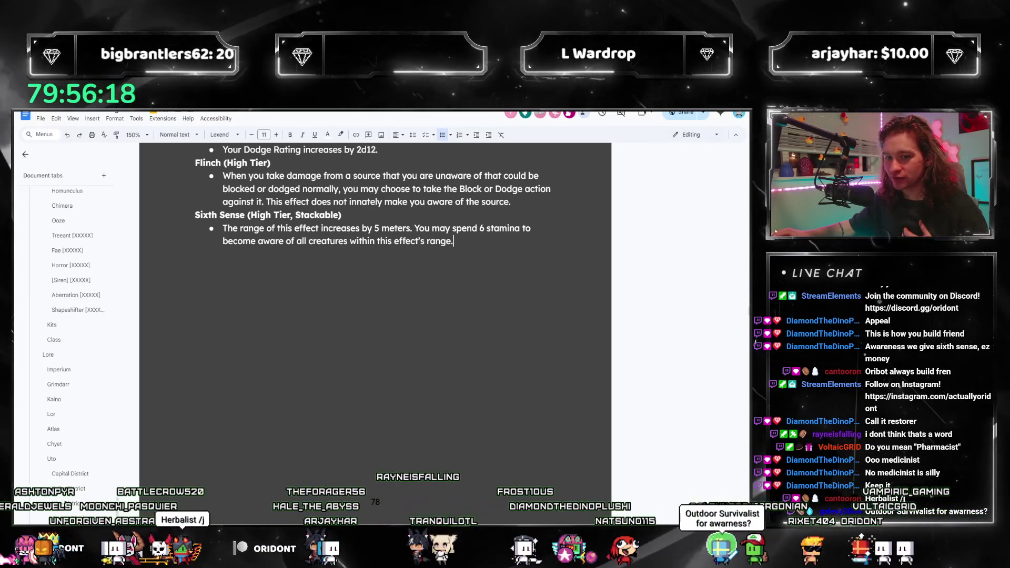
{"action": "scroll", "coordinate": [79, 347], "scroll_direction": "down", "scroll_amount": 5}
{"action": "left_click", "coordinate": [61, 285]}
{"action": "scroll", "coordinate": [375, 316], "scroll_direction": "down", "scroll_amount": 3}
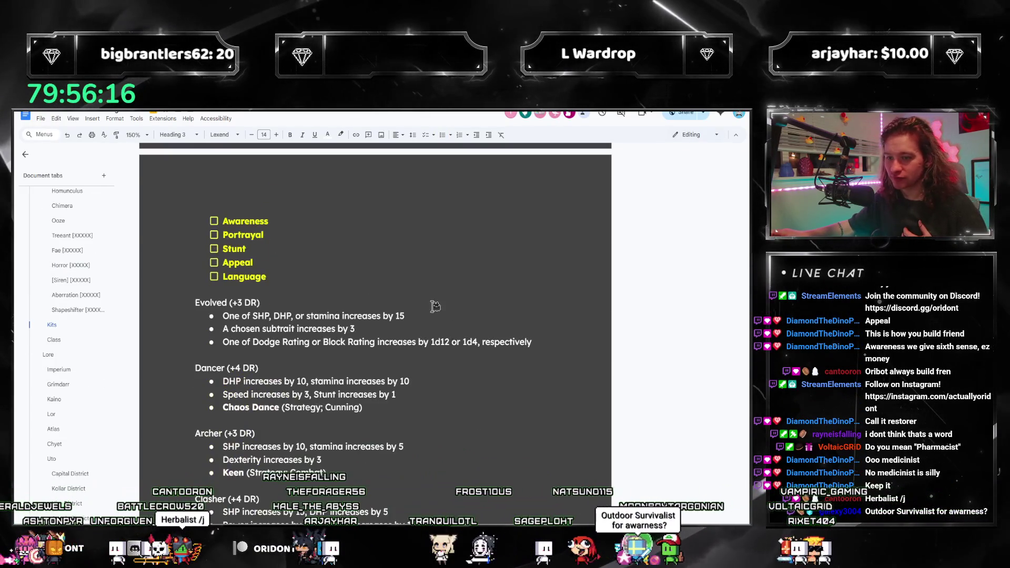
{"action": "scroll", "coordinate": [374, 315], "scroll_direction": "up", "scroll_amount": 2}
{"action": "scroll", "coordinate": [266, 400], "scroll_direction": "down", "scroll_amount": 3}
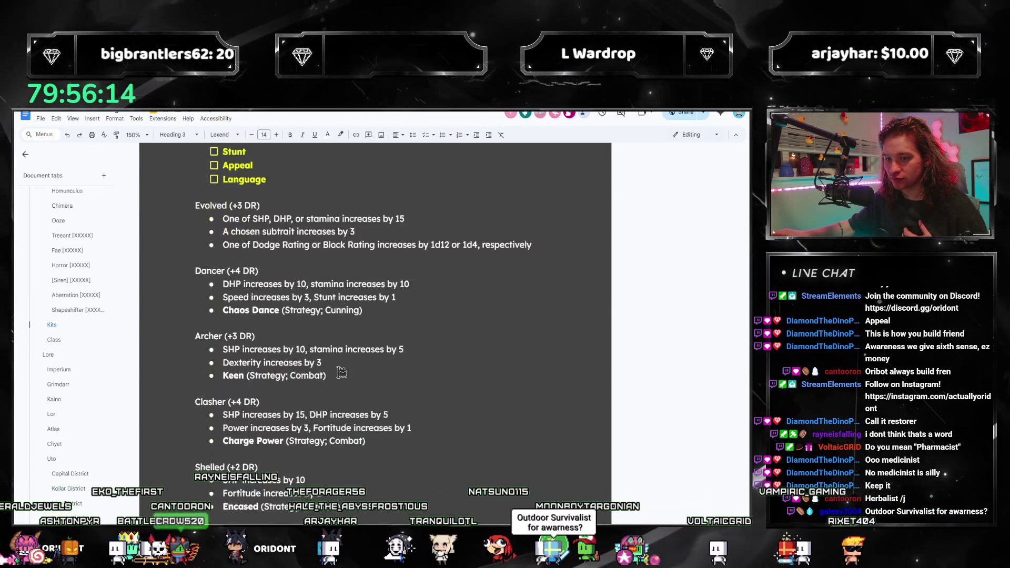
{"action": "scroll", "coordinate": [395, 402], "scroll_direction": "down", "scroll_amount": 3}
{"action": "scroll", "coordinate": [463, 402], "scroll_direction": "down", "scroll_amount": 2}
{"action": "scroll", "coordinate": [482, 408], "scroll_direction": "down", "scroll_amount": 2}
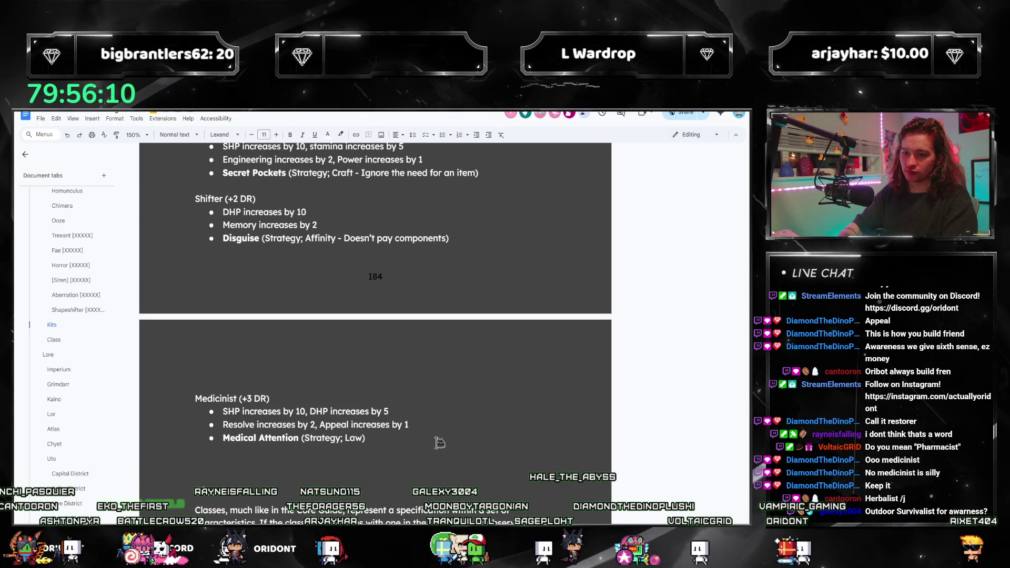
{"action": "type", "text": "Aware (+4"}
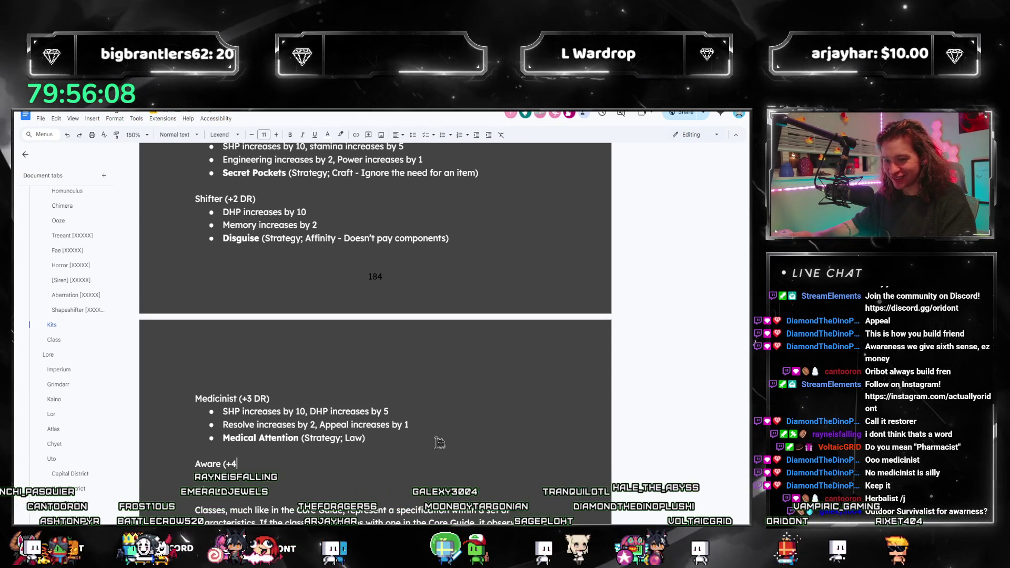
{"action": "type", "text": " DR)"}
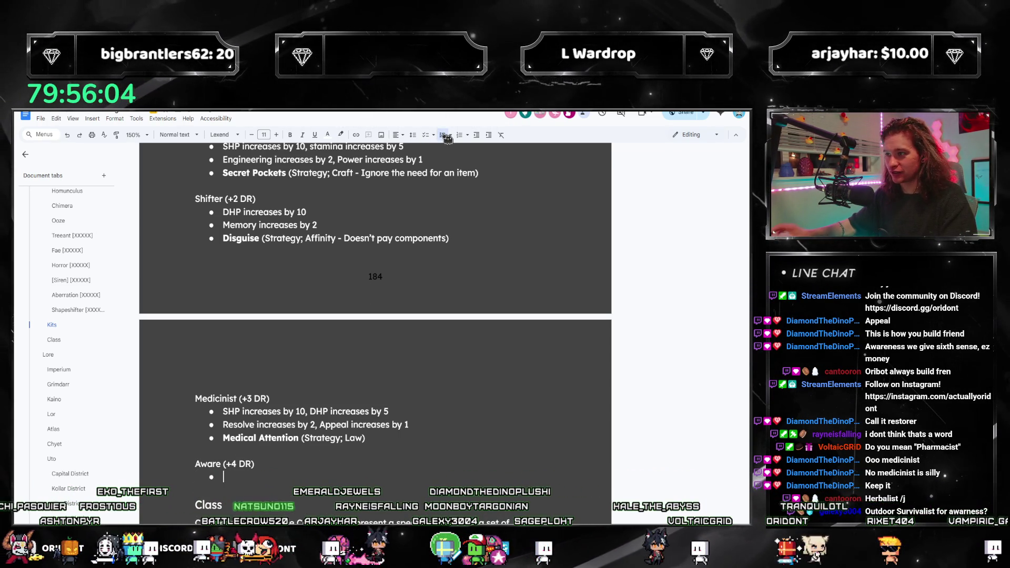
Add the remaining Aware kit stat bullets, then select the Outdoor Survivalist talent text
{"action": "key", "text": "ctrl+f"}
{"action": "type", "text": "sixth sense"}
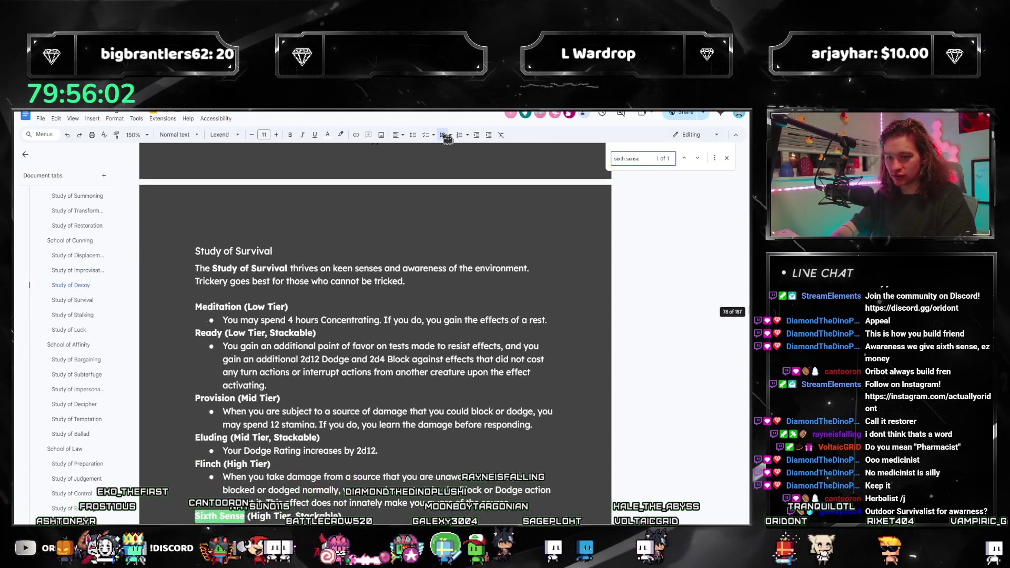
{"action": "left_click", "coordinate": [444, 136]}
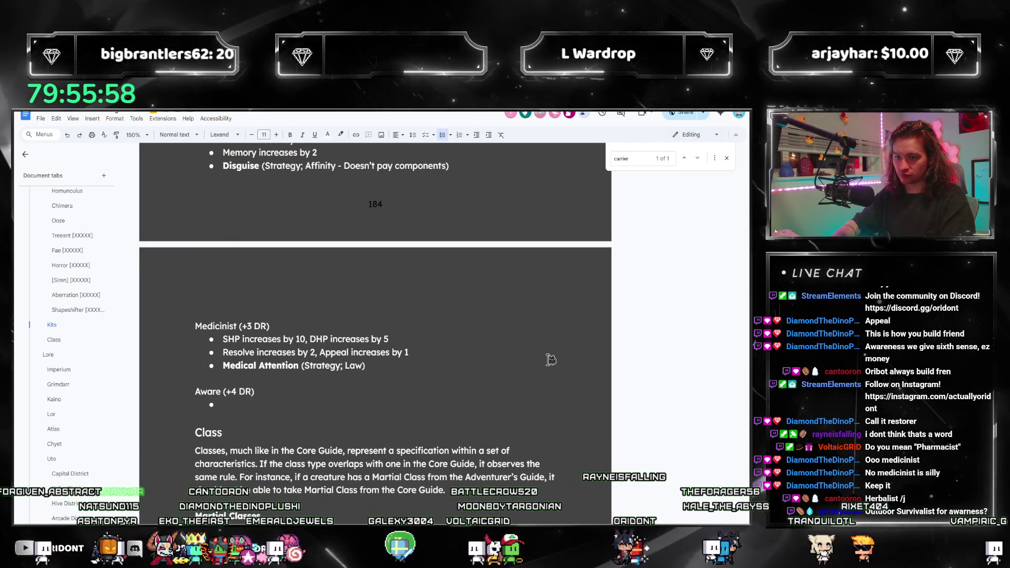
{"action": "type", "text": "SHP increase"}
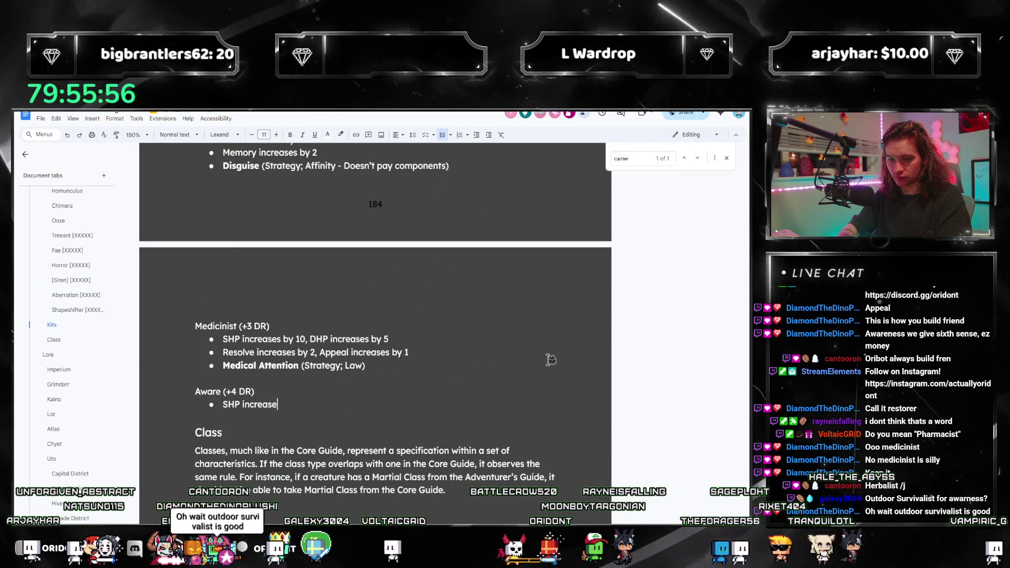
{"action": "type", "text": "s by"}
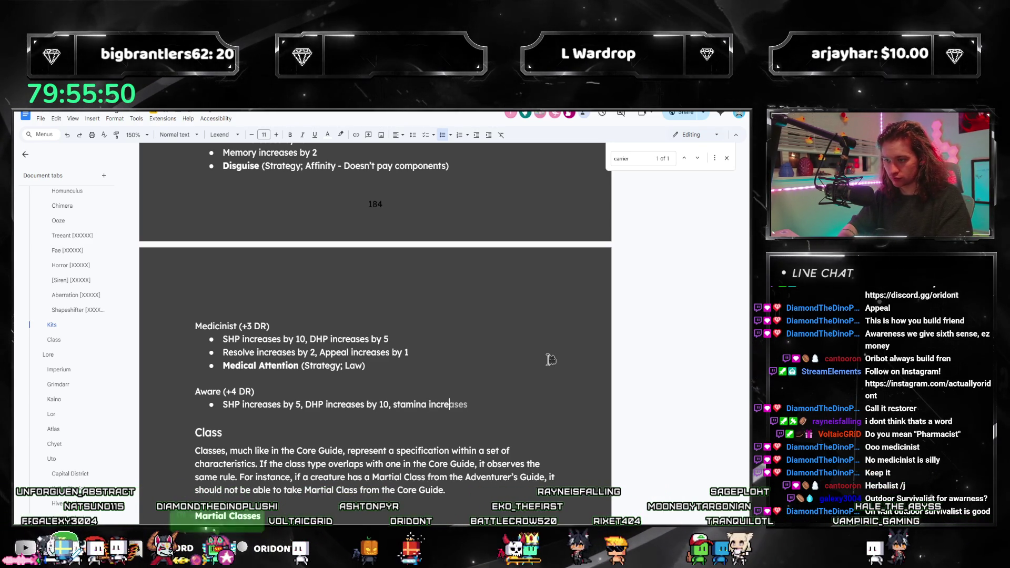
{"action": "type", "text": "ases by 5"}
{"action": "key", "text": "Return"}
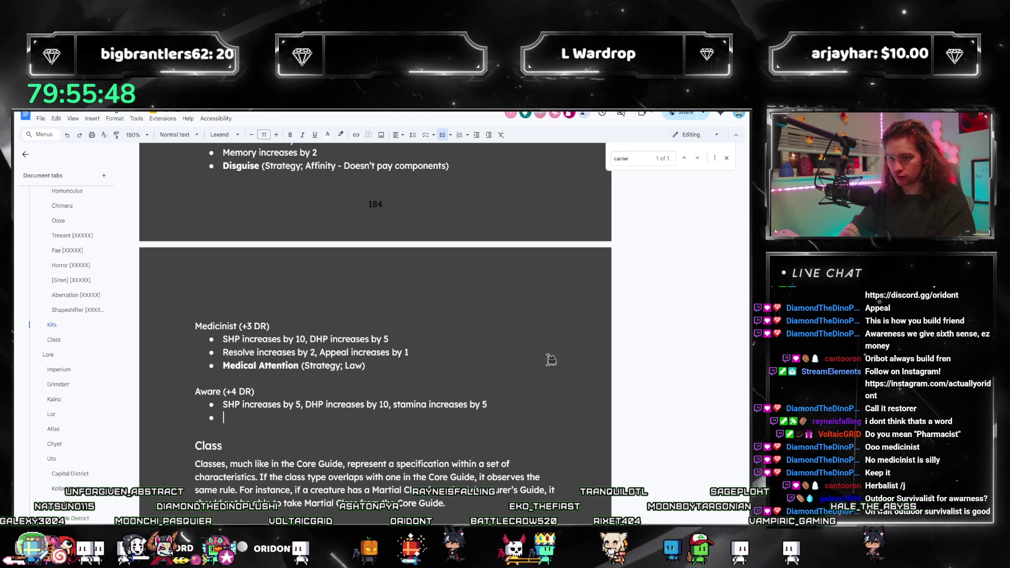
{"action": "type", "text": "Awaren"}
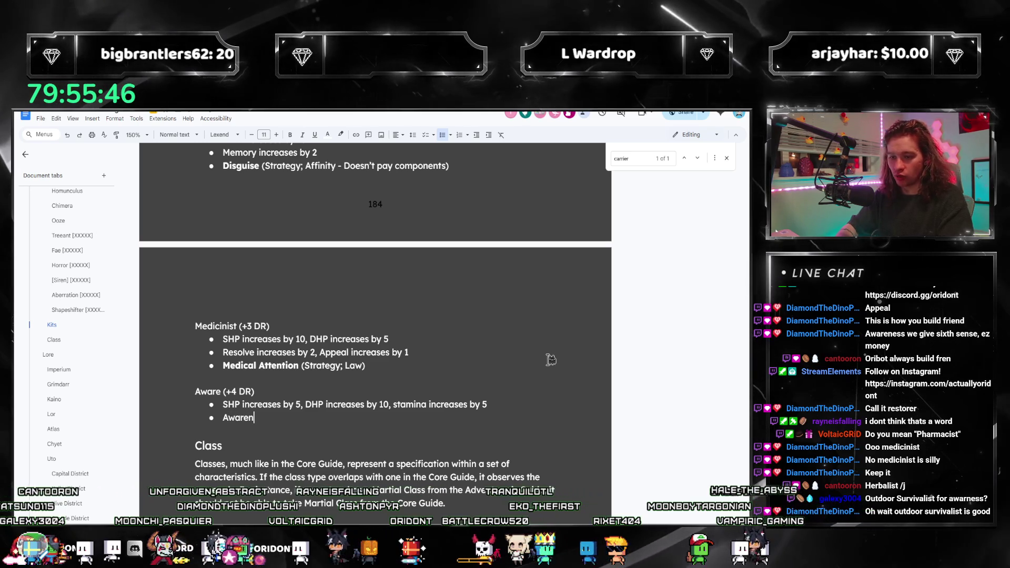
{"action": "type", "text": "ess increases by 3, Stunt i"}
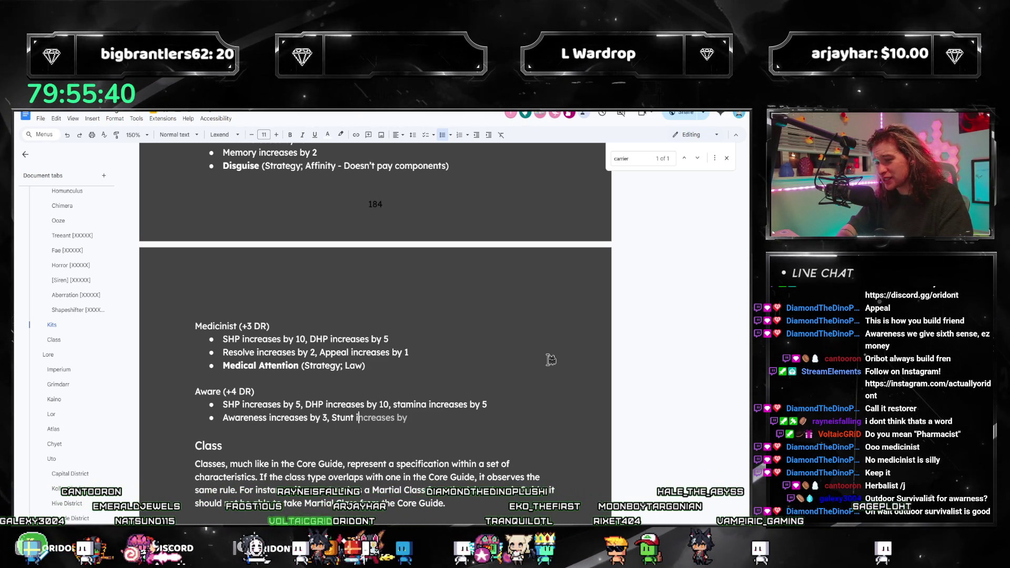
{"action": "type", "text": "ncreases by 1"}
{"action": "key", "text": "Return"}
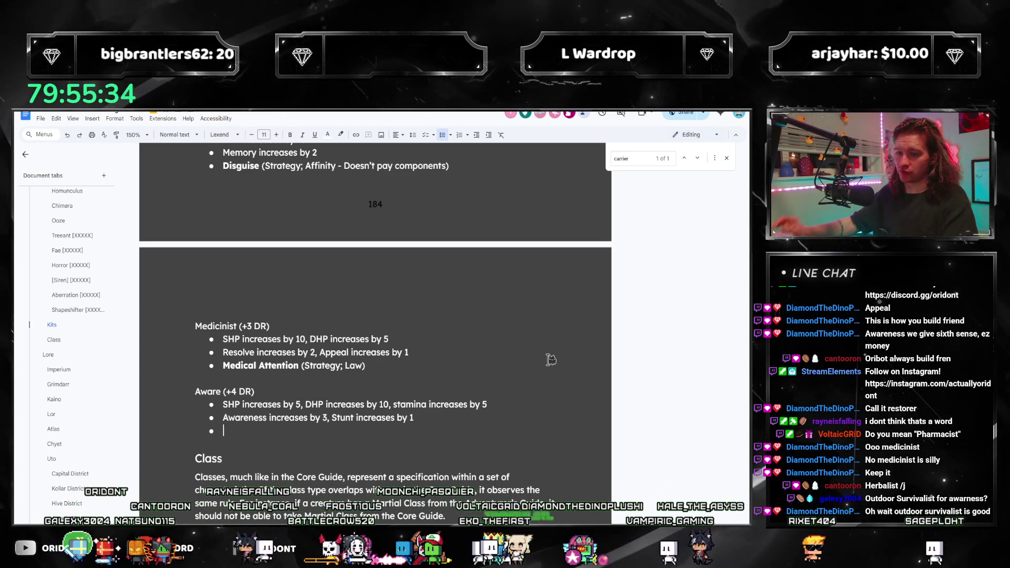
{"action": "type", "text": "outdoor surv"}
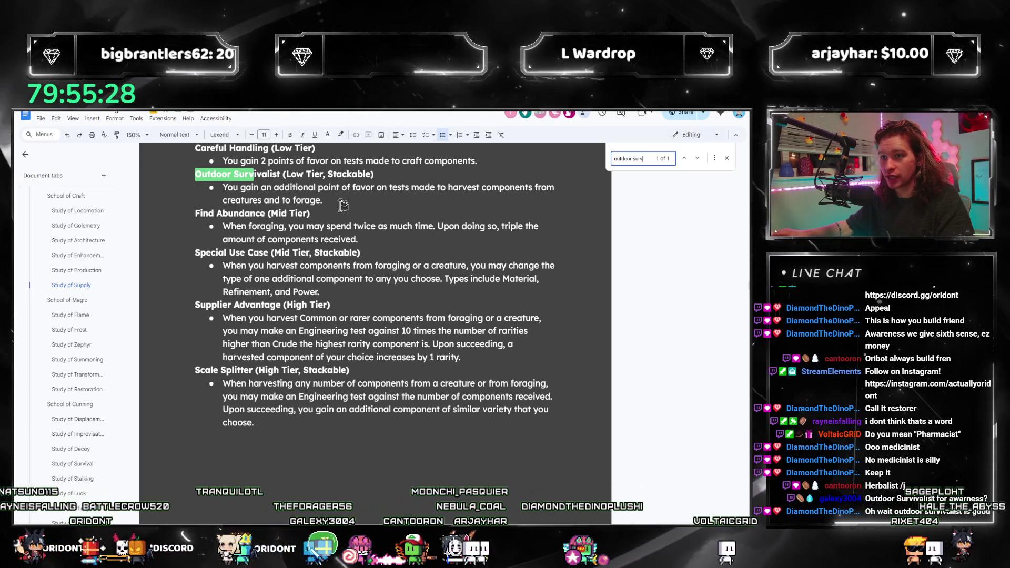
{"action": "scroll", "coordinate": [345, 237], "scroll_direction": "up", "scroll_amount": 2}
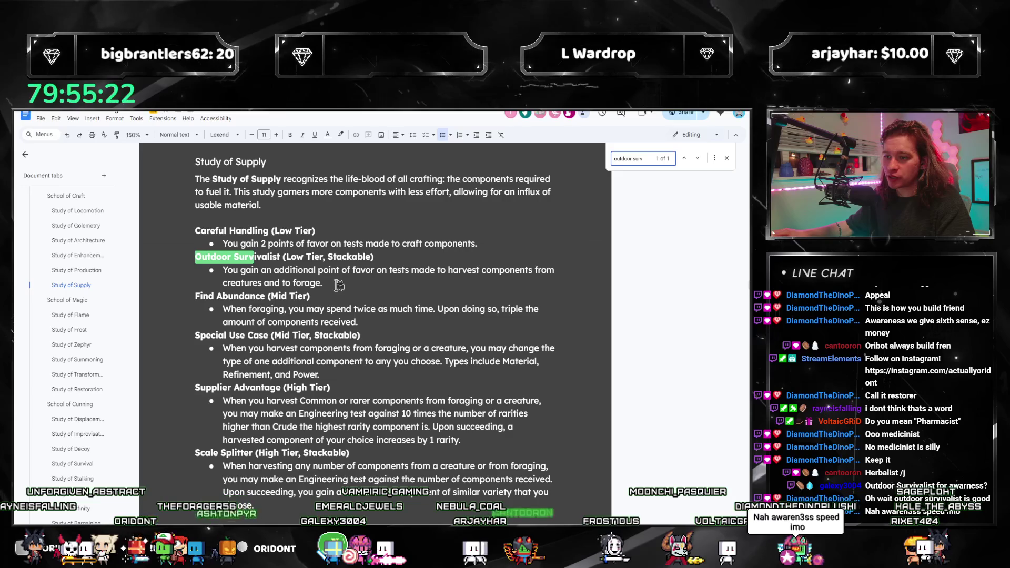
{"action": "mouse_move", "coordinate": [317, 281]}
{"action": "left_mouse_down"}
{"action": "mouse_move", "coordinate": [225, 262]}
{"action": "mouse_move", "coordinate": [223, 270]}
{"action": "left_mouse_up"}
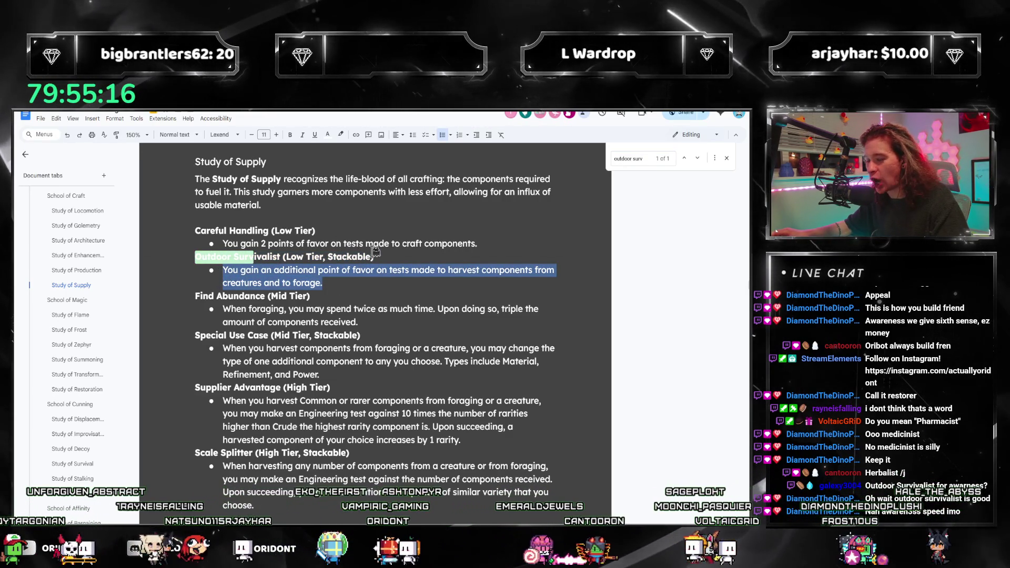
{"action": "scroll", "coordinate": [373, 294], "scroll_direction": "down", "scroll_amount": 1}
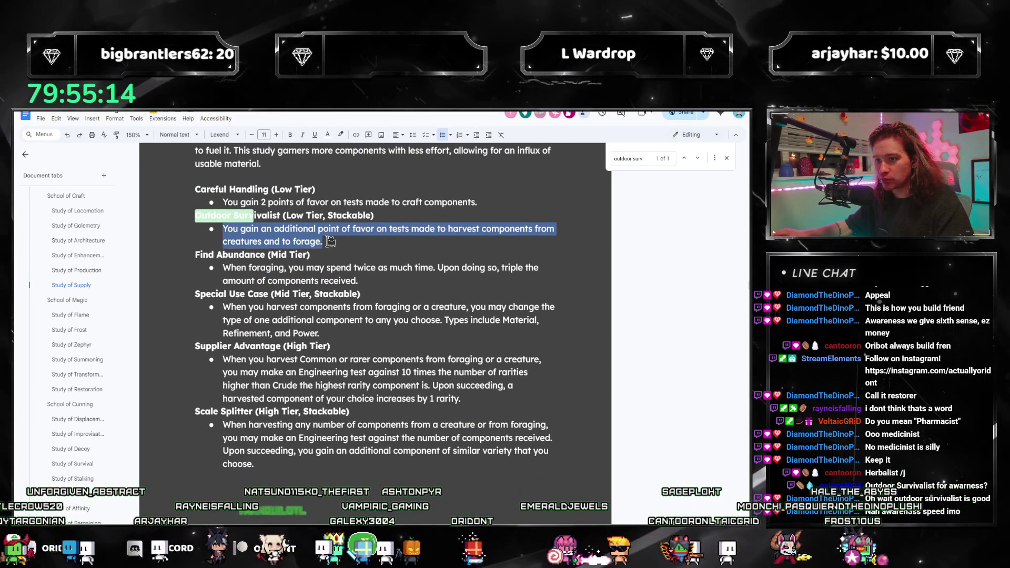
{"action": "scroll", "coordinate": [568, 204], "scroll_direction": "down", "scroll_amount": 2}
{"action": "scroll", "coordinate": [569, 203], "scroll_direction": "down", "scroll_amount": 3}
Step through the 'aware' matches up to Sixth Sense, then return to the Kits section
{"action": "key", "text": "ctrl+f"}
{"action": "type", "text": "aware"}
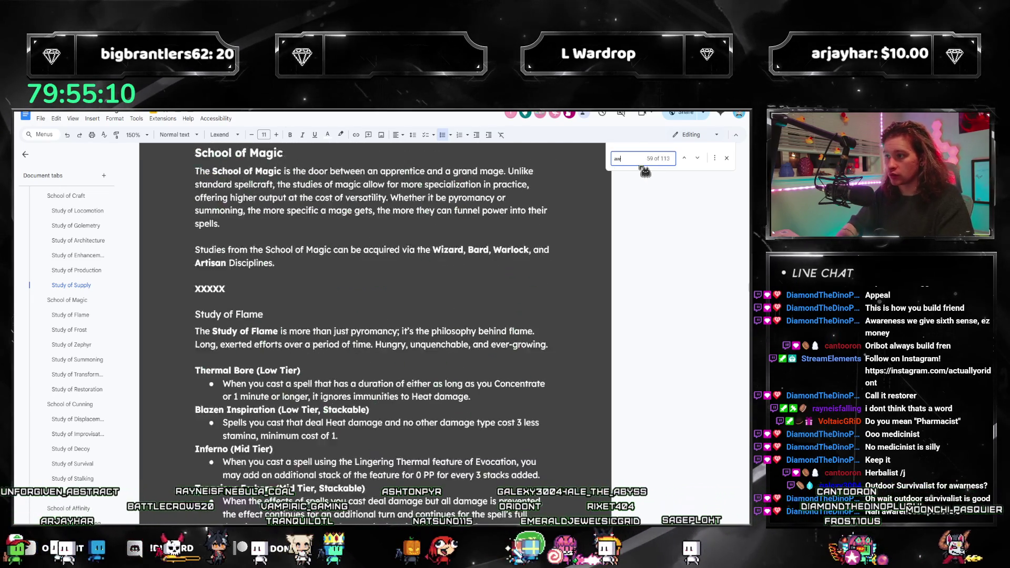
{"action": "scroll", "coordinate": [645, 172], "scroll_direction": "down", "scroll_amount": 1}
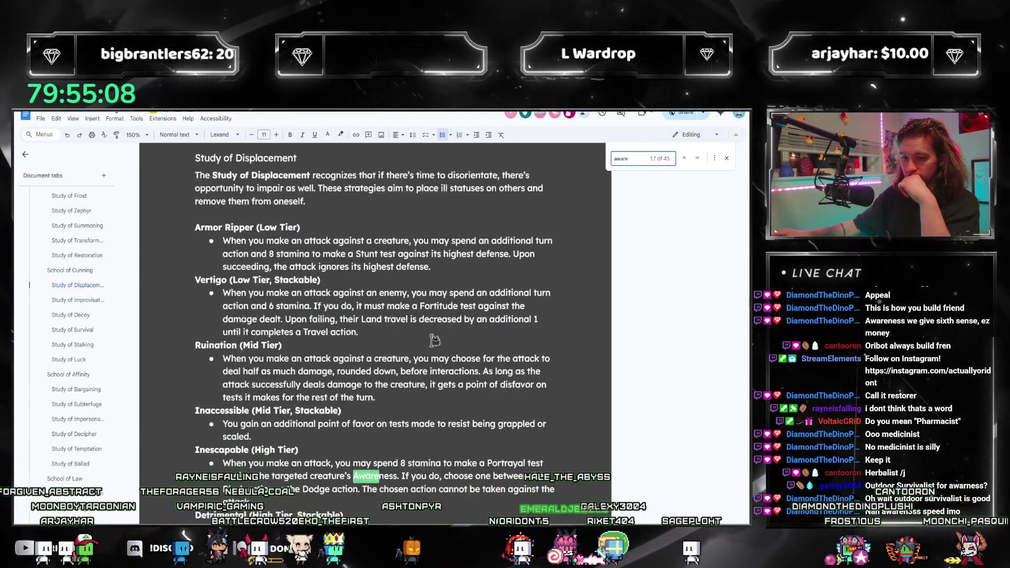
{"action": "key", "text": "Return"}
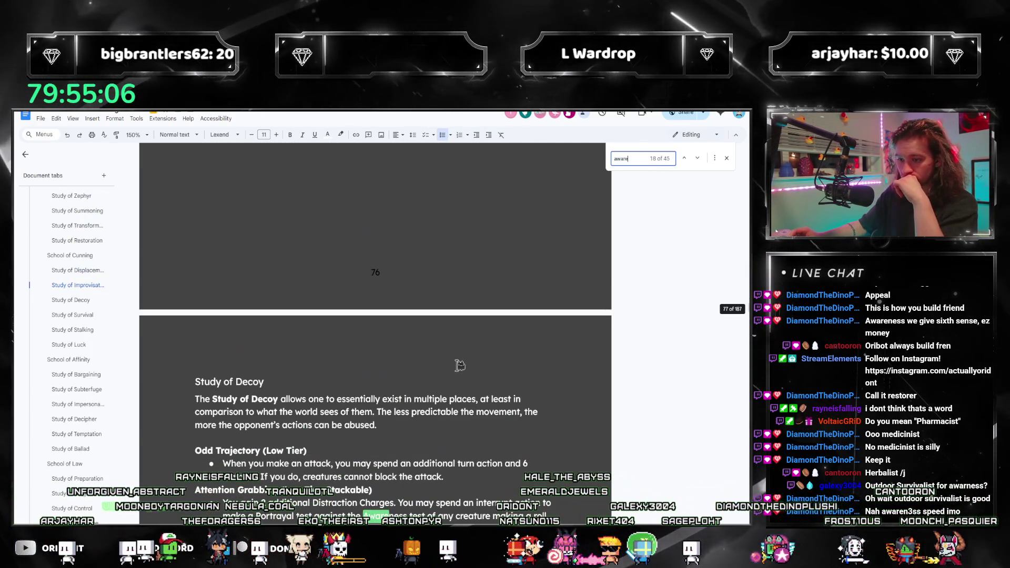
{"action": "key", "text": "Return"}
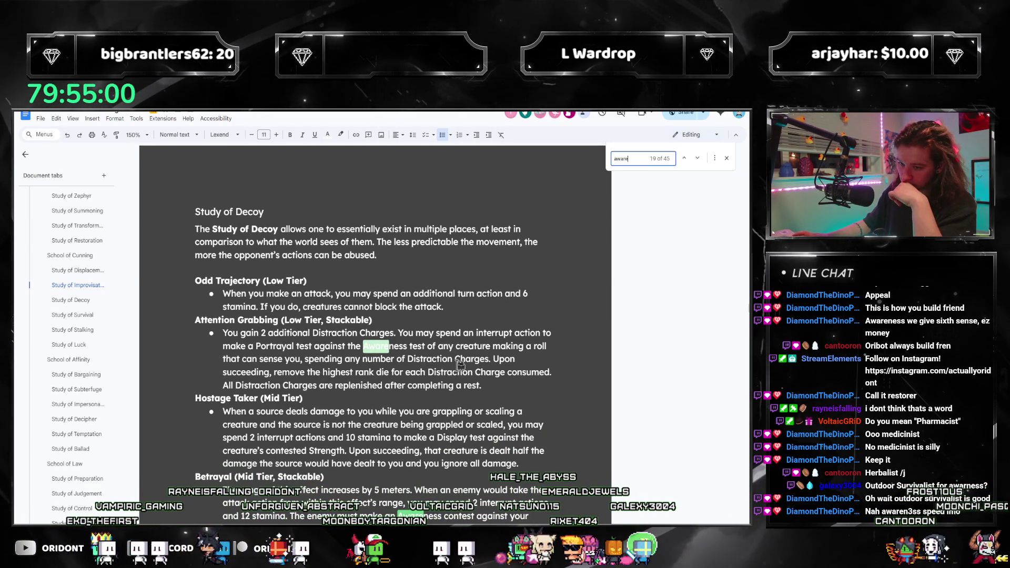
{"action": "key", "text": "Return"}
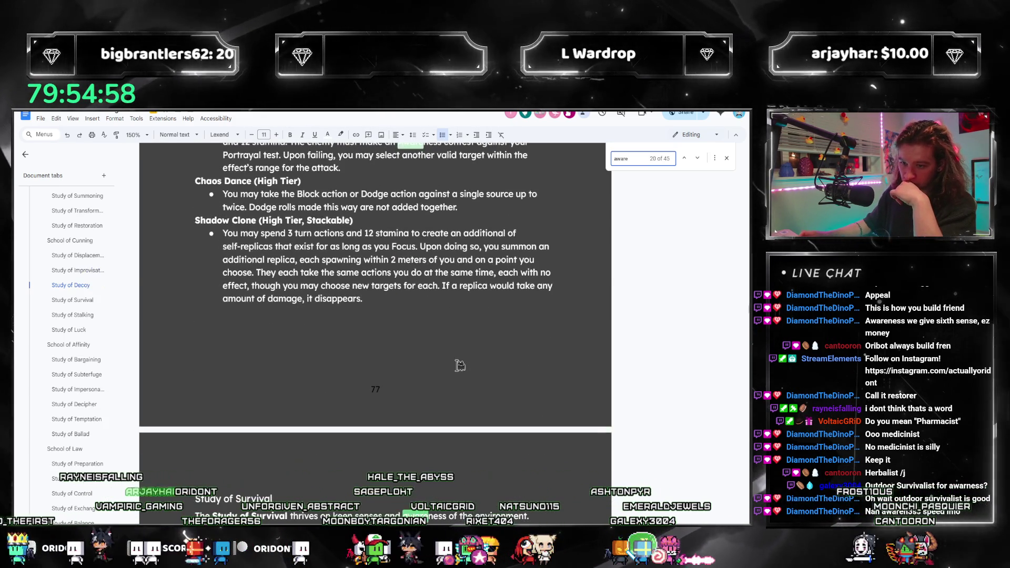
{"action": "scroll", "coordinate": [458, 364], "scroll_direction": "down", "scroll_amount": 4}
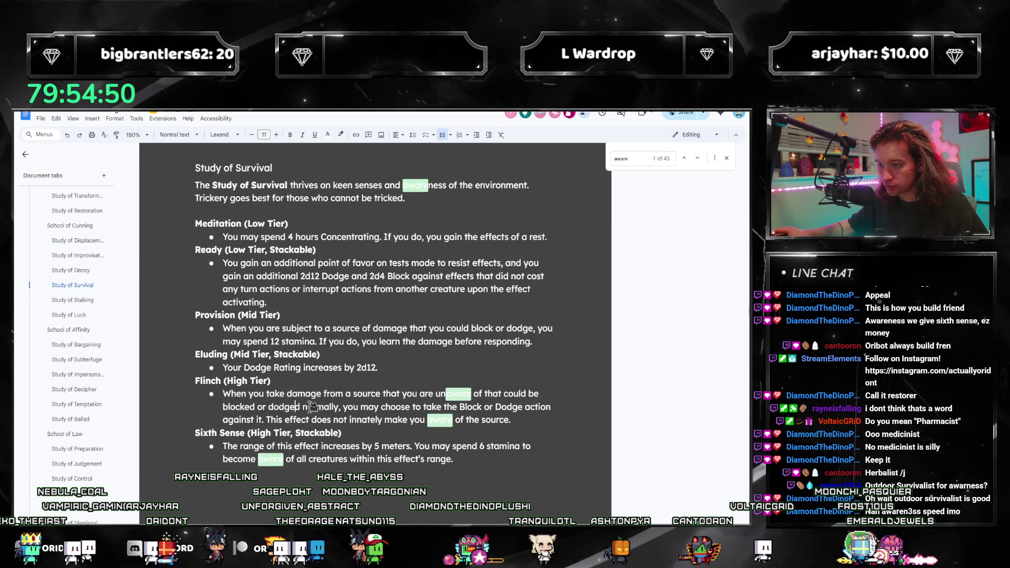
{"action": "scroll", "coordinate": [312, 406], "scroll_direction": "down", "scroll_amount": 2}
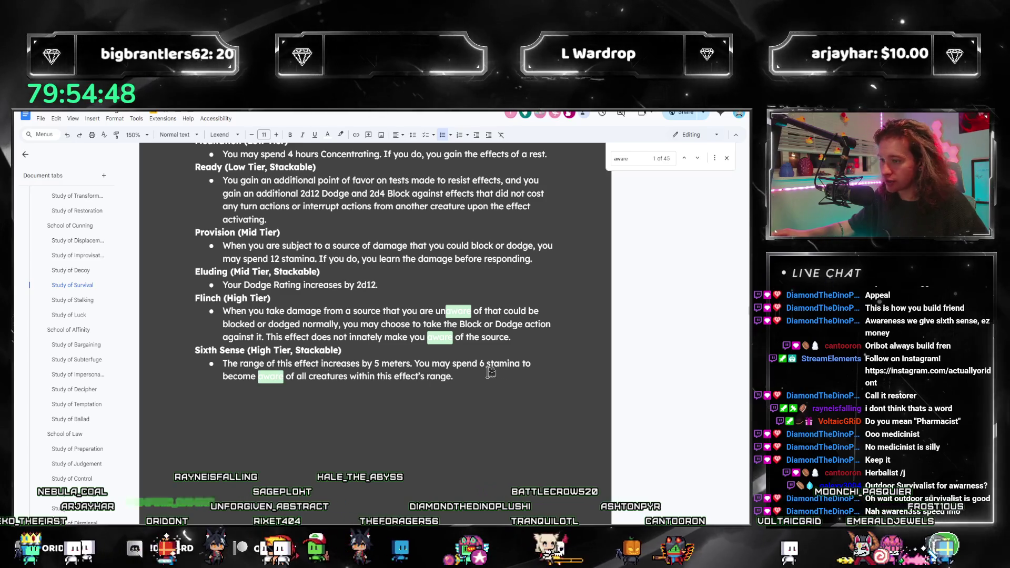
{"action": "scroll", "coordinate": [82, 354], "scroll_direction": "down", "scroll_amount": 5}
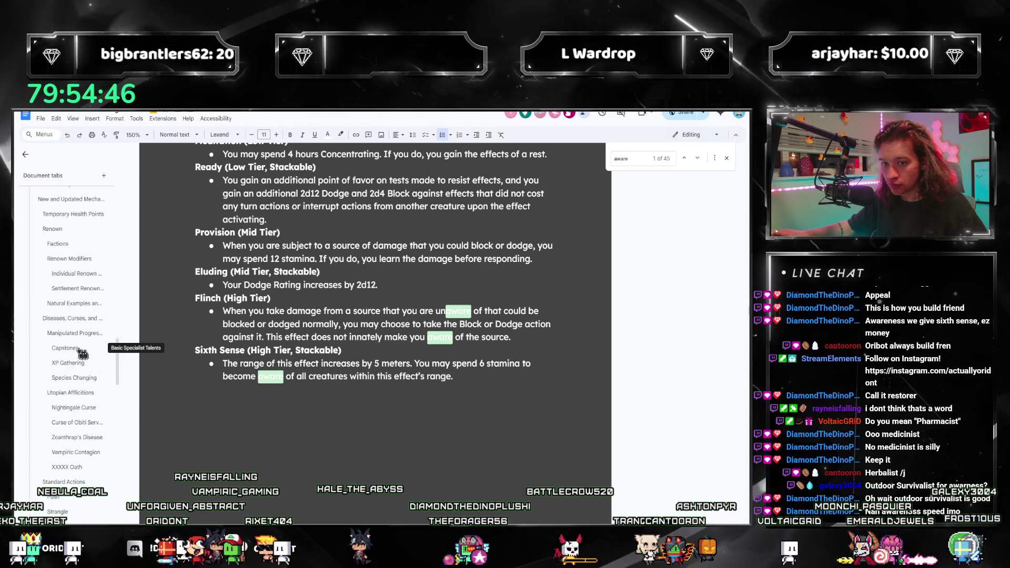
{"action": "scroll", "coordinate": [82, 355], "scroll_direction": "down", "scroll_amount": 3}
{"action": "scroll", "coordinate": [82, 351], "scroll_direction": "down", "scroll_amount": 3}
{"action": "scroll", "coordinate": [82, 348], "scroll_direction": "down", "scroll_amount": 3}
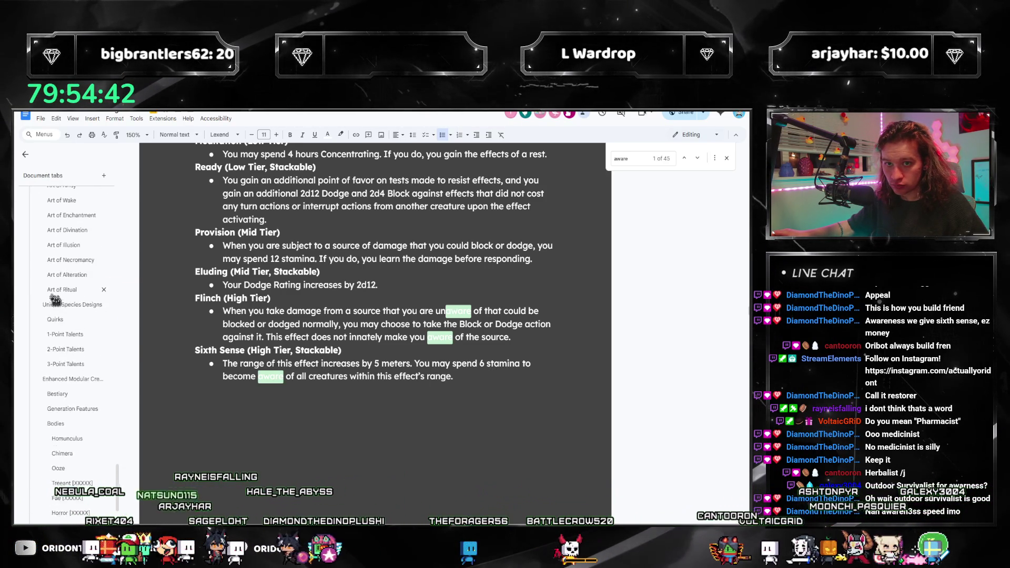
{"action": "scroll", "coordinate": [65, 331], "scroll_direction": "down", "scroll_amount": 1}
{"action": "left_click", "coordinate": [52, 407]}
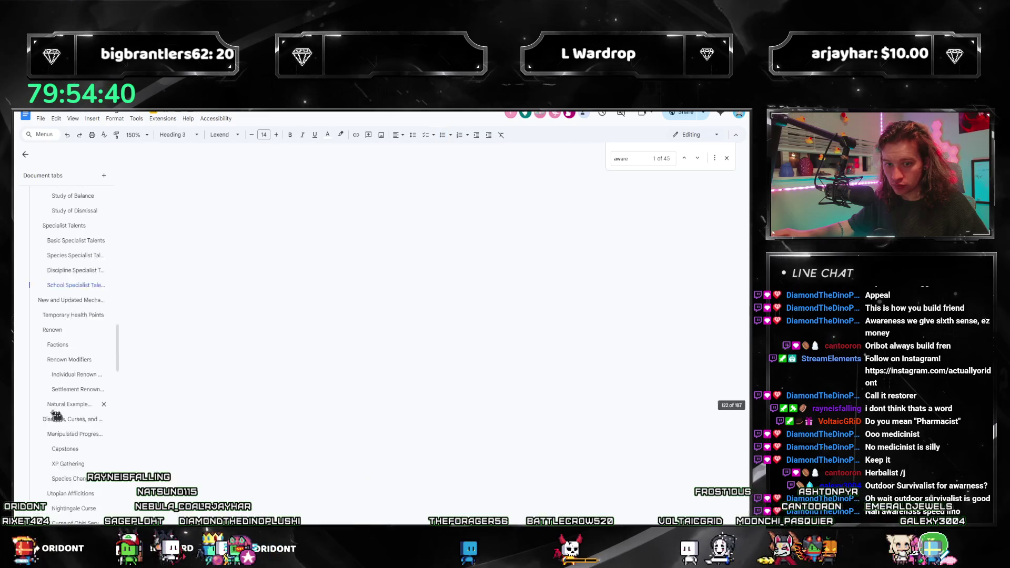
{"action": "scroll", "coordinate": [234, 384], "scroll_direction": "down", "scroll_amount": 3}
{"action": "scroll", "coordinate": [234, 384], "scroll_direction": "down", "scroll_amount": 3}
{"action": "scroll", "coordinate": [235, 385], "scroll_direction": "down", "scroll_amount": 3}
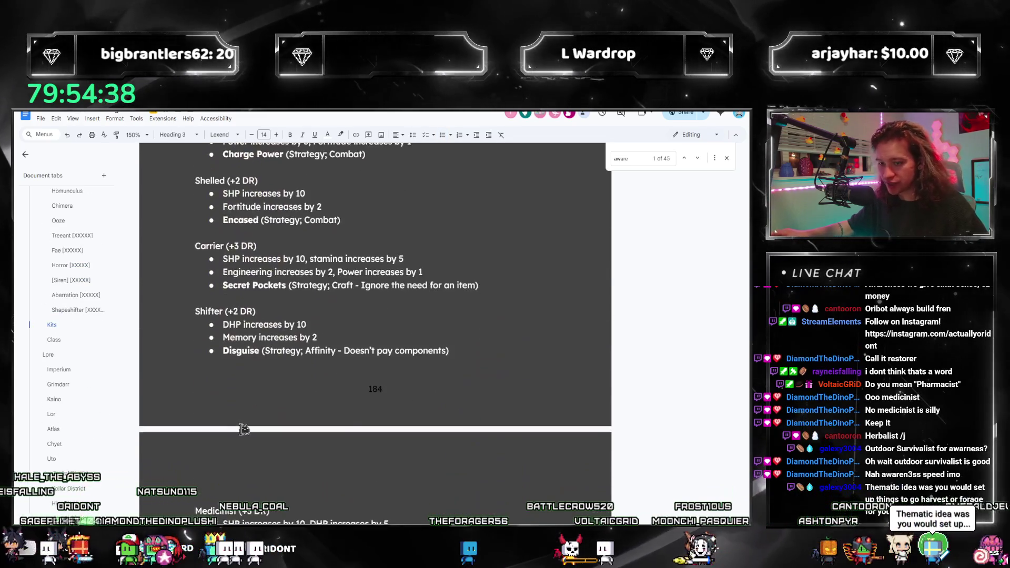
{"action": "scroll", "coordinate": [234, 384], "scroll_direction": "down", "scroll_amount": 5}
Add a bold Sixth Sense (Strategy; Cunning) bullet to the Aware kit and select its heading
{"action": "left_click", "coordinate": [257, 379]}
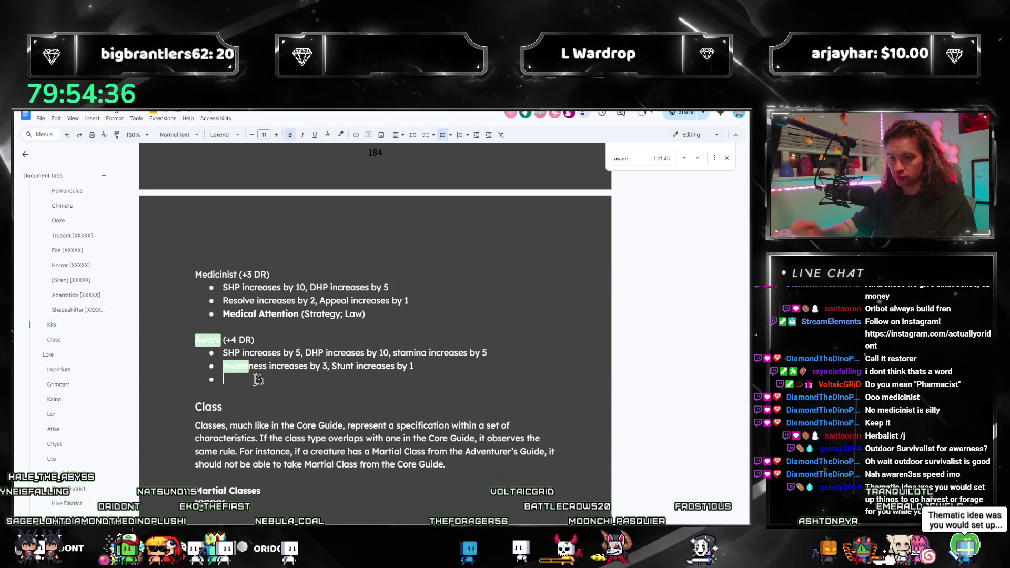
{"action": "key", "text": "ctrl+b"}
{"action": "type", "text": "Sixth Sense ("}
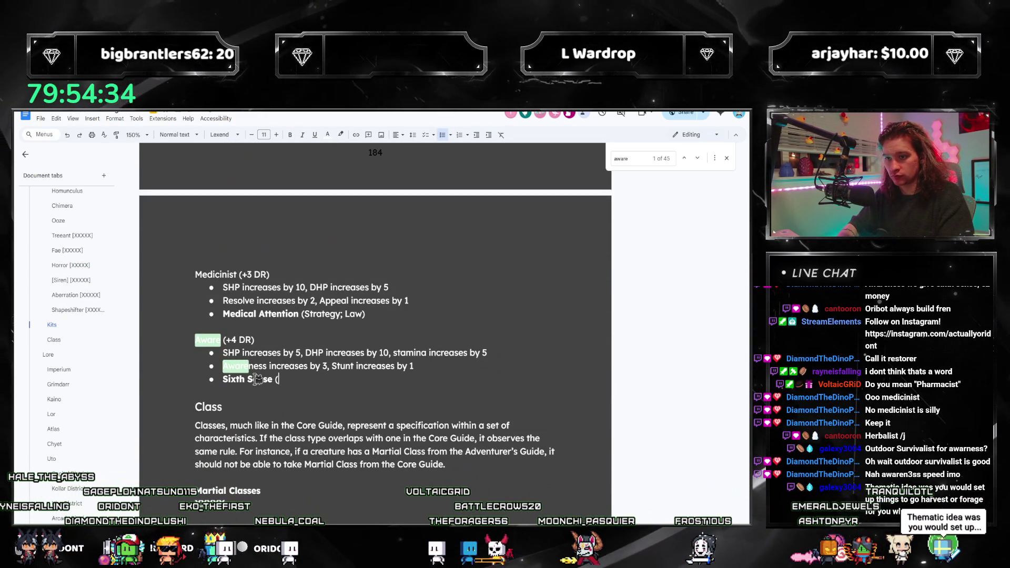
{"action": "type", "text": "Strategy; Cunning"}
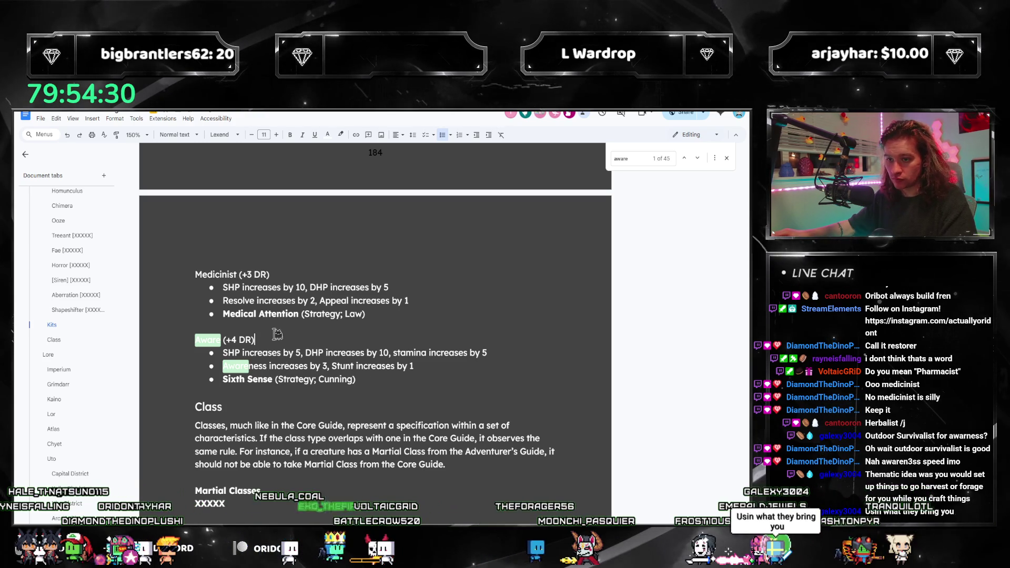
{"action": "left_click", "coordinate": [727, 157]}
{"action": "left_click", "coordinate": [222, 341]}
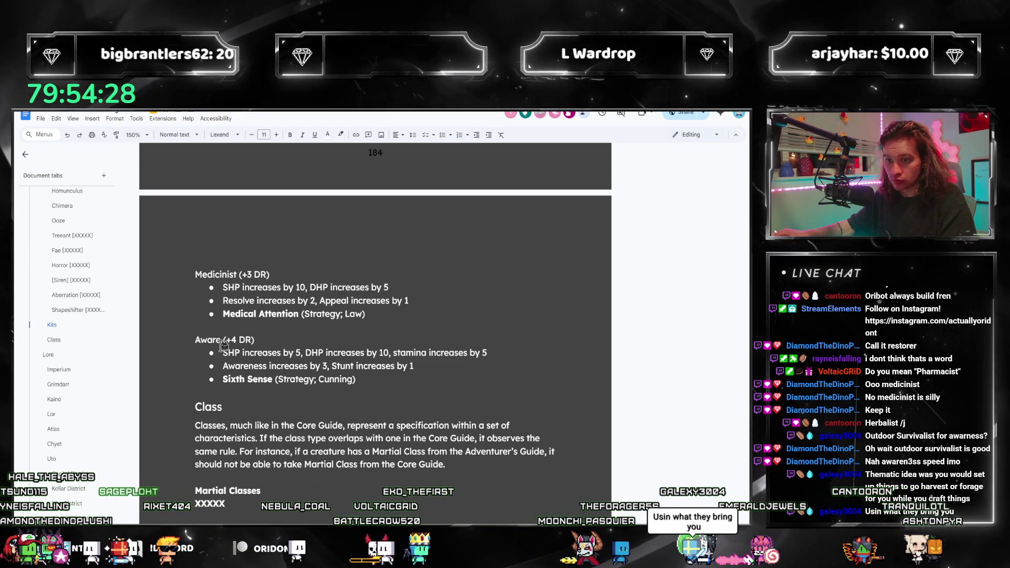
{"action": "key", "text": "ctrl+shift+Left"}
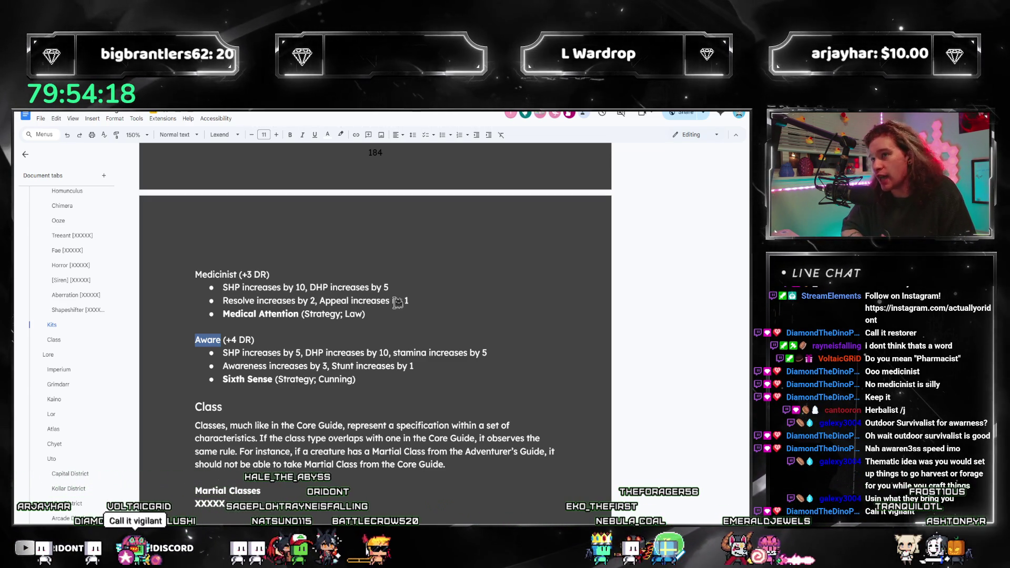
{"action": "type", "text": "Vigi"}
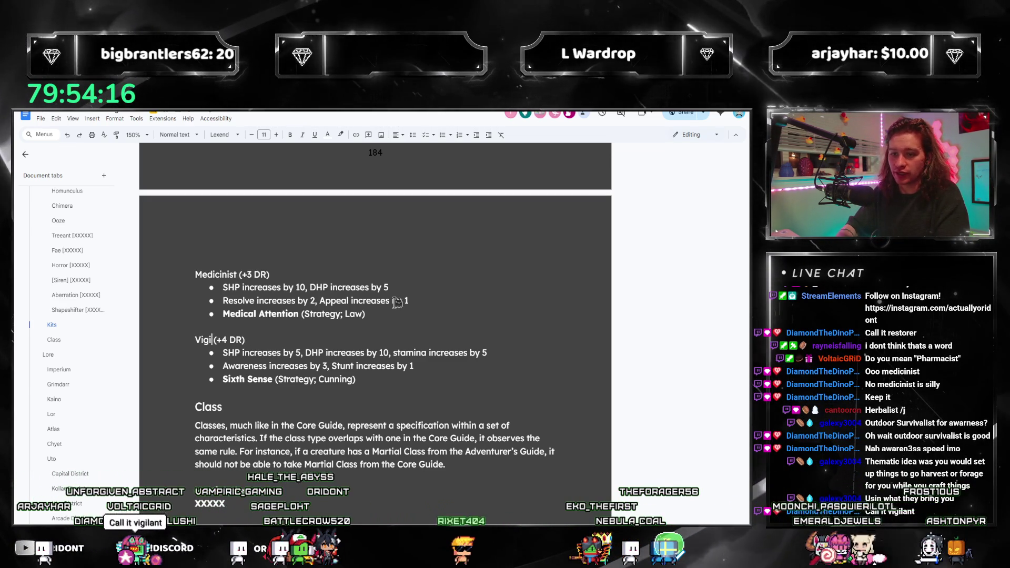
{"action": "type", "text": "lant"}
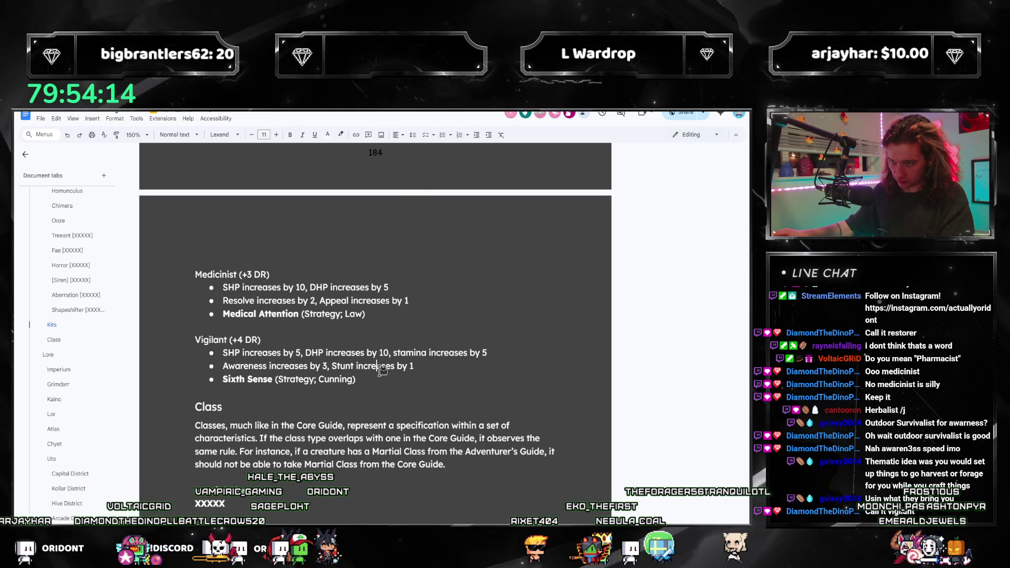
{"action": "scroll", "coordinate": [407, 353], "scroll_direction": "down", "scroll_amount": 3}
{"action": "key", "text": "ctrl+f"}
{"action": "type", "text": "vigilant"}
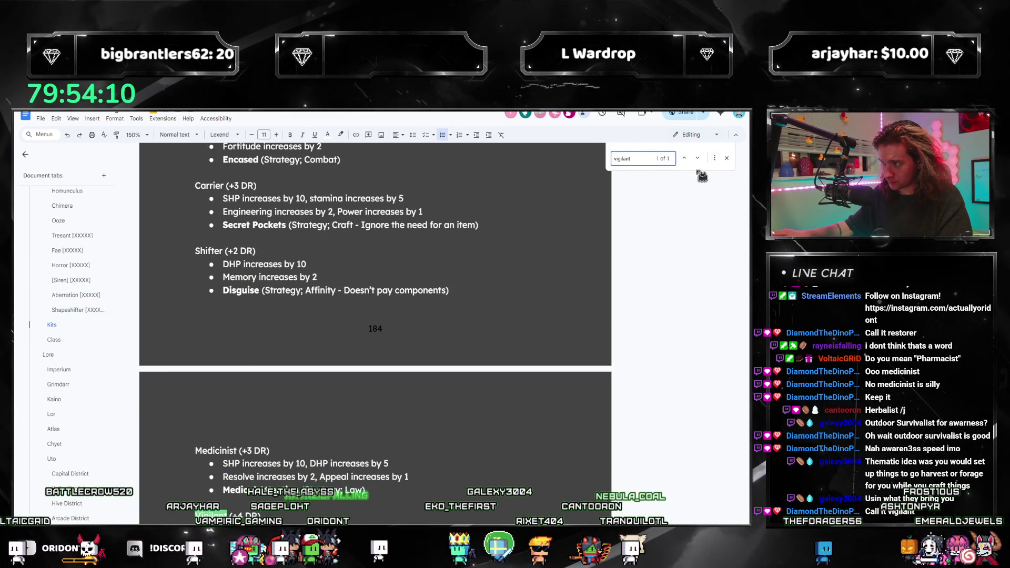
{"action": "left_click", "coordinate": [727, 159]}
{"action": "left_click", "coordinate": [418, 442]}
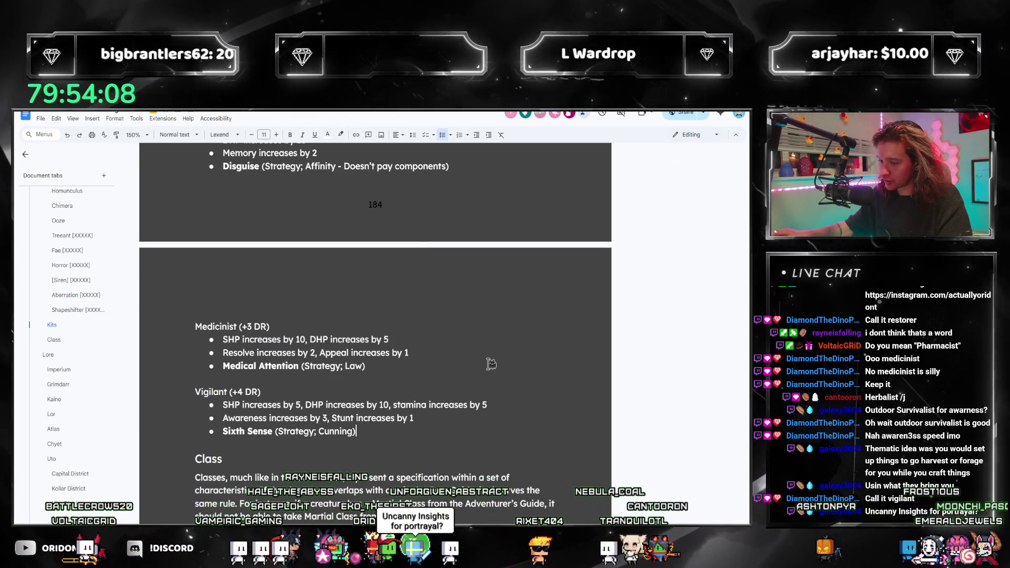
{"action": "scroll", "coordinate": [490, 363], "scroll_direction": "up", "scroll_amount": 3}
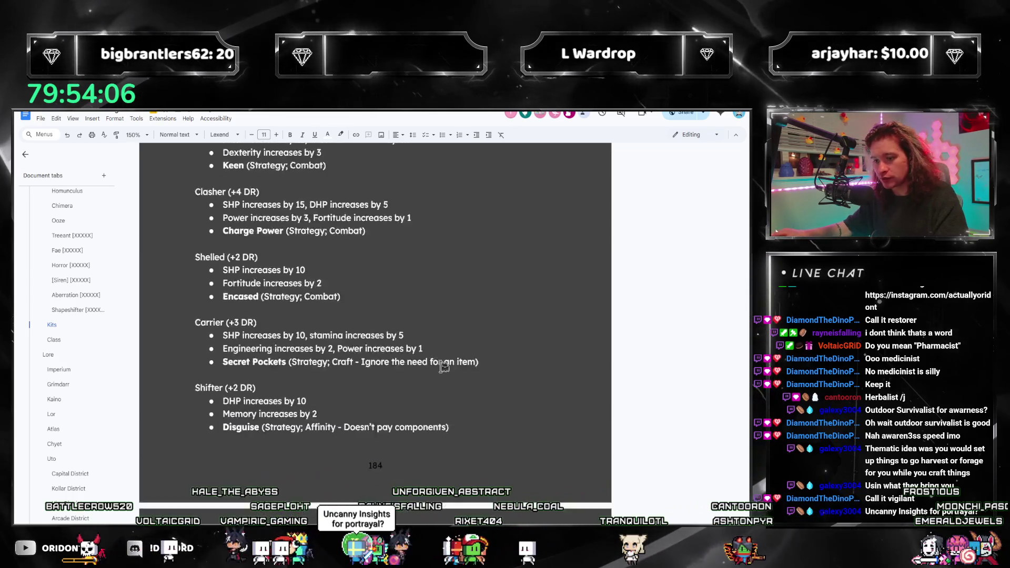
{"action": "scroll", "coordinate": [443, 368], "scroll_direction": "up", "scroll_amount": 3}
{"action": "scroll", "coordinate": [444, 368], "scroll_direction": "up", "scroll_amount": 2}
{"action": "scroll", "coordinate": [435, 355], "scroll_direction": "down", "scroll_amount": 5}
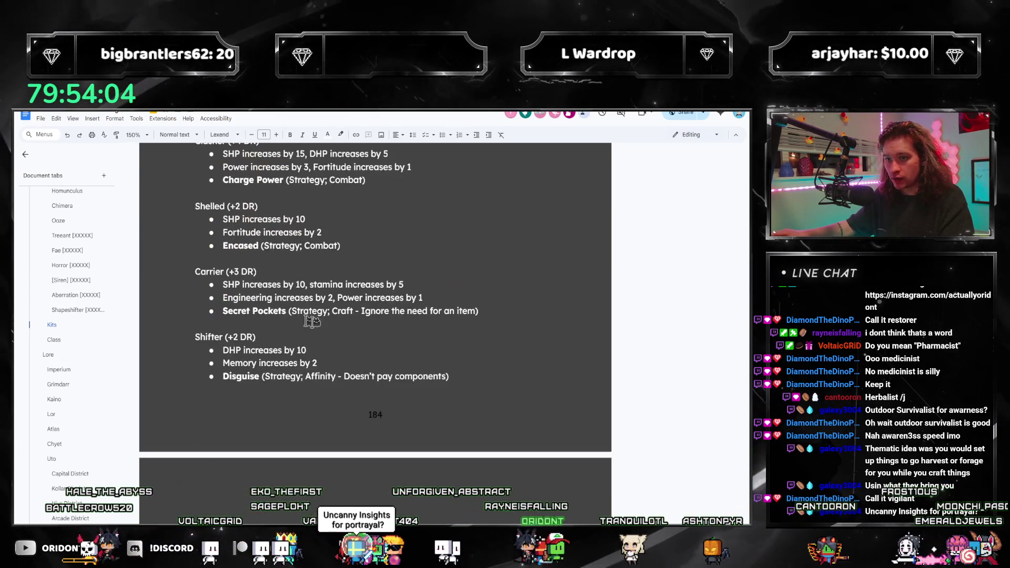
{"action": "scroll", "coordinate": [428, 344], "scroll_direction": "down", "scroll_amount": 3}
{"action": "scroll", "coordinate": [427, 344], "scroll_direction": "down", "scroll_amount": 3}
{"action": "scroll", "coordinate": [370, 324], "scroll_direction": "up", "scroll_amount": 2}
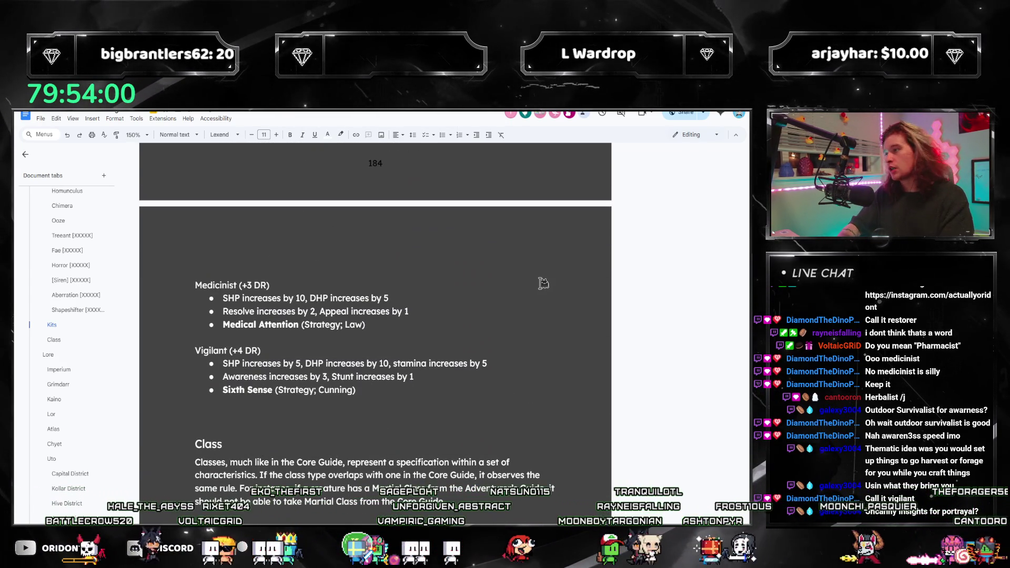
{"action": "scroll", "coordinate": [69, 261], "scroll_direction": "down", "scroll_amount": 5}
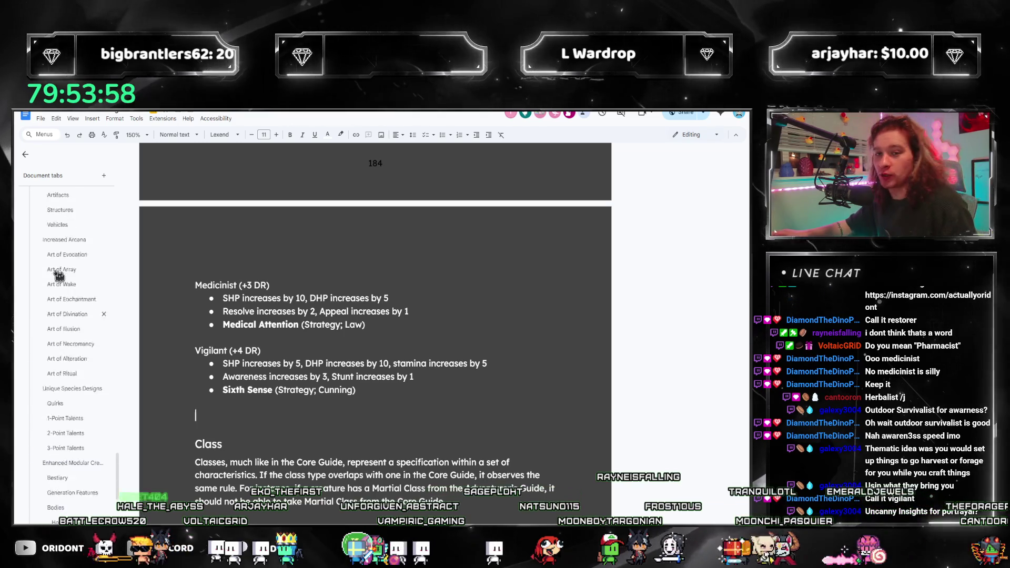
{"action": "scroll", "coordinate": [51, 338], "scroll_direction": "down", "scroll_amount": 5}
{"action": "scroll", "coordinate": [51, 338], "scroll_direction": "down", "scroll_amount": 5}
{"action": "scroll", "coordinate": [52, 340], "scroll_direction": "down", "scroll_amount": 5}
{"action": "scroll", "coordinate": [55, 341], "scroll_direction": "down", "scroll_amount": 5}
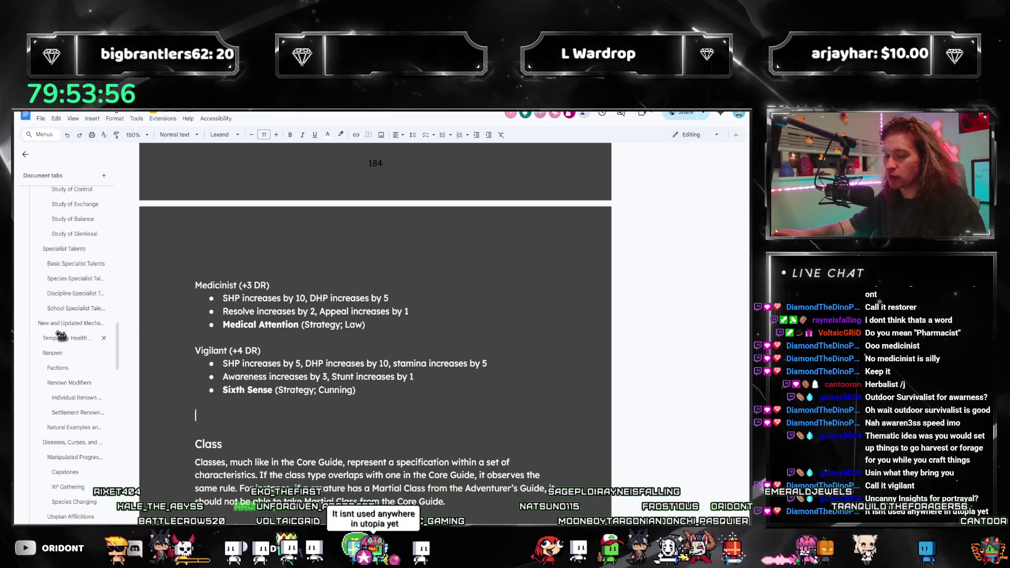
{"action": "scroll", "coordinate": [59, 342], "scroll_direction": "down", "scroll_amount": 3}
{"action": "scroll", "coordinate": [63, 347], "scroll_direction": "up", "scroll_amount": 4}
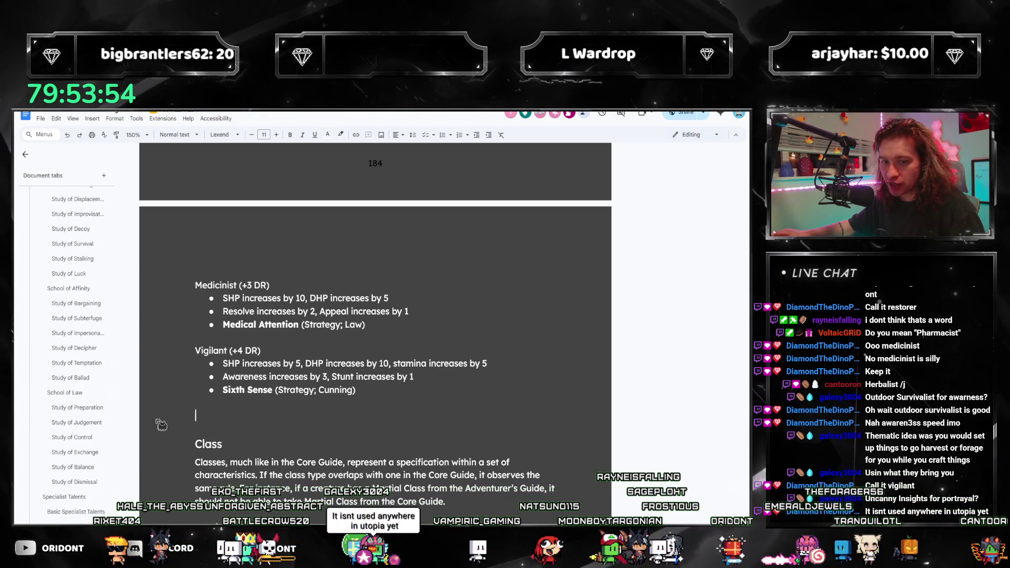
Jump through the Study of Impersonation, Bargaining and Subterfuge sections via the outline
{"action": "left_click", "coordinate": [86, 334]}
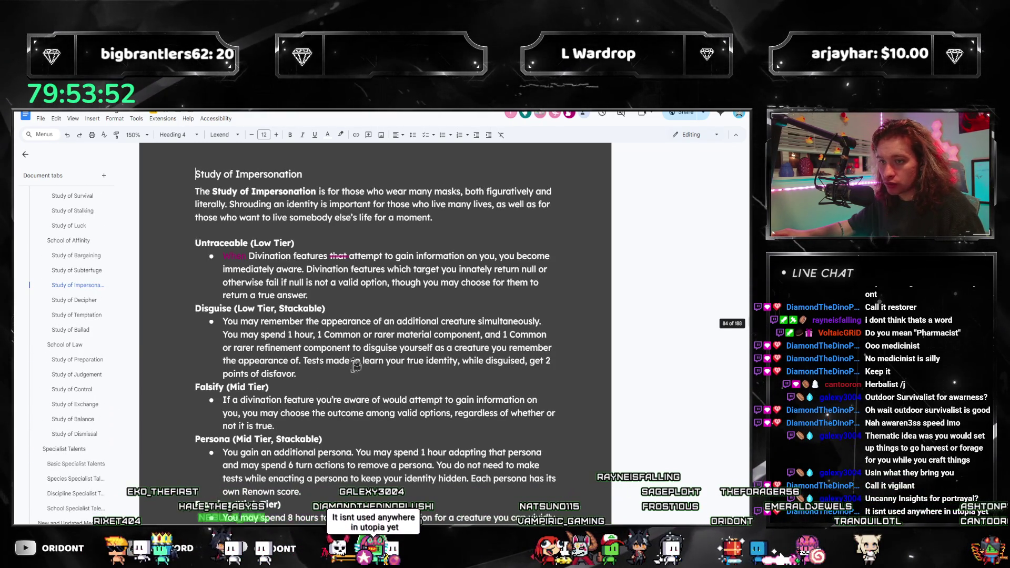
{"action": "scroll", "coordinate": [355, 365], "scroll_direction": "down", "scroll_amount": 1}
{"action": "scroll", "coordinate": [277, 387], "scroll_direction": "down", "scroll_amount": 4}
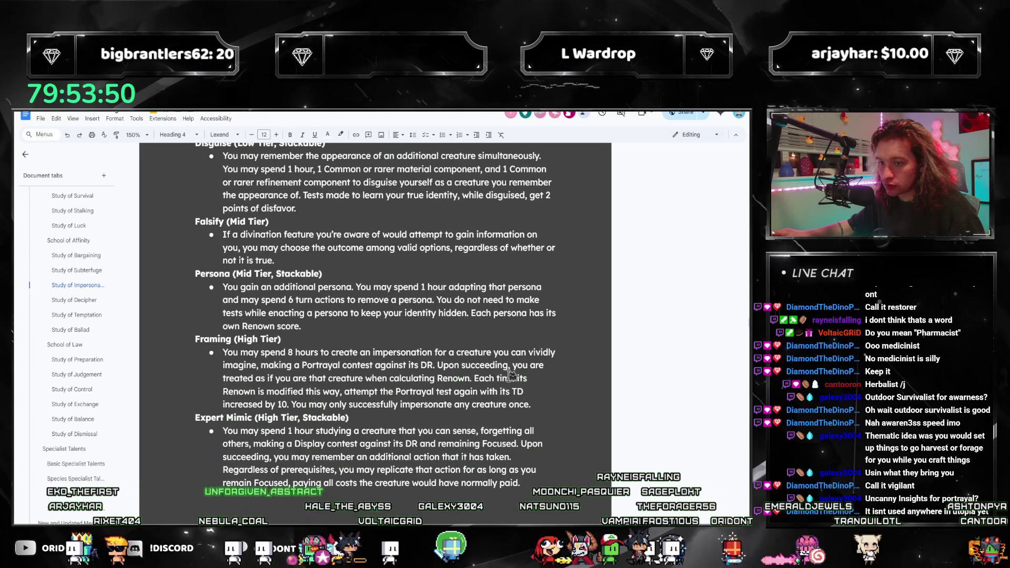
{"action": "scroll", "coordinate": [508, 371], "scroll_direction": "up", "scroll_amount": 2}
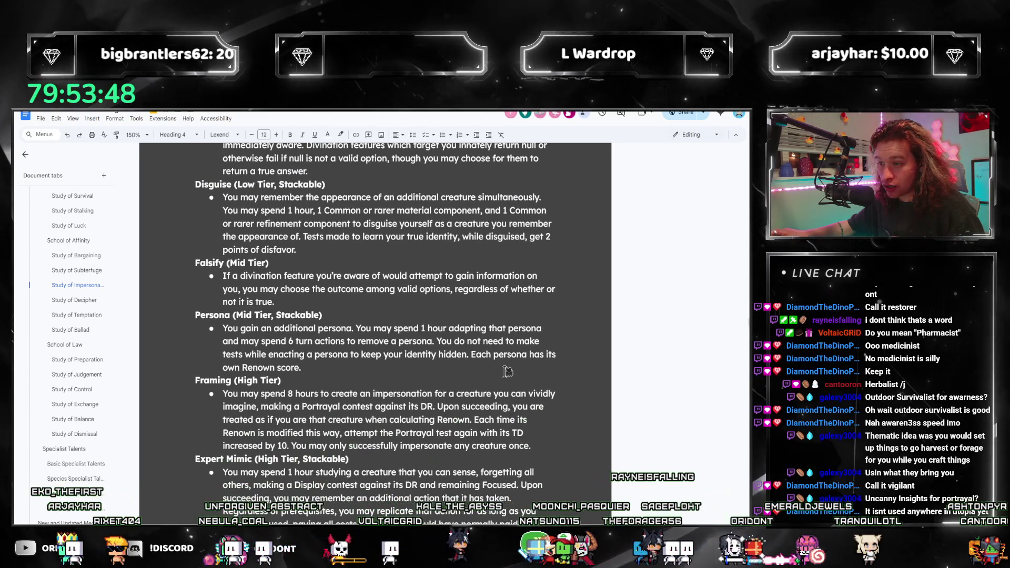
{"action": "scroll", "coordinate": [508, 371], "scroll_direction": "down", "scroll_amount": 1}
{"action": "scroll", "coordinate": [502, 376], "scroll_direction": "up", "scroll_amount": 3}
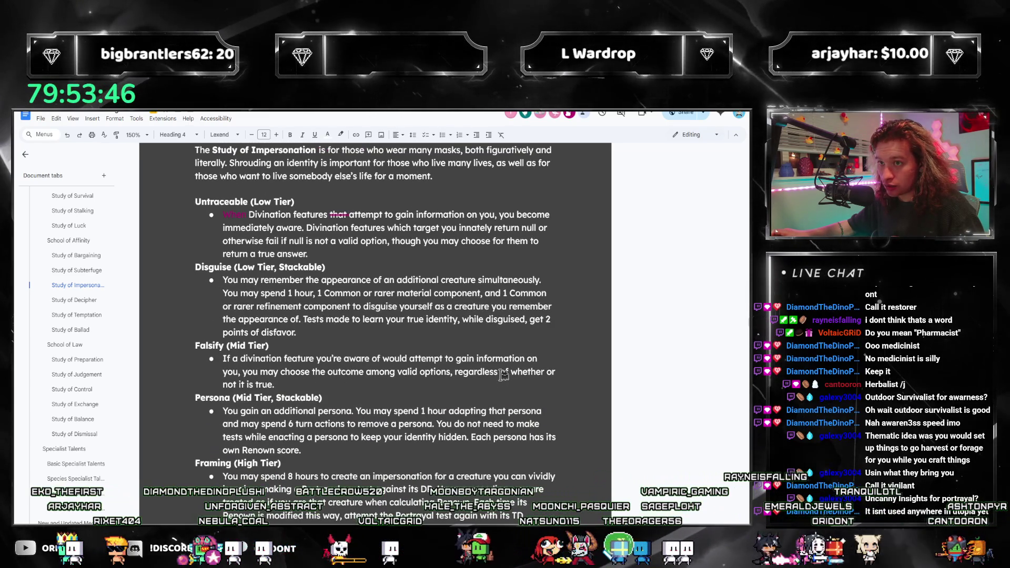
{"action": "scroll", "coordinate": [69, 282], "scroll_direction": "up", "scroll_amount": 1}
{"action": "left_click", "coordinate": [70, 285]}
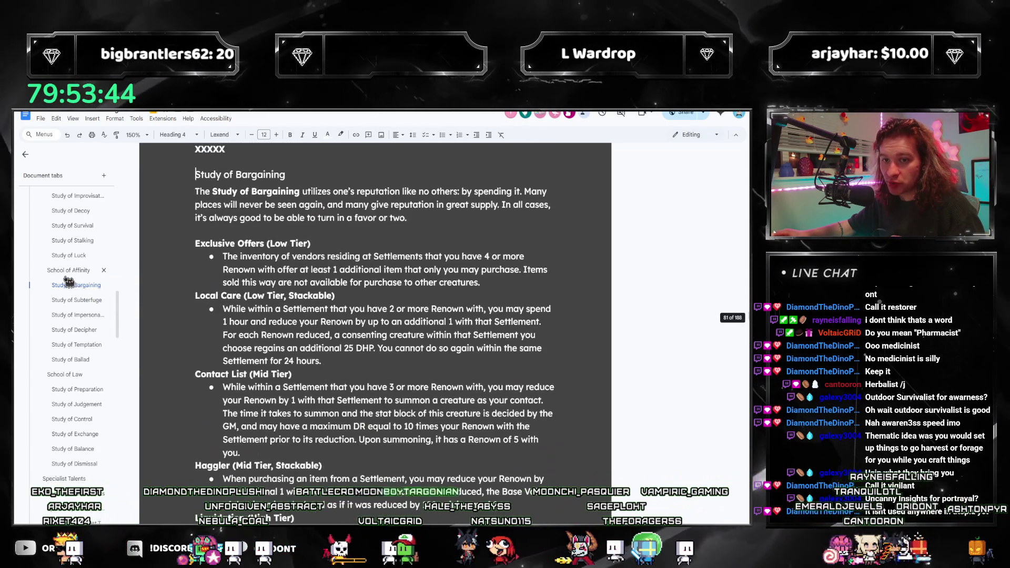
{"action": "scroll", "coordinate": [306, 357], "scroll_direction": "down", "scroll_amount": 2}
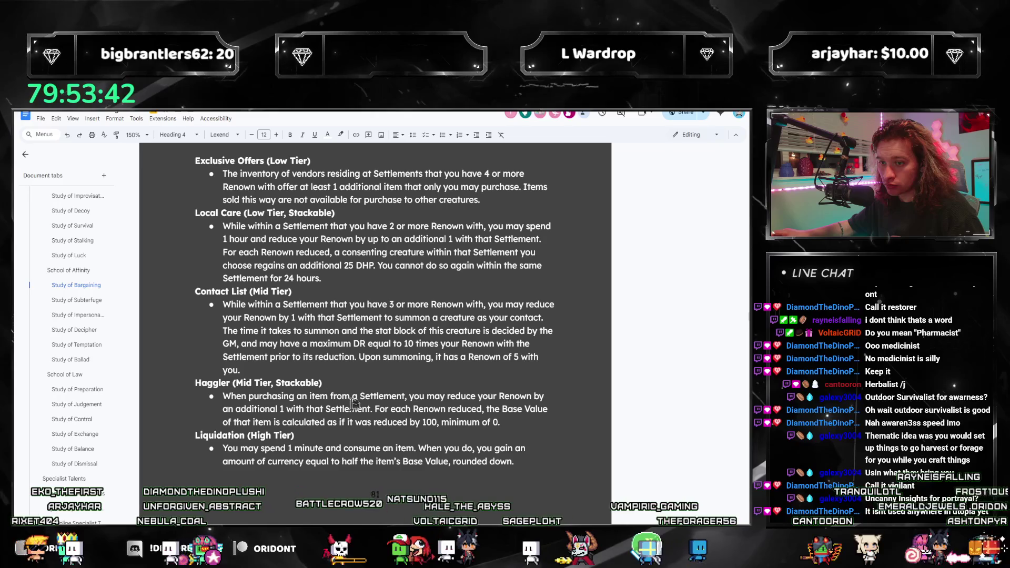
{"action": "scroll", "coordinate": [345, 419], "scroll_direction": "down", "scroll_amount": 3}
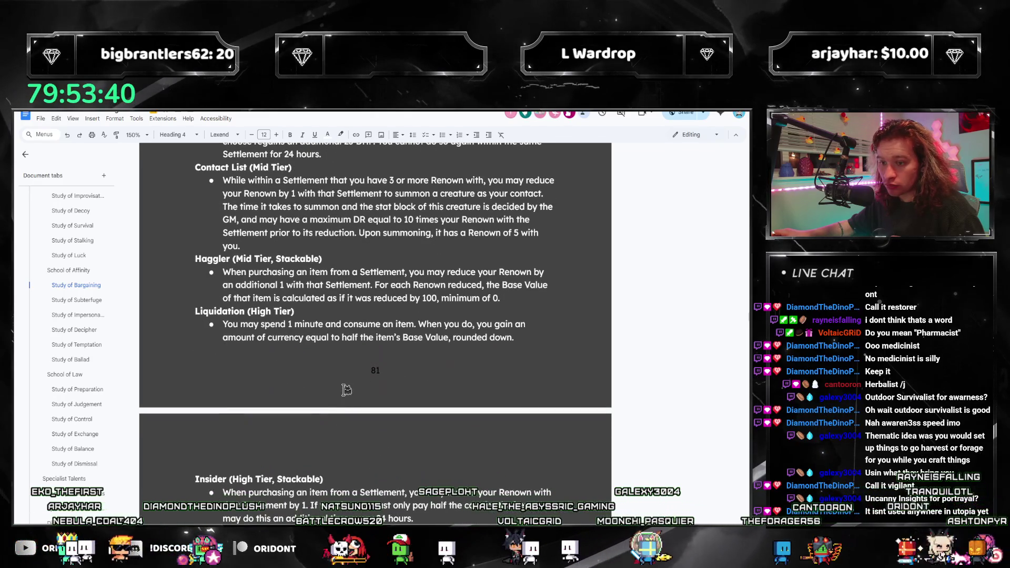
{"action": "scroll", "coordinate": [286, 369], "scroll_direction": "down", "scroll_amount": 2}
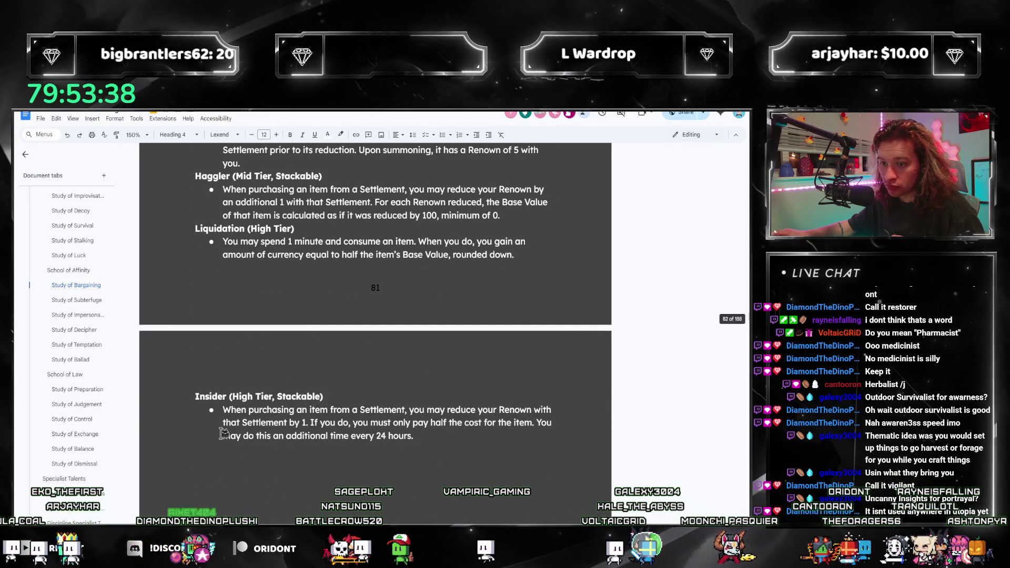
{"action": "scroll", "coordinate": [250, 432], "scroll_direction": "up", "scroll_amount": 2}
{"action": "scroll", "coordinate": [250, 432], "scroll_direction": "up", "scroll_amount": 4}
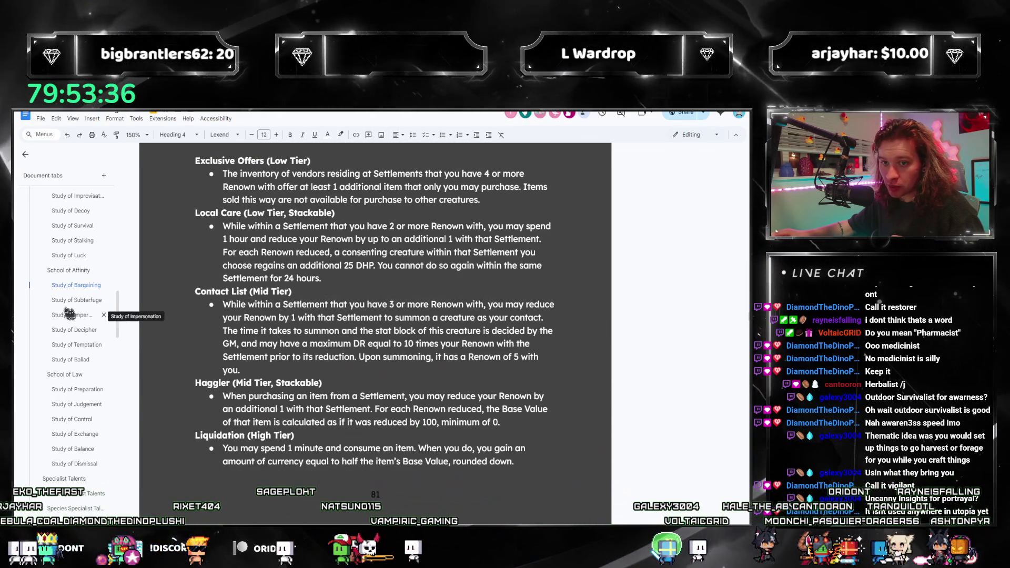
{"action": "left_click", "coordinate": [65, 301]}
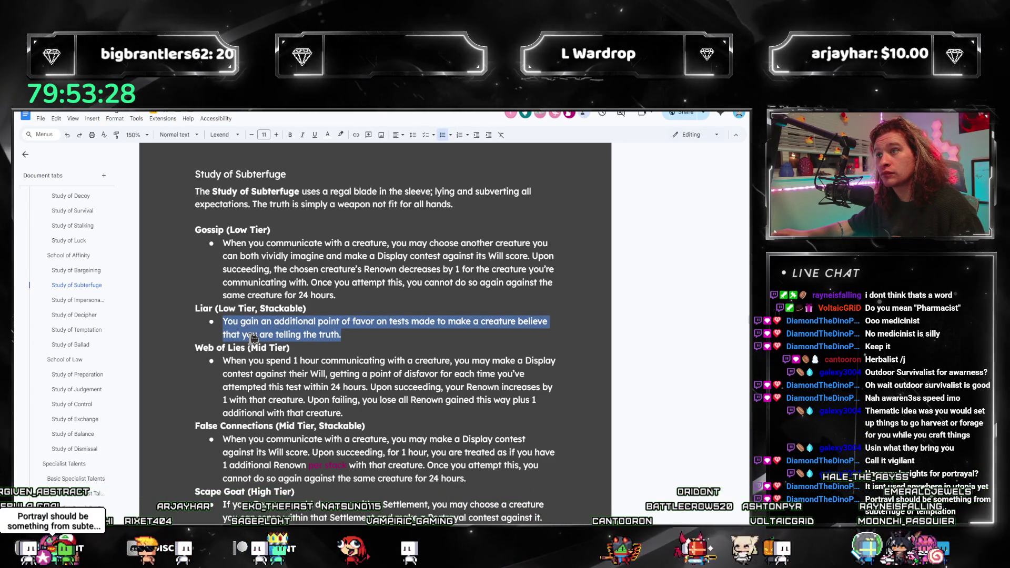
{"action": "left_click", "coordinate": [359, 333]}
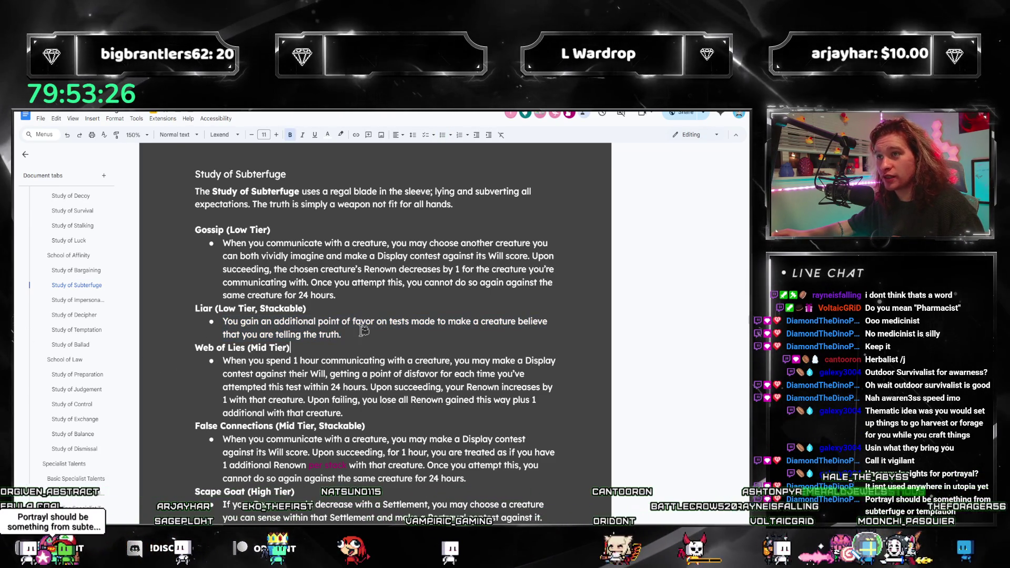
{"action": "left_click_drag", "start_coordinate": [359, 333], "coordinate": [94, 328]}
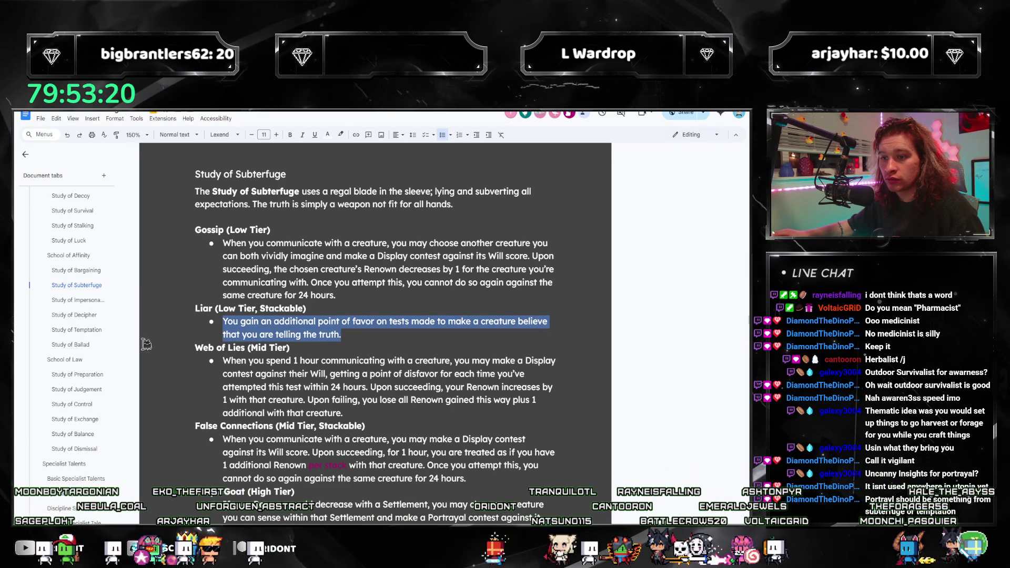
{"action": "scroll", "coordinate": [146, 344], "scroll_direction": "down", "scroll_amount": 2}
{"action": "scroll", "coordinate": [146, 344], "scroll_direction": "down", "scroll_amount": 1}
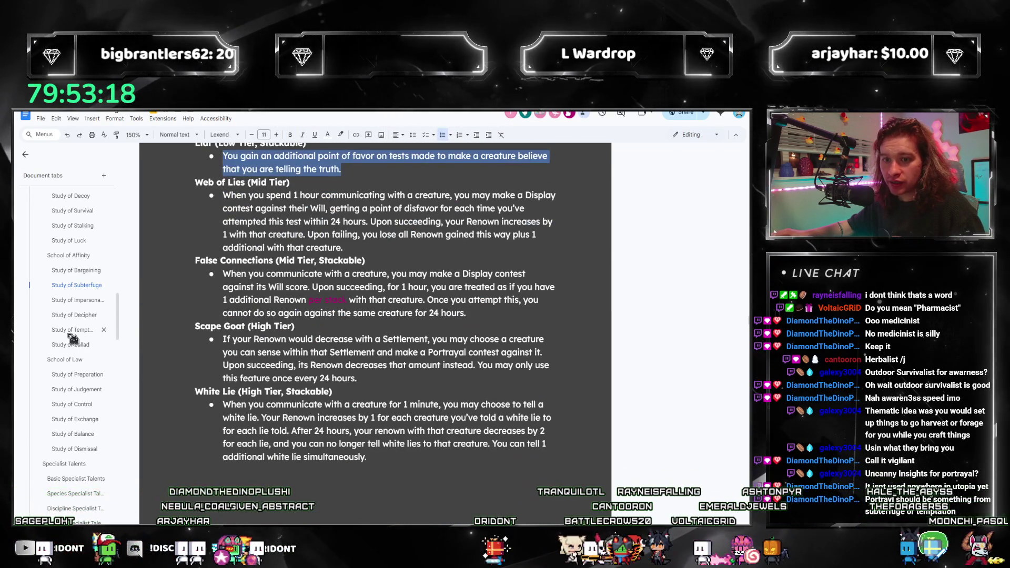
{"action": "left_click", "coordinate": [71, 331]}
{"action": "mouse_move", "coordinate": [427, 336]}
{"action": "left_mouse_down"}
{"action": "mouse_move", "coordinate": [237, 336]}
{"action": "mouse_move", "coordinate": [194, 325]}
{"action": "left_mouse_up"}
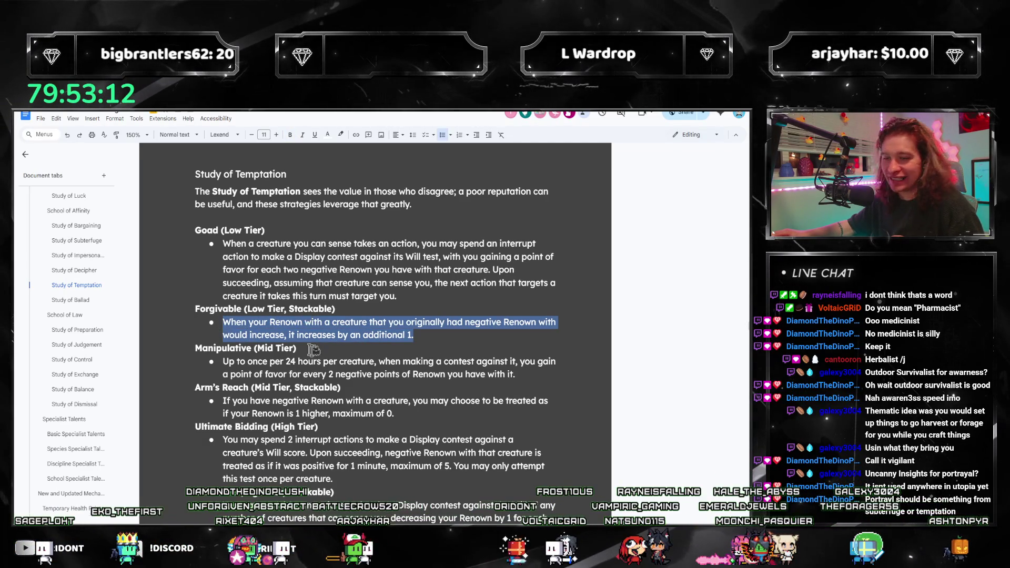
{"action": "scroll", "coordinate": [313, 348], "scroll_direction": "down", "scroll_amount": 2}
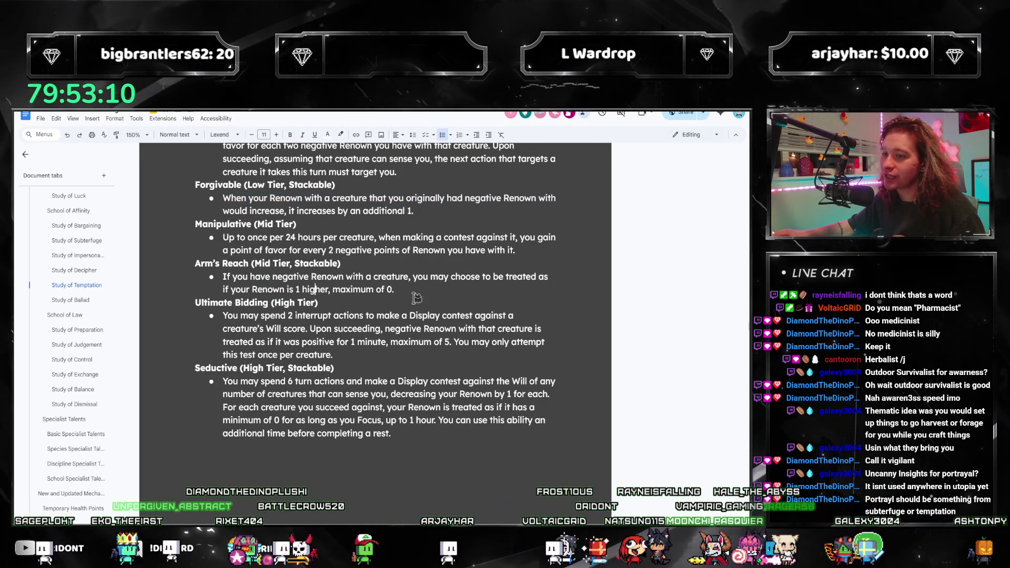
{"action": "left_click_drag", "start_coordinate": [351, 284], "coordinate": [222, 277]}
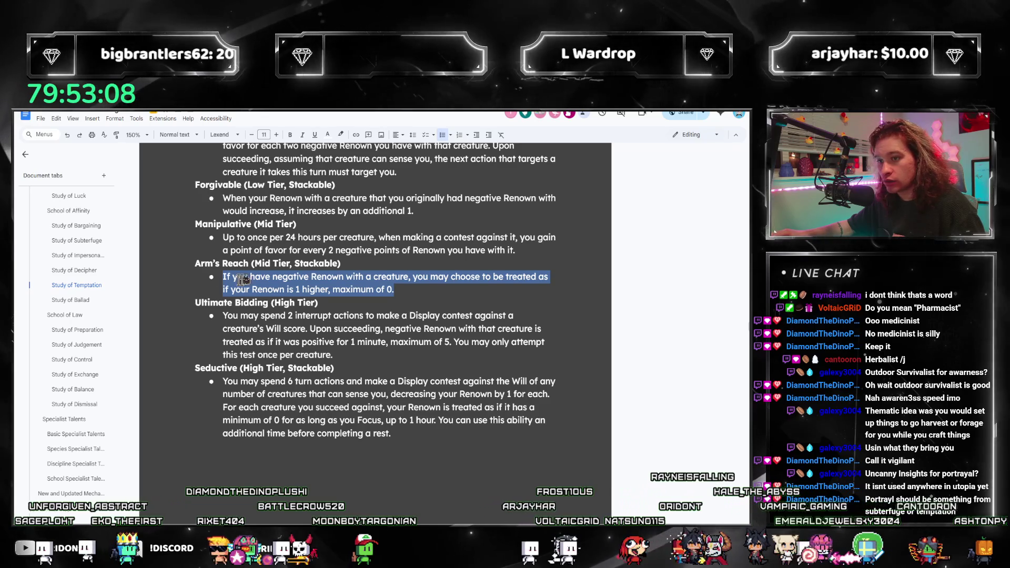
{"action": "left_click", "coordinate": [303, 289]}
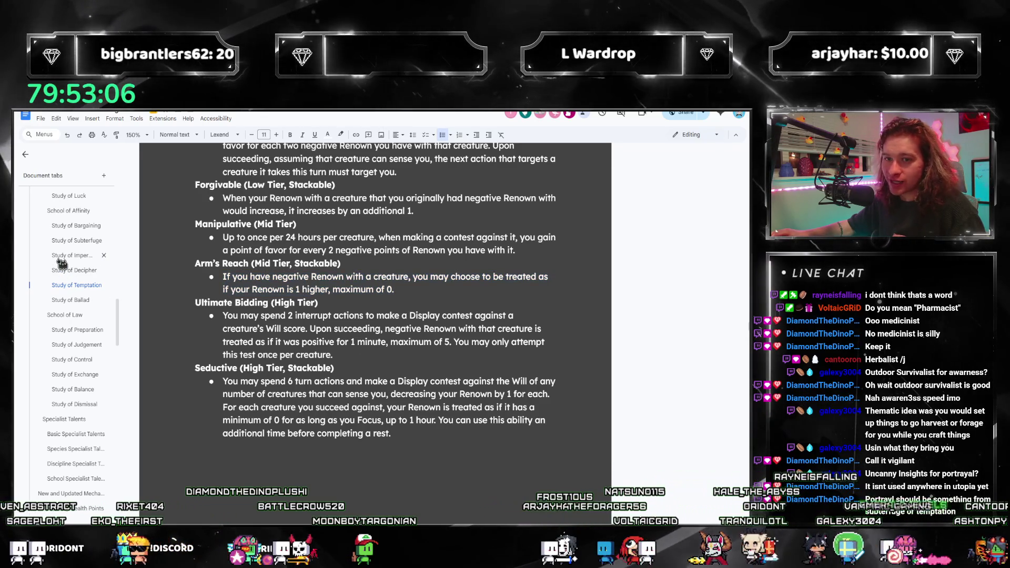
{"action": "left_click", "coordinate": [77, 255]}
{"action": "scroll", "coordinate": [267, 313], "scroll_direction": "down", "scroll_amount": 1}
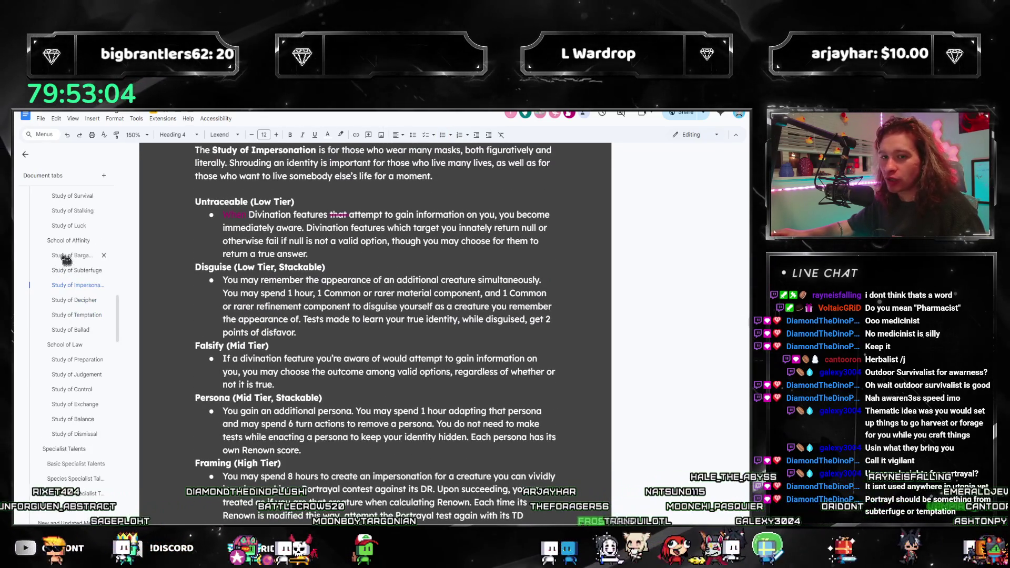
{"action": "left_click", "coordinate": [76, 270]}
{"action": "scroll", "coordinate": [237, 299], "scroll_direction": "up", "scroll_amount": 2}
{"action": "left_click_drag", "start_coordinate": [341, 335], "coordinate": [168, 303]}
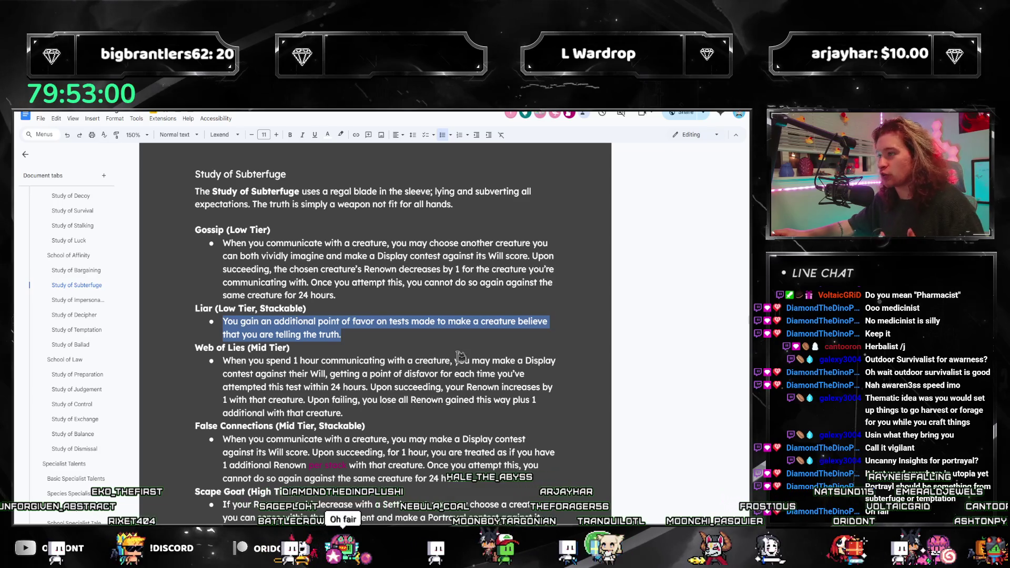
{"action": "left_click", "coordinate": [384, 376]}
{"action": "key", "text": "ctrl+f"}
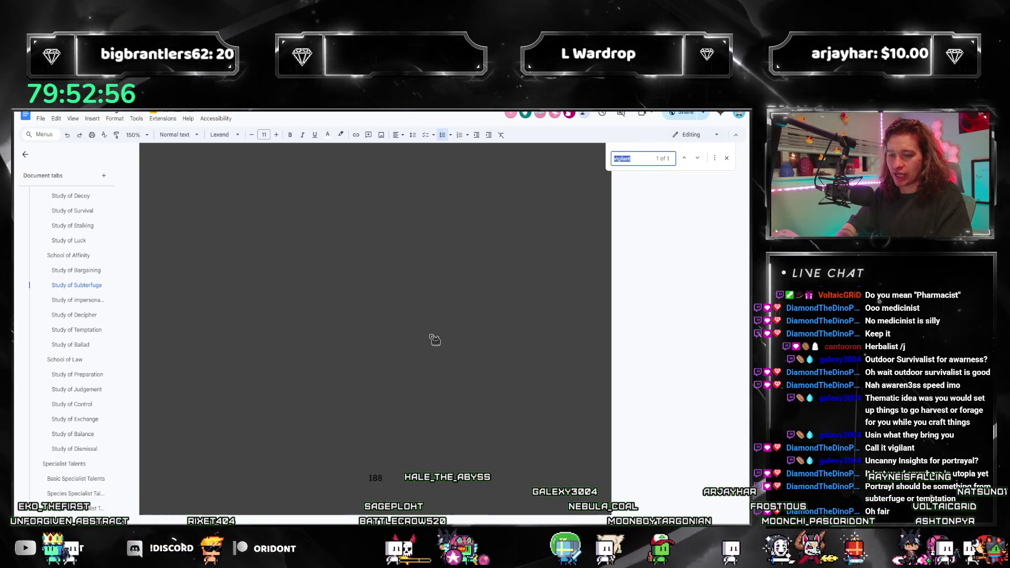
{"action": "type", "text": "uncanny insights"}
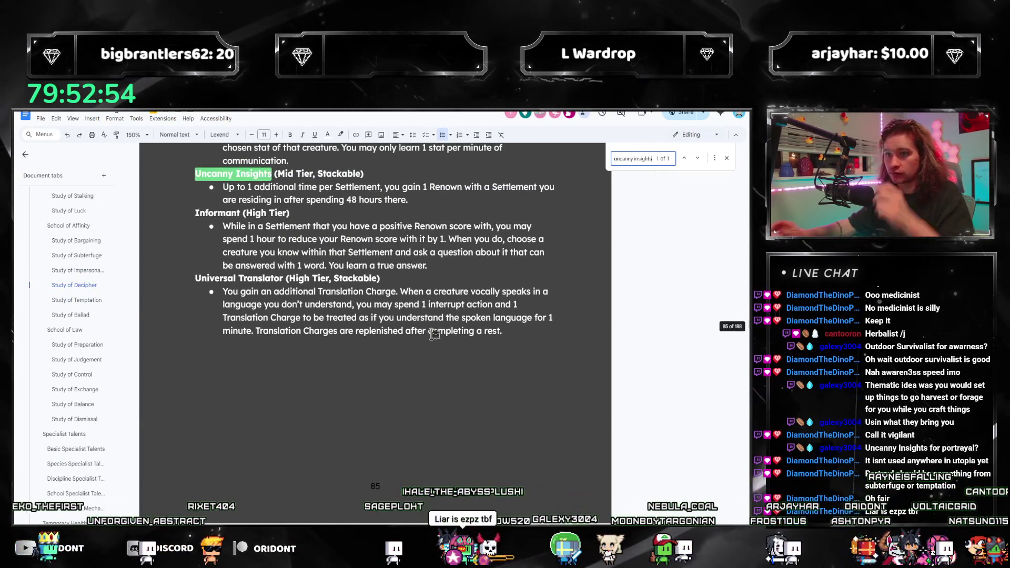
{"action": "scroll", "coordinate": [316, 213], "scroll_direction": "up", "scroll_amount": 1}
{"action": "triple_click", "coordinate": [220, 229]}
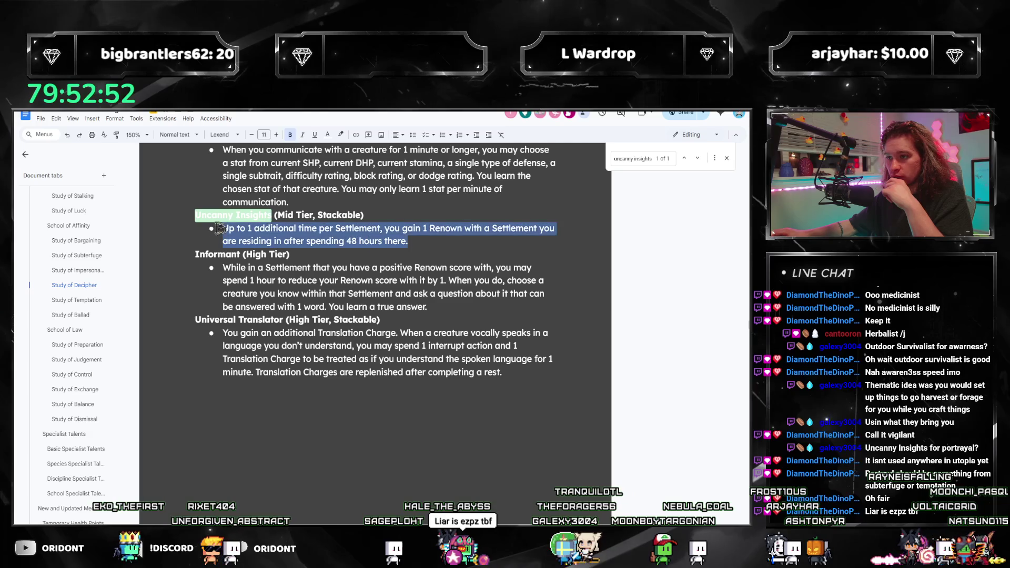
{"action": "left_click", "coordinate": [365, 250]}
{"action": "mouse_move", "coordinate": [427, 244]}
{"action": "left_mouse_down"}
{"action": "mouse_move", "coordinate": [228, 227]}
{"action": "mouse_move", "coordinate": [424, 241]}
{"action": "left_mouse_up"}
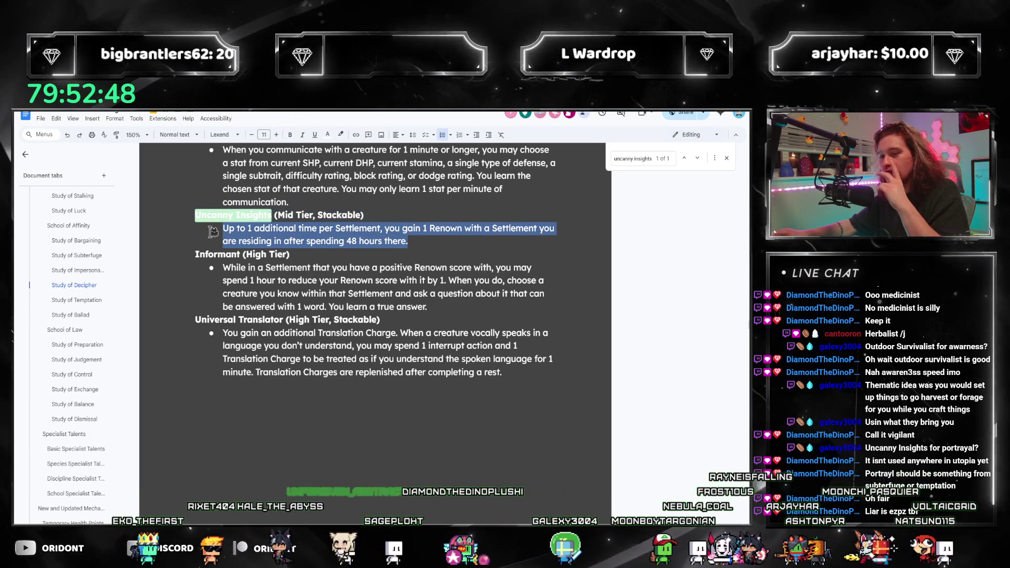
{"action": "left_click", "coordinate": [424, 241]}
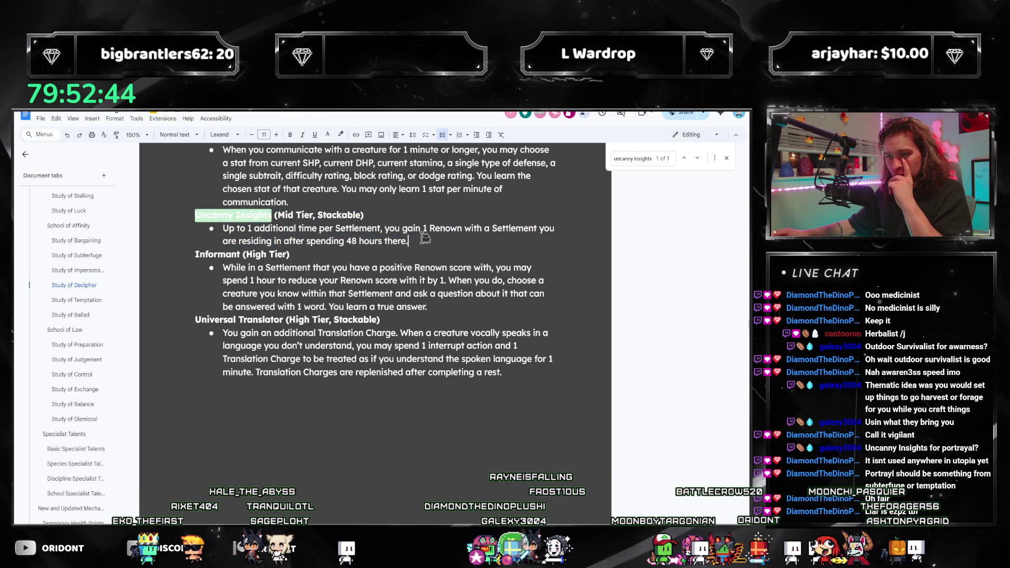
{"action": "left_click_drag", "start_coordinate": [420, 241], "coordinate": [171, 229]}
{"action": "scroll", "coordinate": [450, 235], "scroll_direction": "up", "scroll_amount": 2}
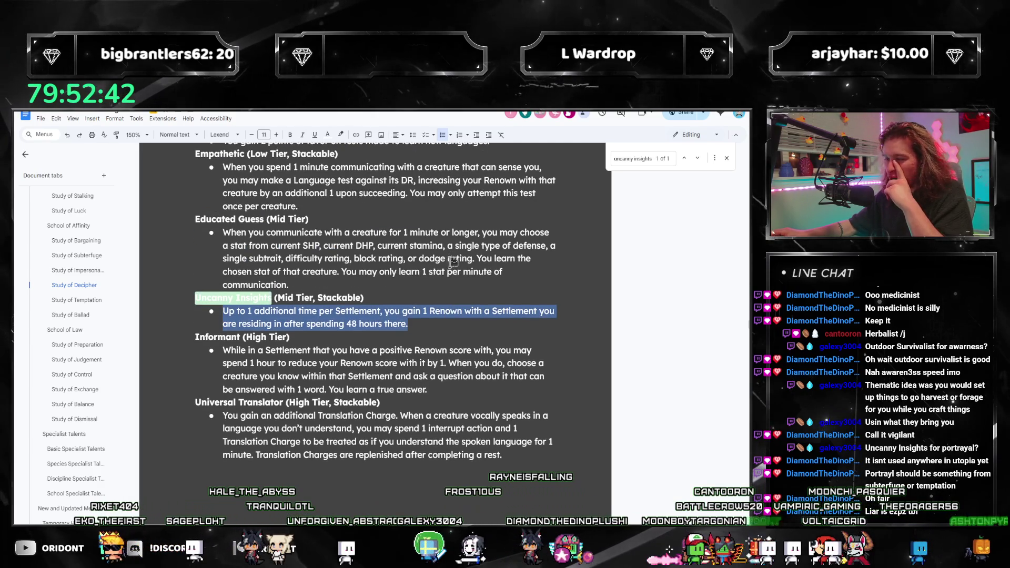
{"action": "left_click", "coordinate": [430, 335]}
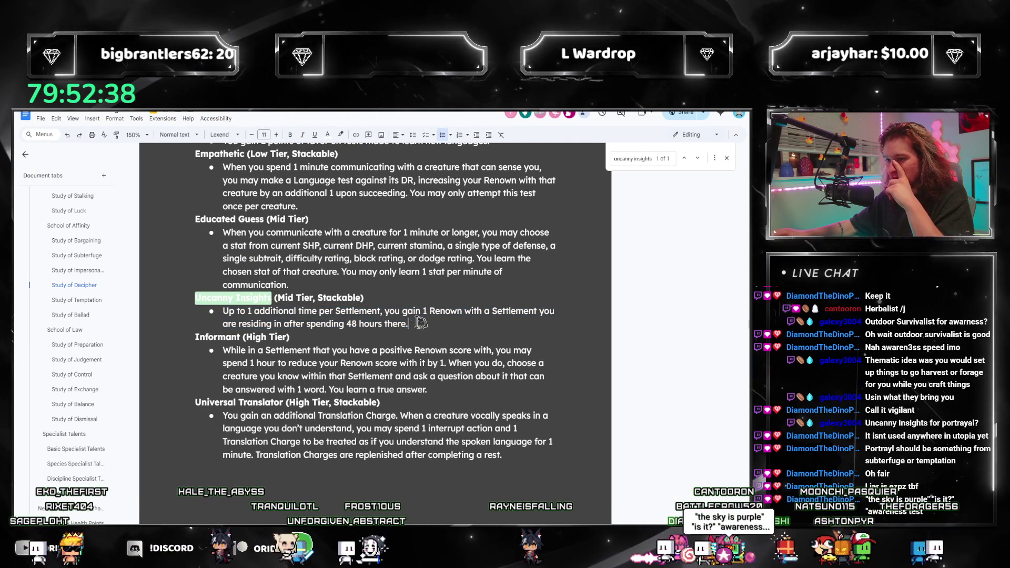
{"action": "triple_click", "coordinate": [423, 324]}
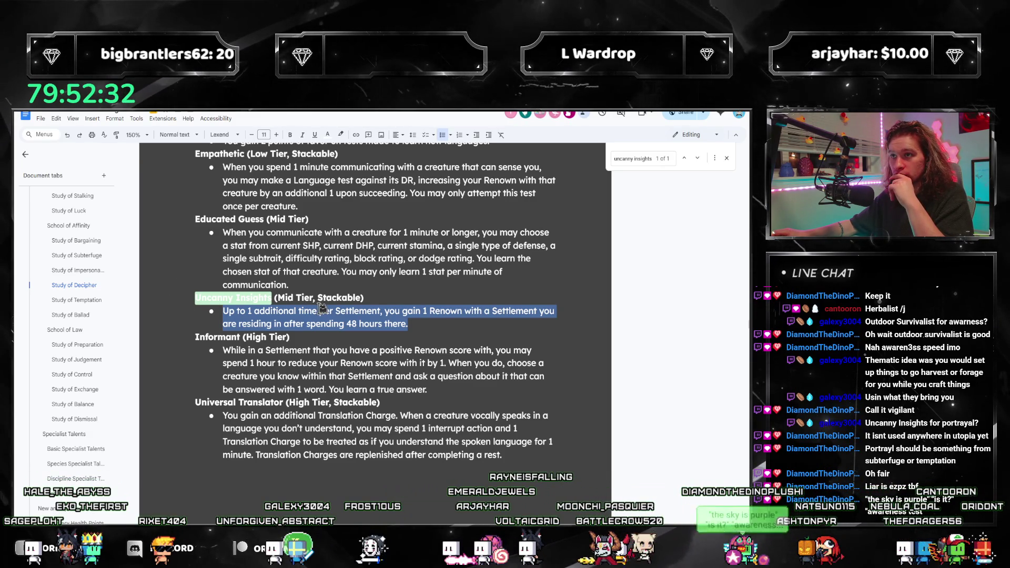
{"action": "scroll", "coordinate": [97, 297], "scroll_direction": "down", "scroll_amount": 10}
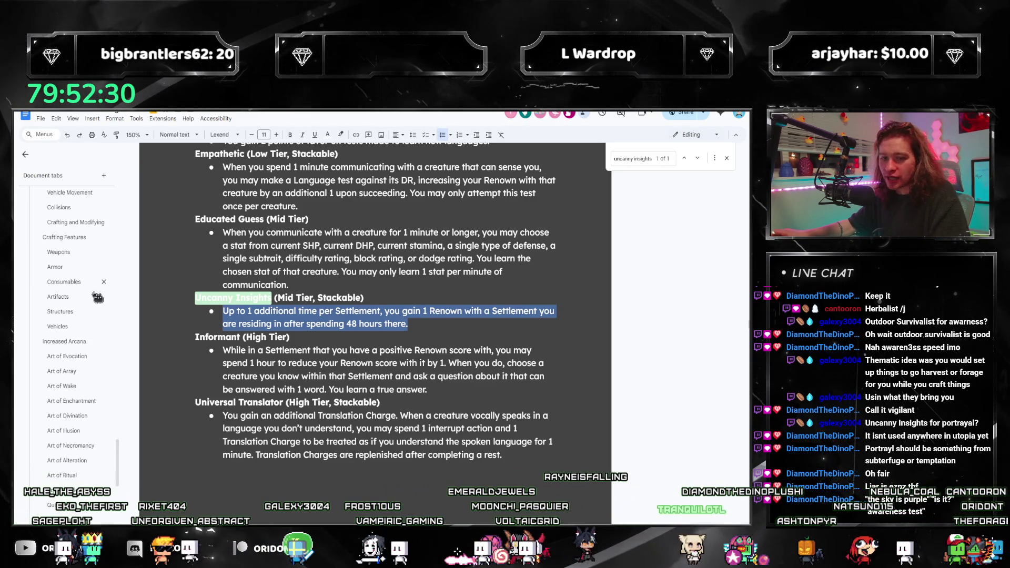
{"action": "key", "text": "alt+Tab"}
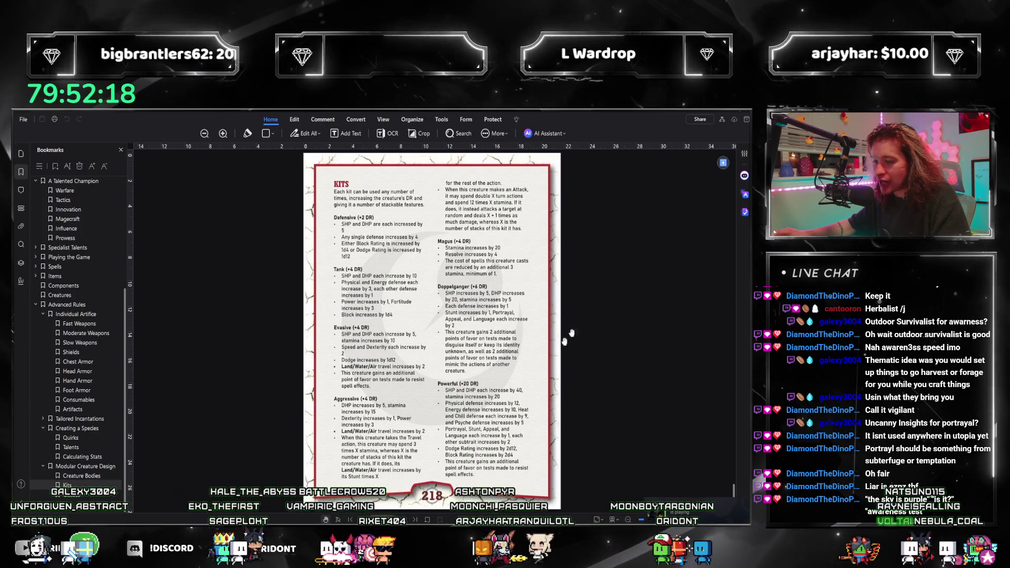
Switch back from the PDF reader to the rulebook and jump to the Kits section
{"action": "key", "text": "alt+Tab"}
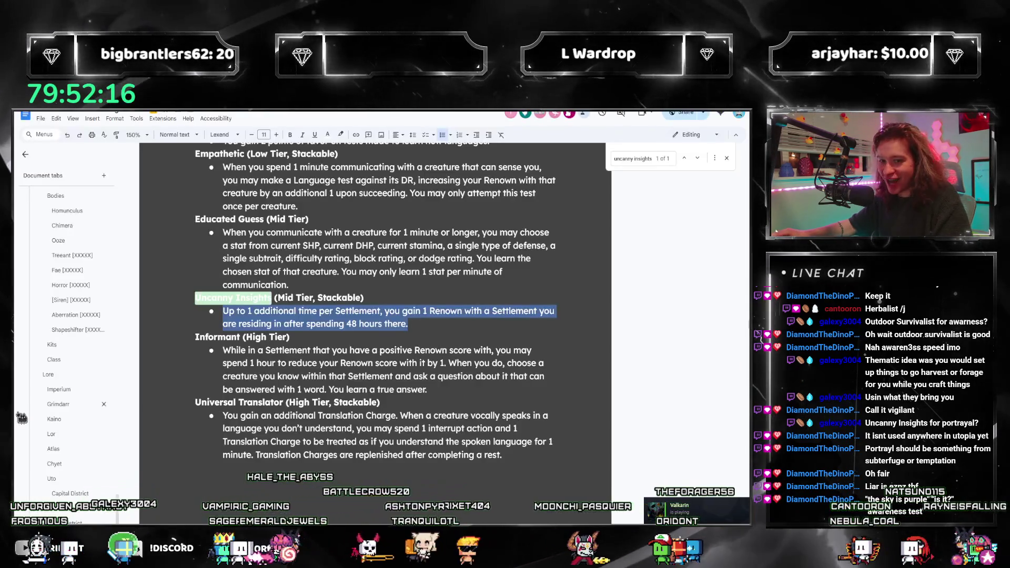
{"action": "left_click", "coordinate": [53, 325]}
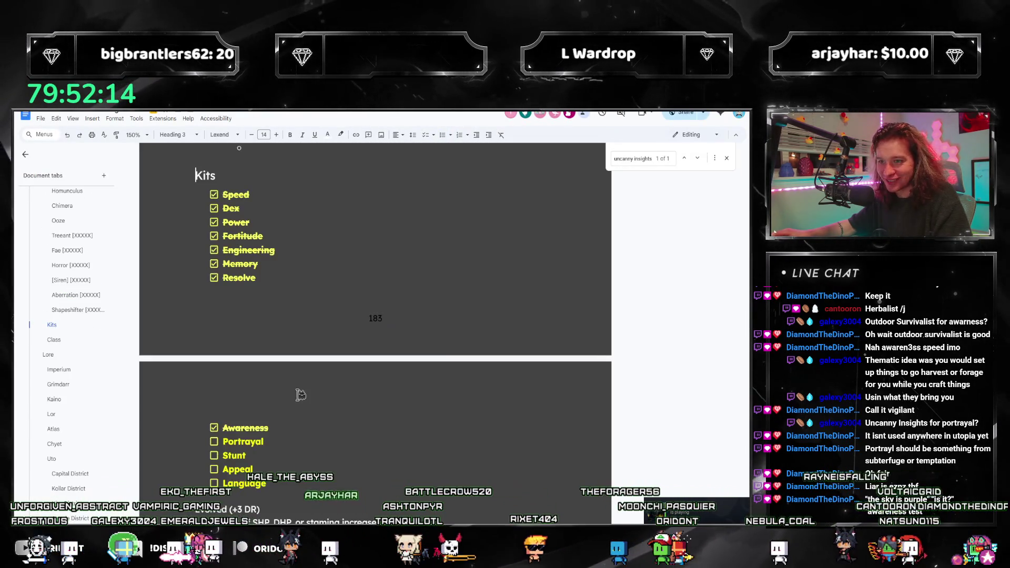
{"action": "scroll", "coordinate": [274, 380], "scroll_direction": "down", "scroll_amount": 5}
{"action": "scroll", "coordinate": [275, 381], "scroll_direction": "down", "scroll_amount": 5}
{"action": "scroll", "coordinate": [274, 380], "scroll_direction": "down", "scroll_amount": 5}
{"action": "scroll", "coordinate": [275, 381], "scroll_direction": "down", "scroll_amount": 3}
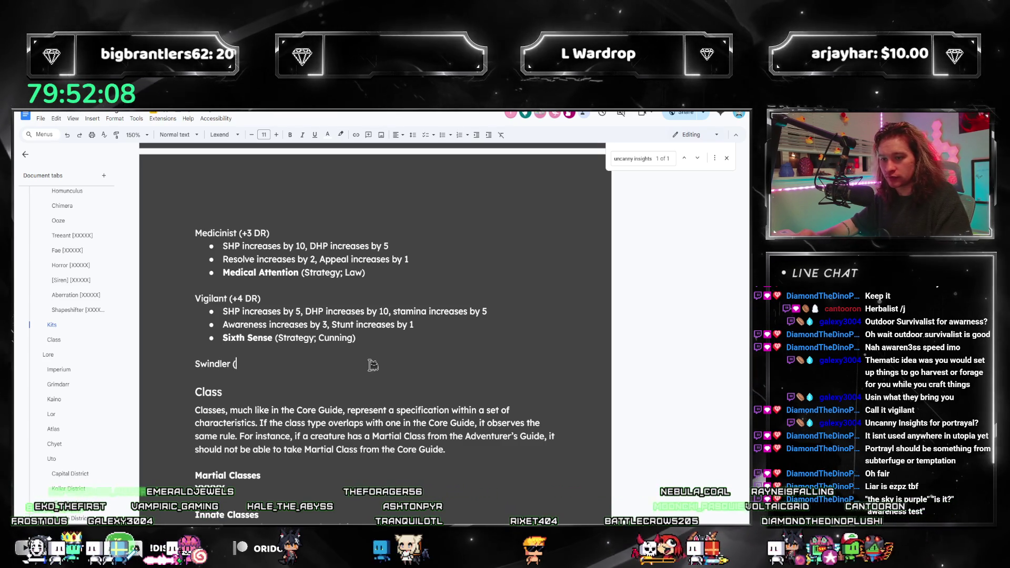
{"action": "type", "text": "+2 DR)"}
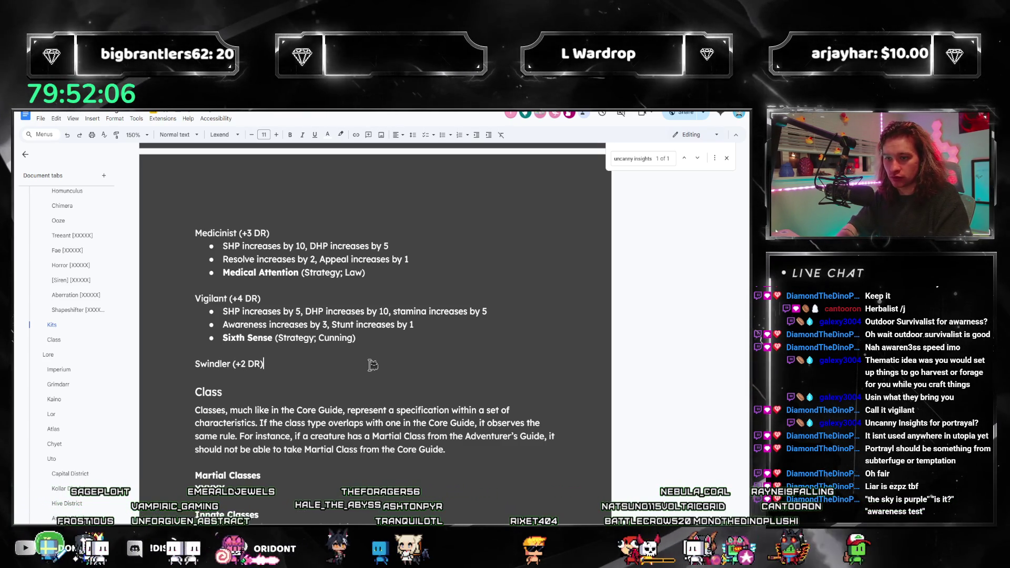
Write the Machiavellian (+2 DR) kit with DHP +10, Portrayal +2 and bold Liar (Strategy; Affinity) bullets
{"action": "key", "text": "Return"}
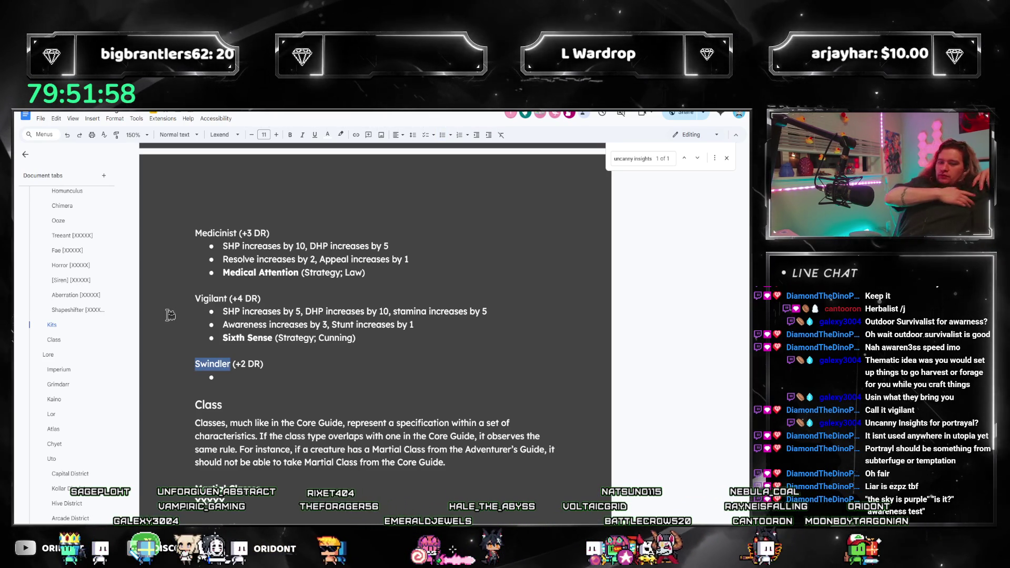
{"action": "type", "text": "Machiv"}
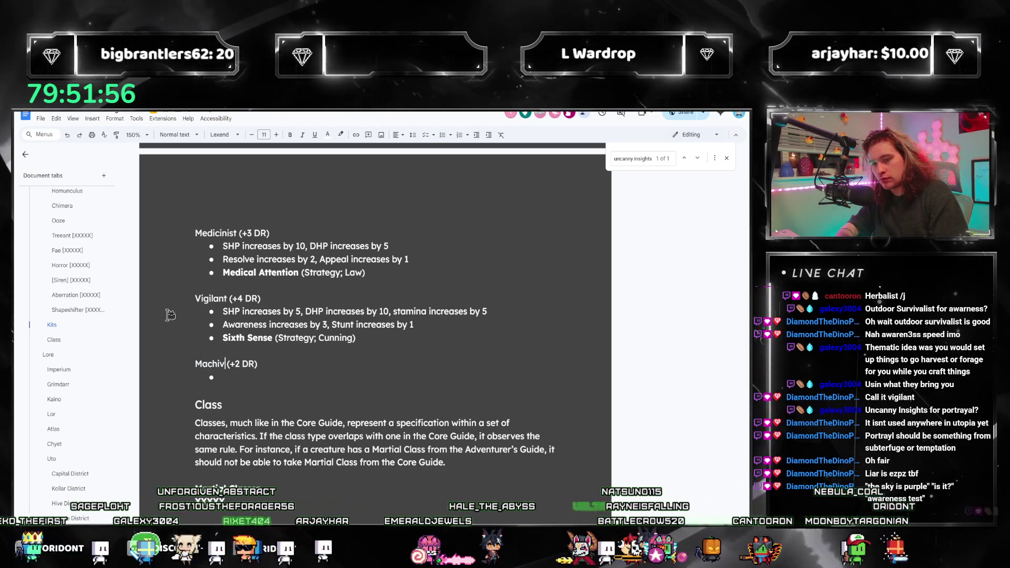
{"action": "type", "text": "alian"}
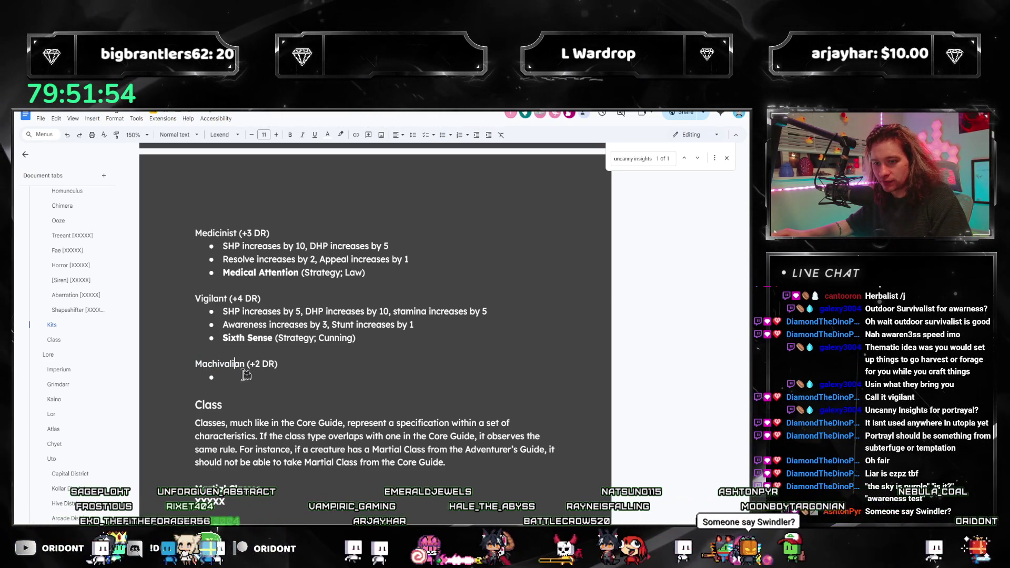
{"action": "key", "text": "Down"}
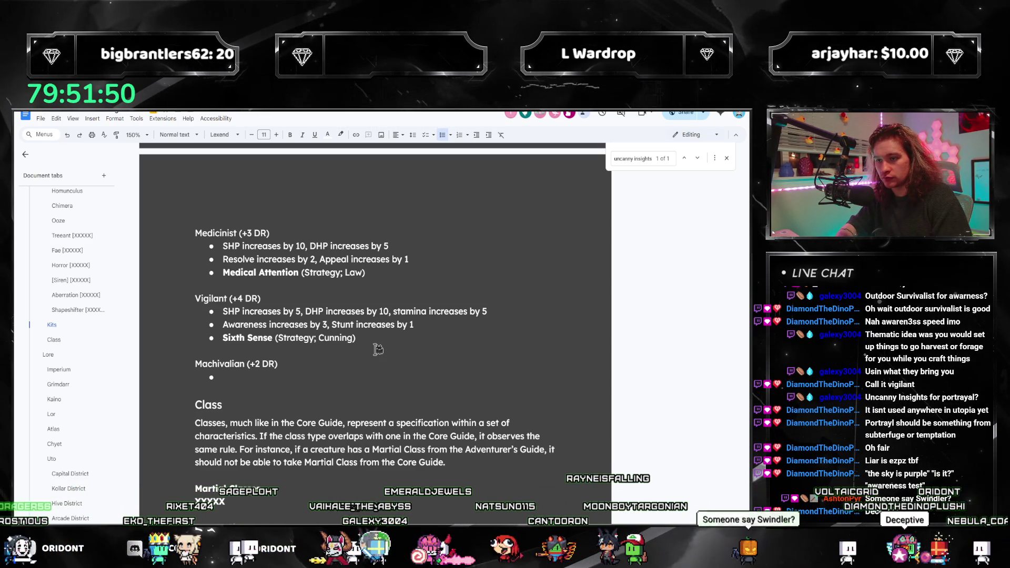
{"action": "type", "text": "P increases by"}
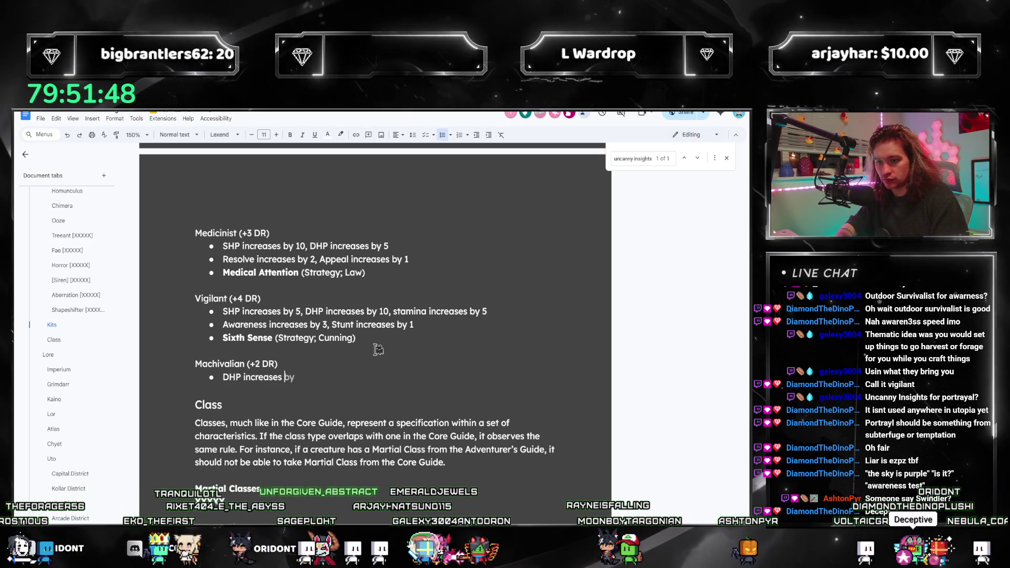
{"action": "type", "text": " 10"}
{"action": "key", "text": "Return"}
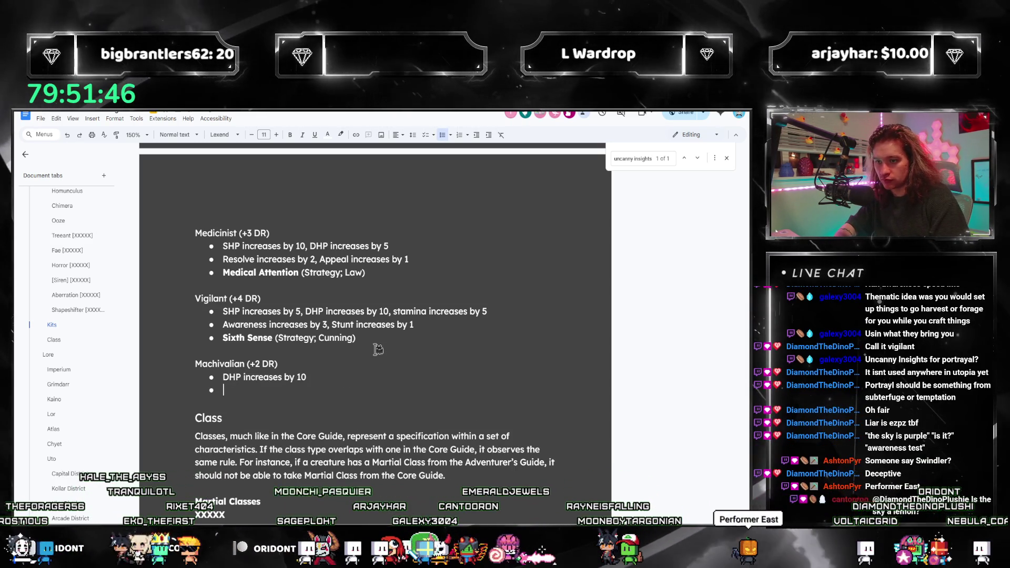
{"action": "type", "text": "Portrayal increases by 2"}
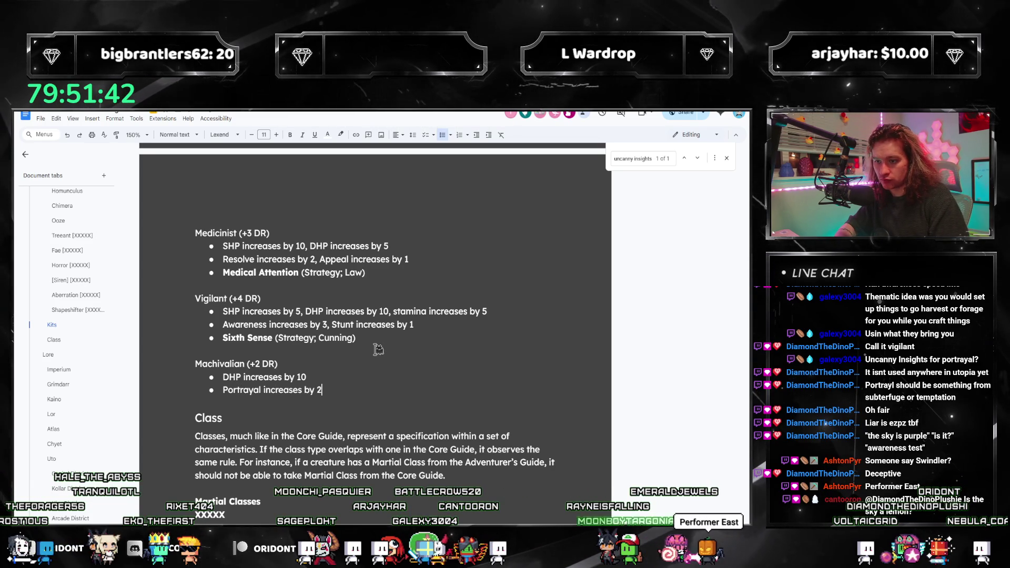
{"action": "key", "text": "Return"}
{"action": "type", "text": "Liar (Star"}
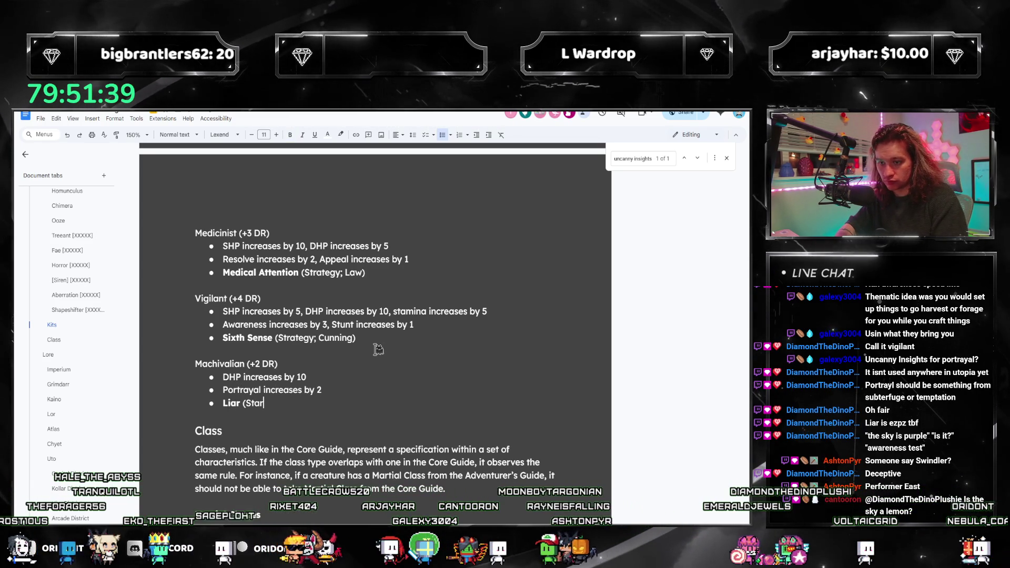
{"action": "type", "text": "tegy;"}
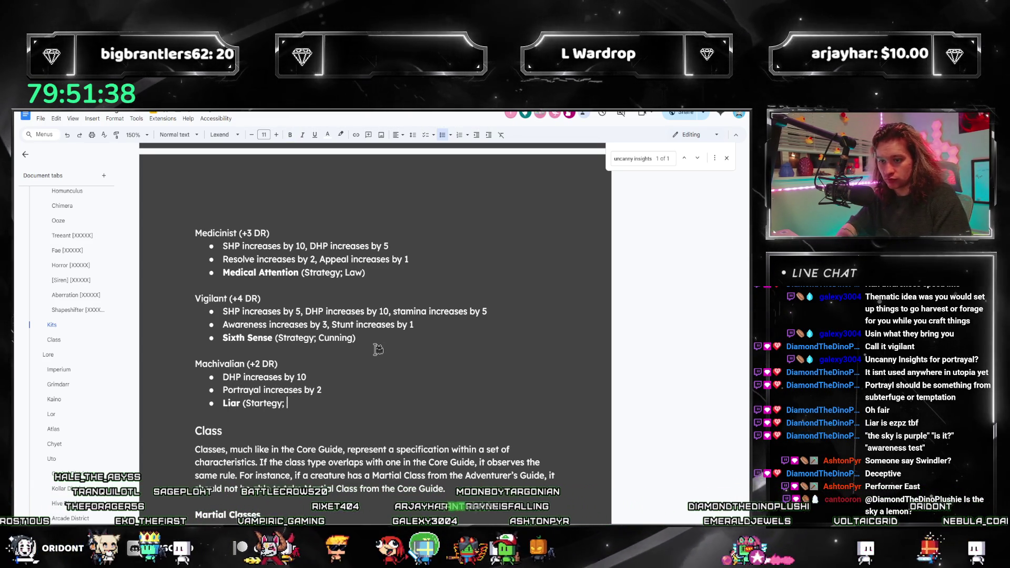
{"action": "key", "text": "BackSpace"}
{"action": "key", "text": "BackSpace"}
{"action": "key", "text": "BackSpace"}
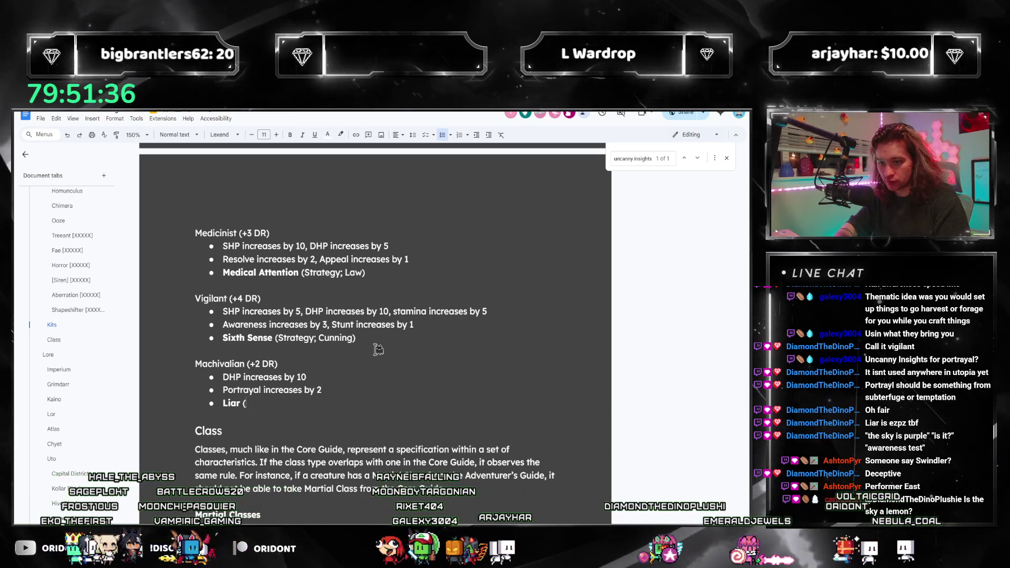
{"action": "type", "text": "rategy; Affinity"}
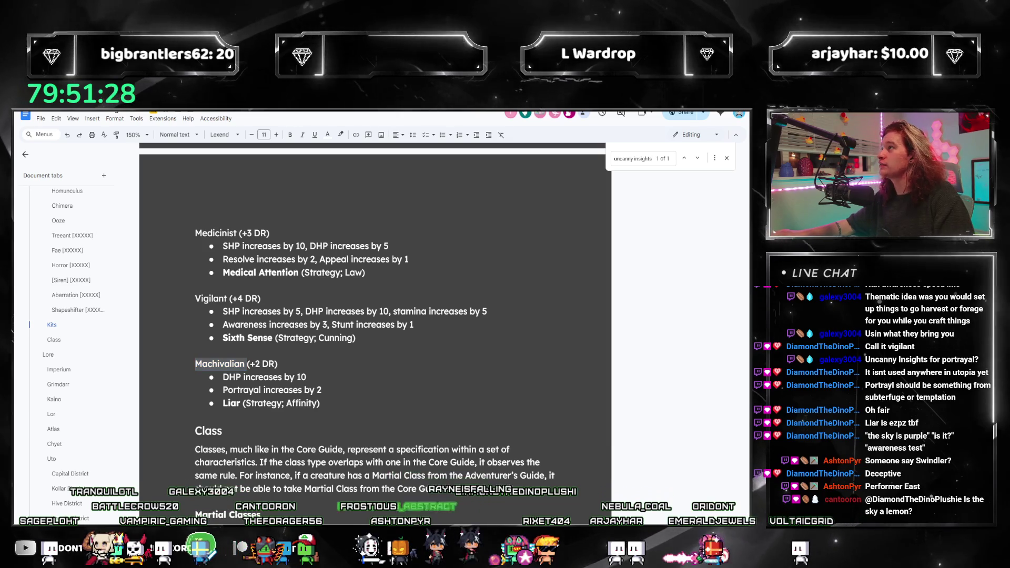
{"action": "key", "text": "Right"}
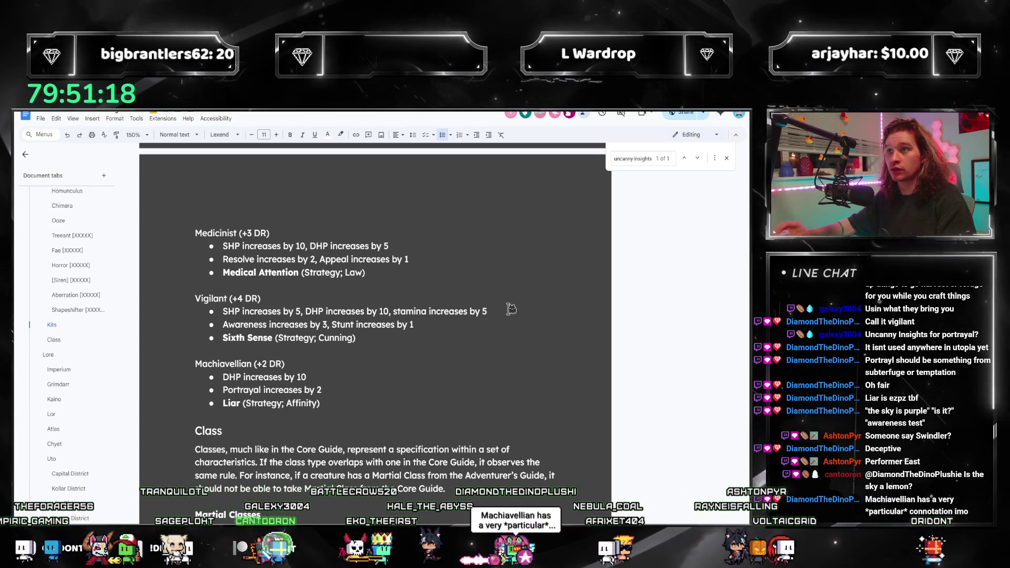
{"action": "key", "text": "ctrl+f"}
{"action": "type", "text": "liar"}
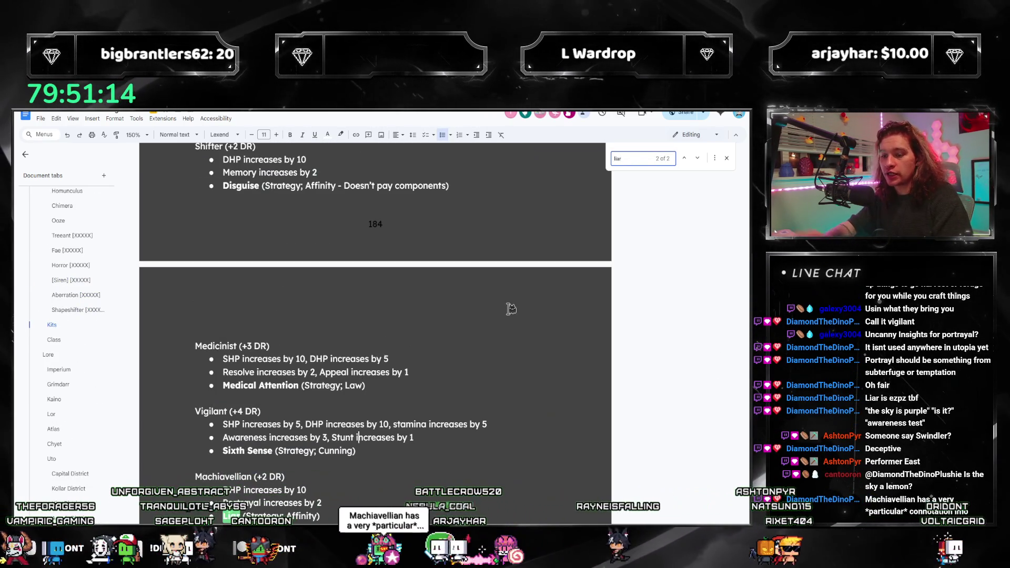
Cycle through the Liar matches to Study of Subterfuge, close the search and select Machiavellian
{"action": "key", "text": "Return"}
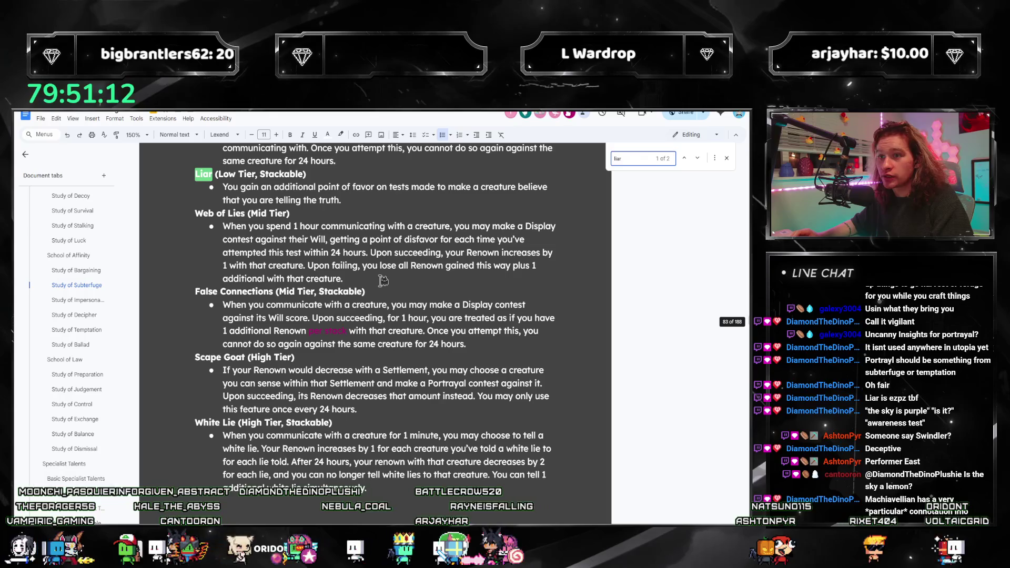
{"action": "key", "text": "Return"}
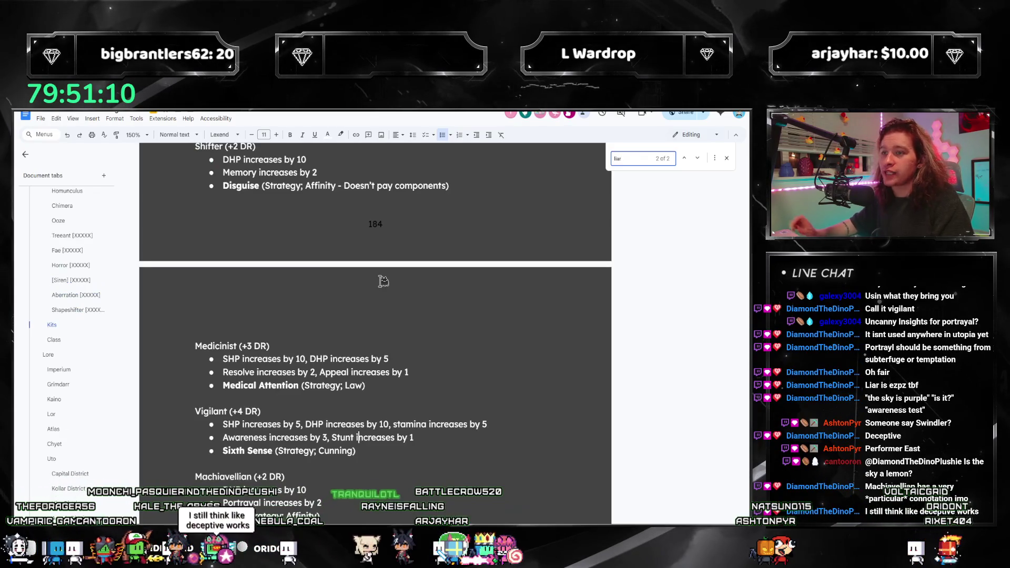
{"action": "left_click", "coordinate": [726, 160]}
{"action": "scroll", "coordinate": [474, 315], "scroll_direction": "down", "scroll_amount": 1}
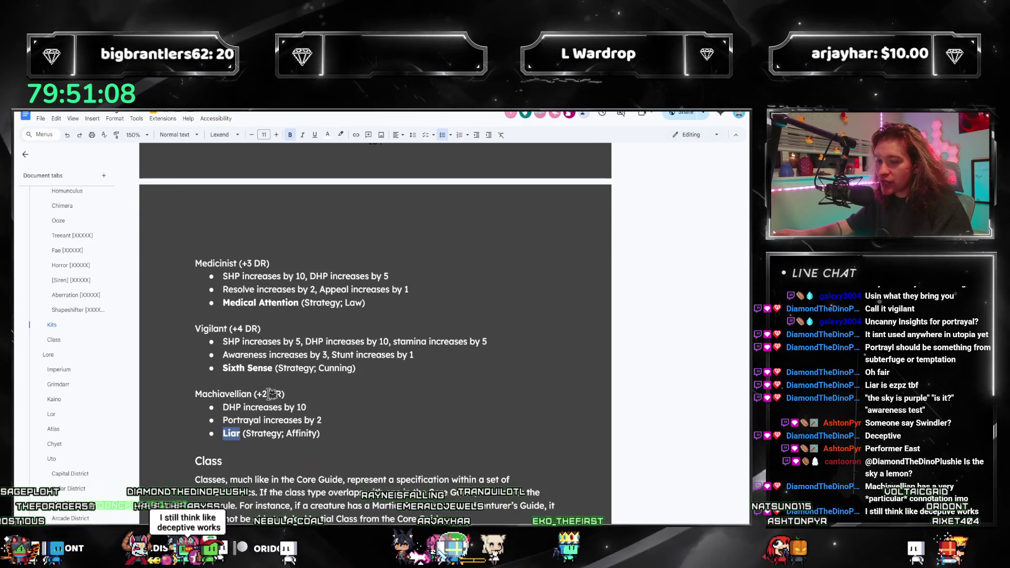
{"action": "left_click_drag", "start_coordinate": [251, 394], "coordinate": [158, 381]}
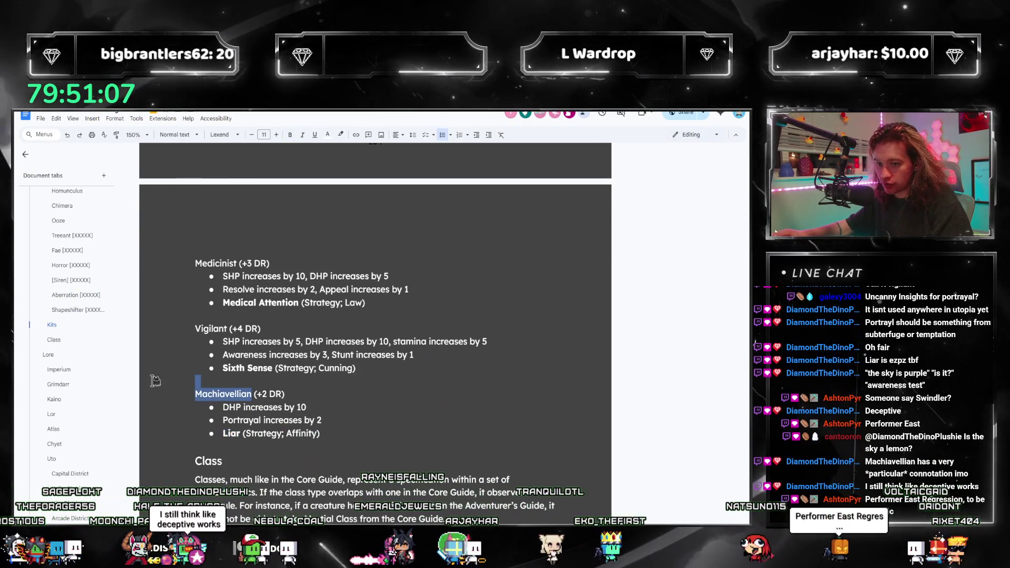
{"action": "double_click", "coordinate": [229, 393]}
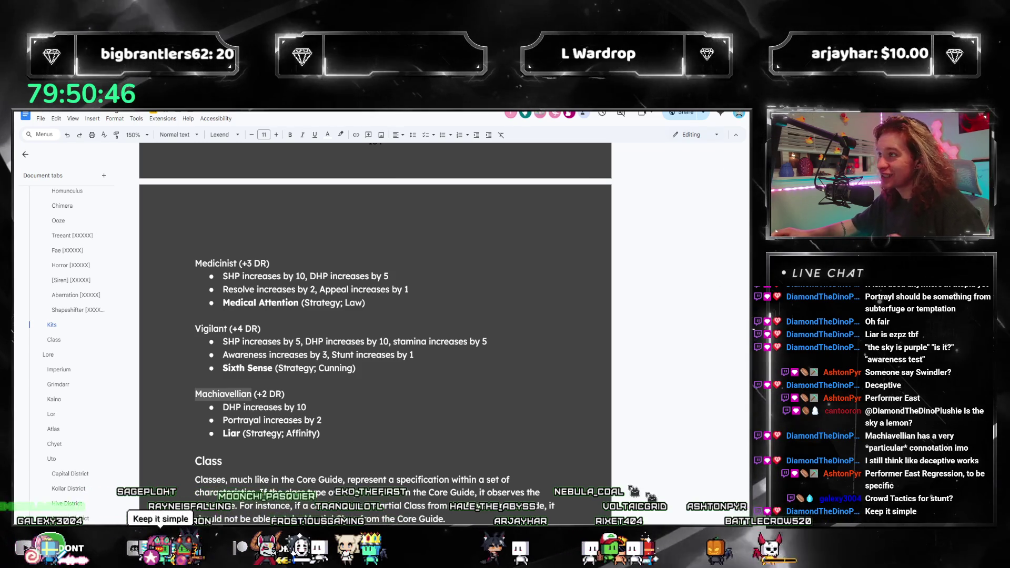
Select the Machiavellian heading and move to its start, ready to rename it Fabulist
{"action": "double_click", "coordinate": [224, 394]}
{"action": "key", "text": "Left"}
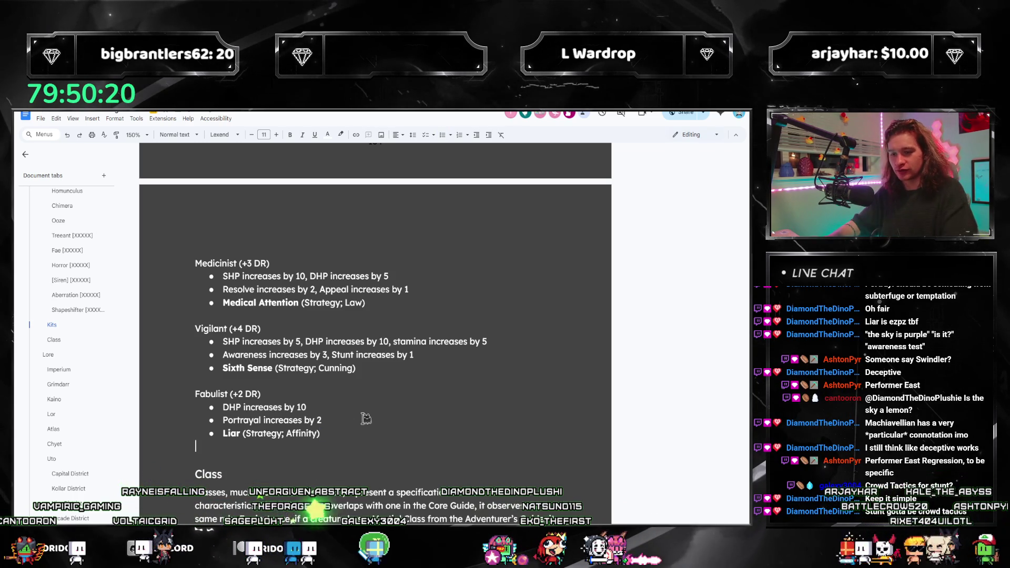
{"action": "scroll", "coordinate": [368, 371], "scroll_direction": "up", "scroll_amount": 2}
{"action": "scroll", "coordinate": [357, 374], "scroll_direction": "up", "scroll_amount": 5}
{"action": "scroll", "coordinate": [357, 379], "scroll_direction": "up", "scroll_amount": 5}
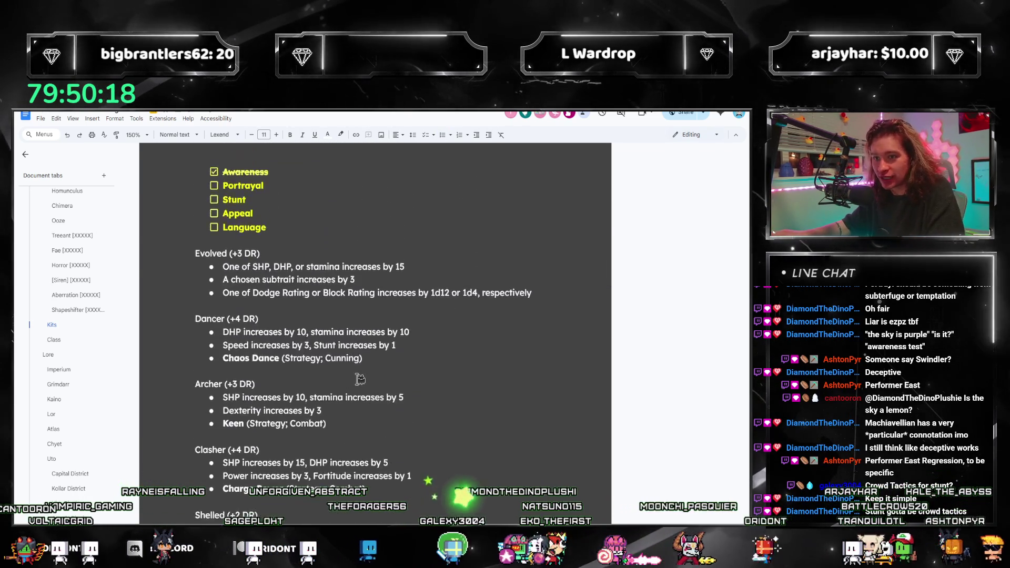
{"action": "scroll", "coordinate": [356, 378], "scroll_direction": "up", "scroll_amount": 3}
{"action": "scroll", "coordinate": [269, 339], "scroll_direction": "down", "scroll_amount": 3}
{"action": "scroll", "coordinate": [290, 366], "scroll_direction": "down", "scroll_amount": 5}
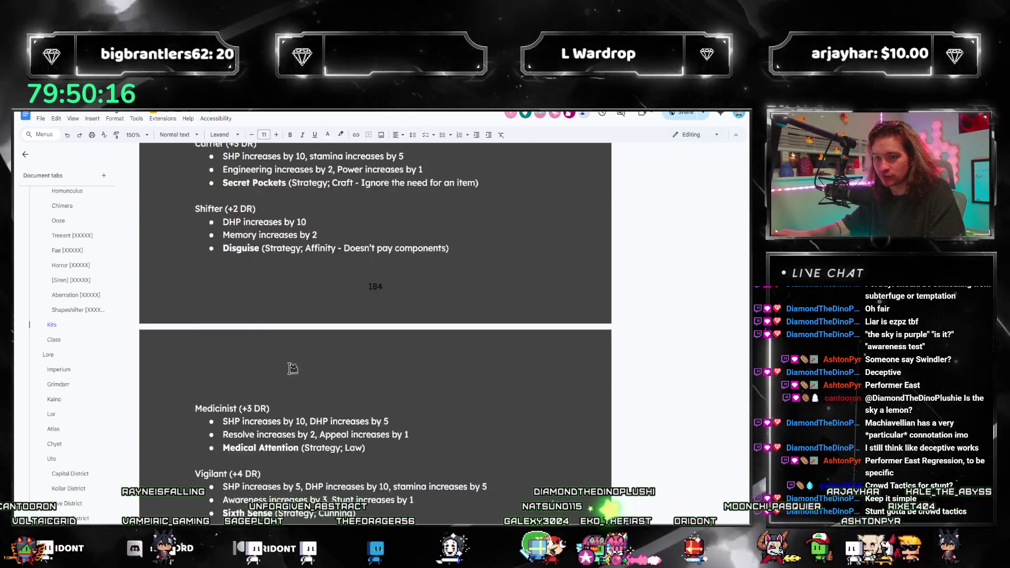
{"action": "scroll", "coordinate": [261, 419], "scroll_direction": "down", "scroll_amount": 1}
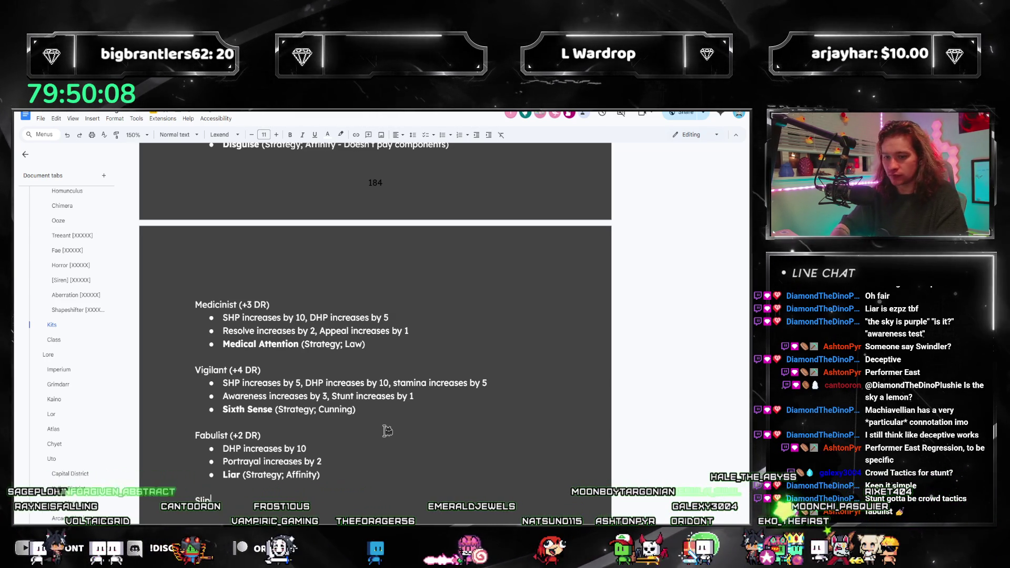
{"action": "type", "text": "Slippery ("}
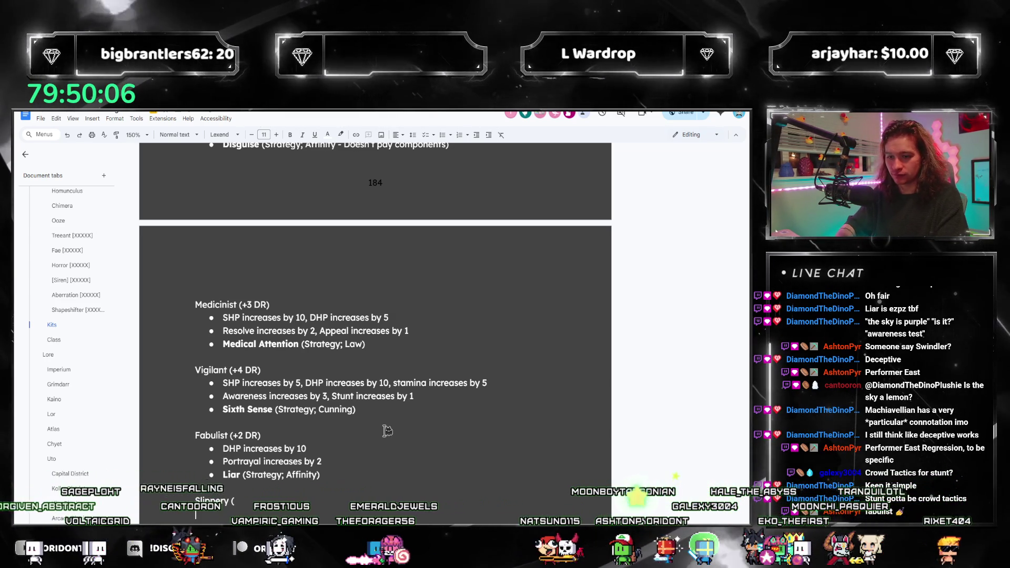
Start a bulleted kit below Fabulist and look up Crowd Tactics, then Slippery, in the rulebook
{"action": "left_click", "coordinate": [442, 137]}
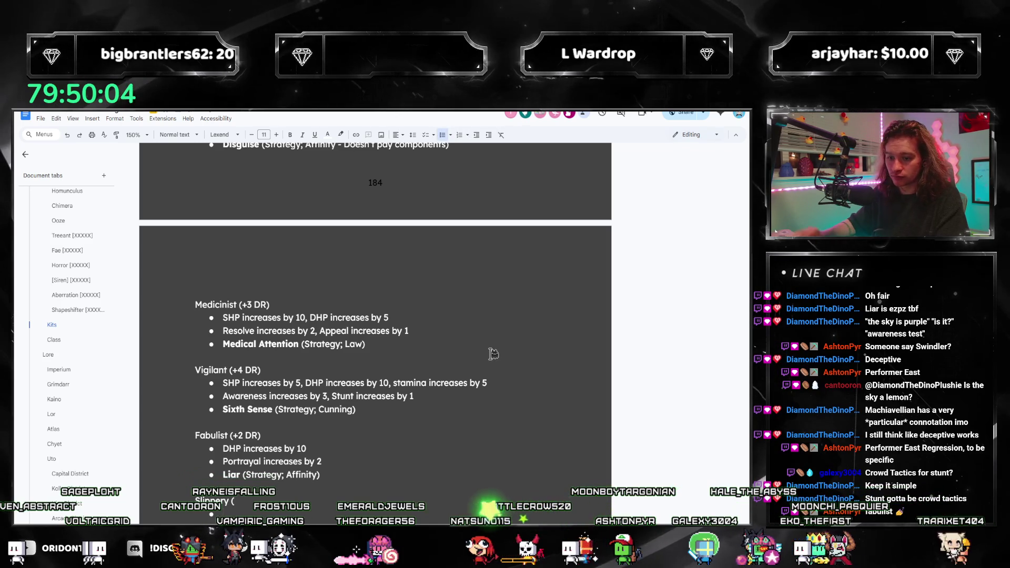
{"action": "key", "text": "ctrl+f"}
{"action": "type", "text": "crowd tactics"}
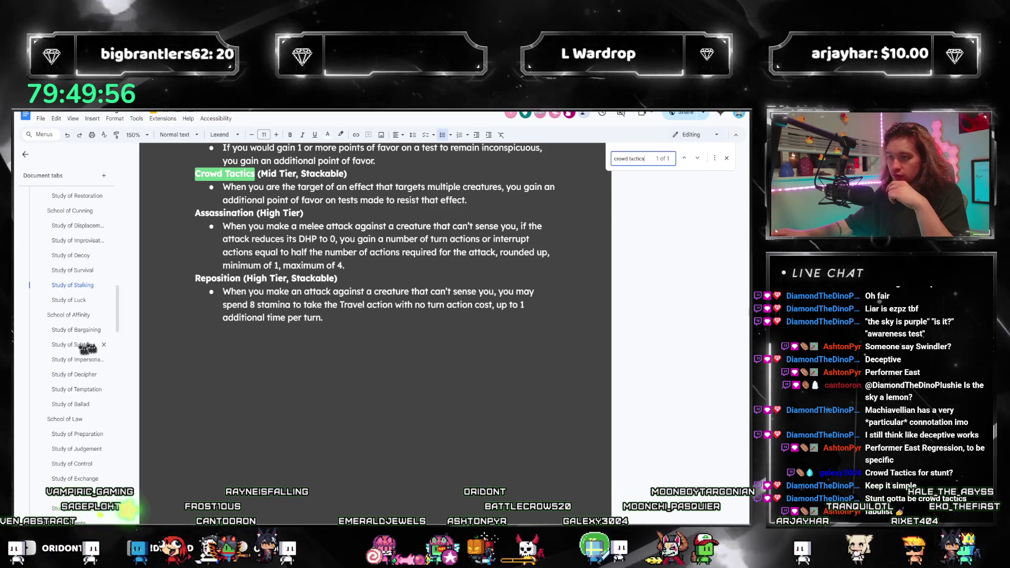
{"action": "key", "text": "ctrl+a"}
{"action": "type", "text": "Slippery"}
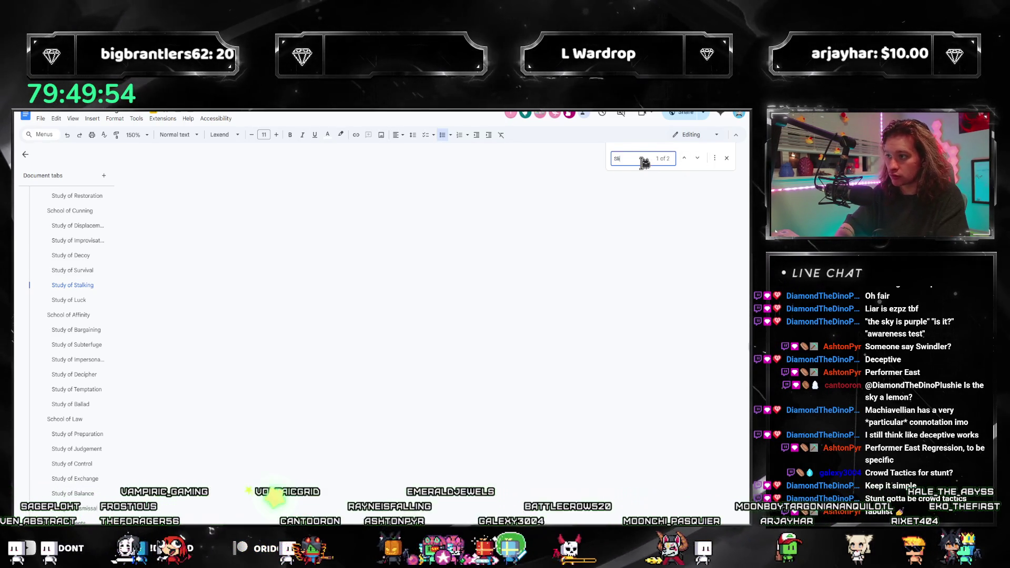
{"action": "scroll", "coordinate": [428, 345], "scroll_direction": "down", "scroll_amount": 2}
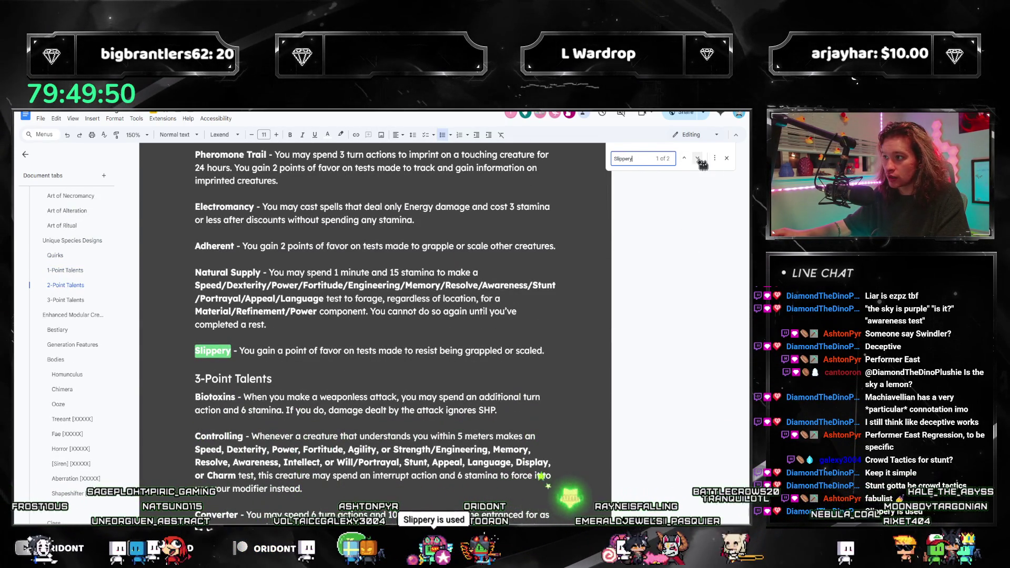
{"action": "scroll", "coordinate": [701, 164], "scroll_direction": "down", "scroll_amount": 15}
{"action": "type", "text": "Slippery ("}
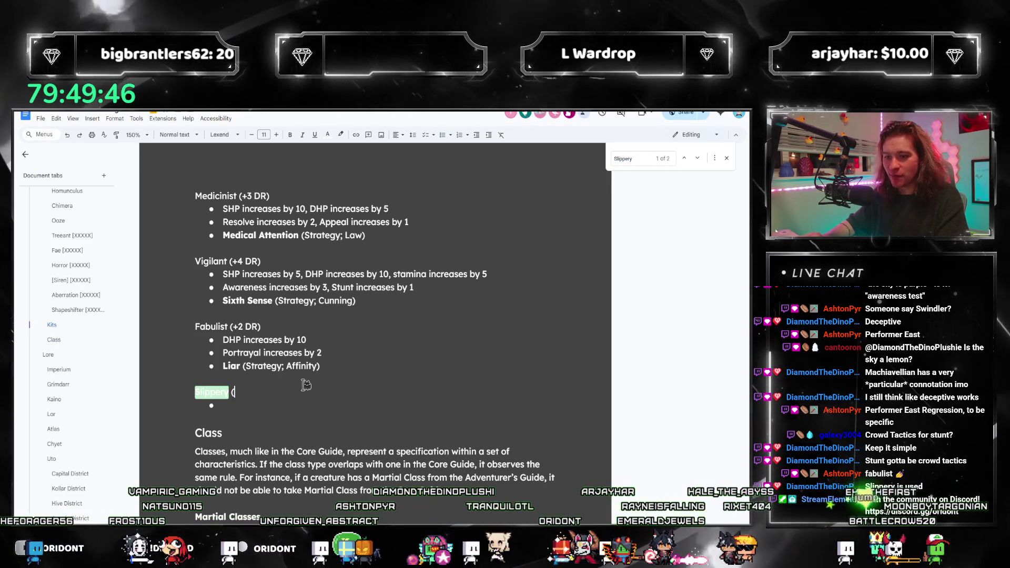
{"action": "type", "text": "XXX (+3 DR)"}
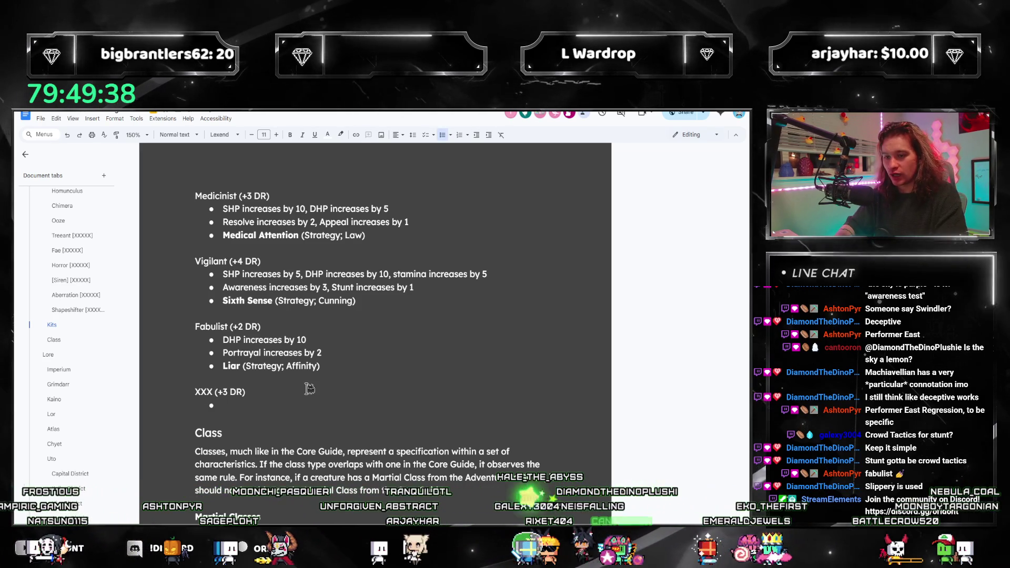
{"action": "type", "text": "SHP"}
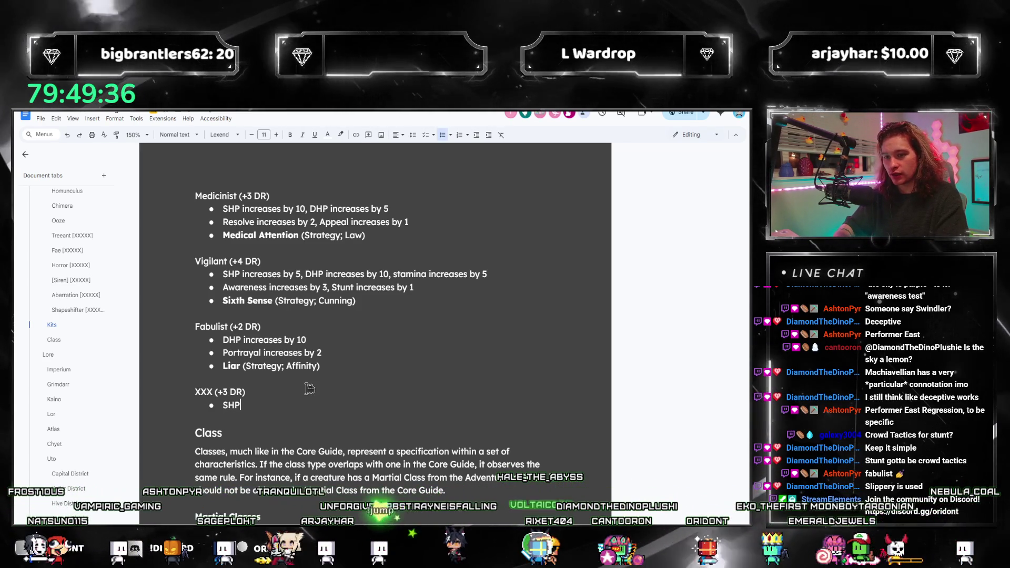
{"action": "type", "text": " increase by"}
List SHP, DHP, stamina +5, Stunt +2, Awareness +1 and bold Crowd Tactics (Strategy; Cunning) under XXX (+3 DR)
{"action": "key", "text": "BackSpace"}
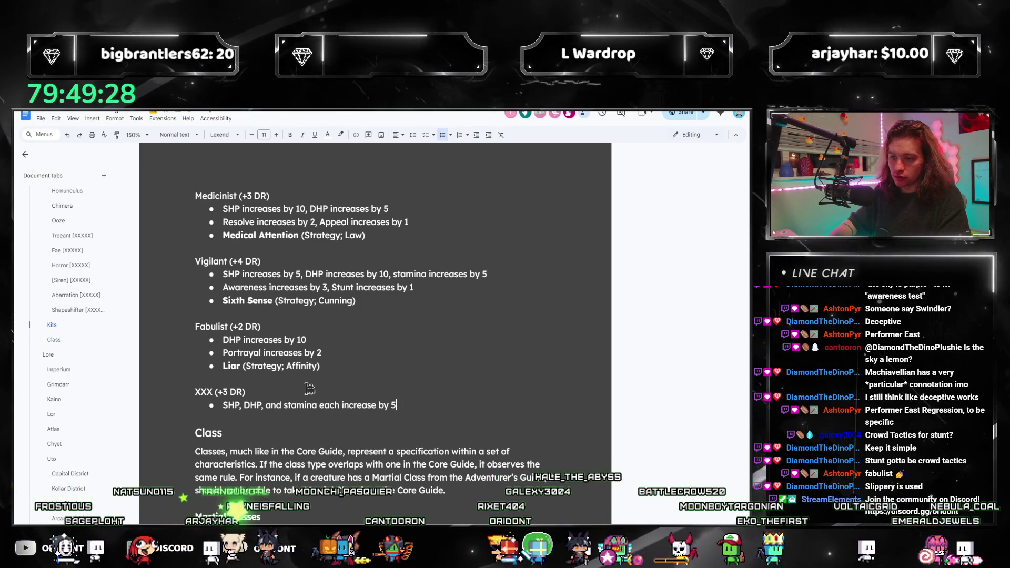
{"action": "key", "text": "Up"}
{"action": "key", "text": "End"}
{"action": "key", "text": "Return"}
{"action": "scroll", "coordinate": [304, 387], "scroll_direction": "up", "scroll_amount": 3}
{"action": "scroll", "coordinate": [303, 387], "scroll_direction": "up", "scroll_amount": 3}
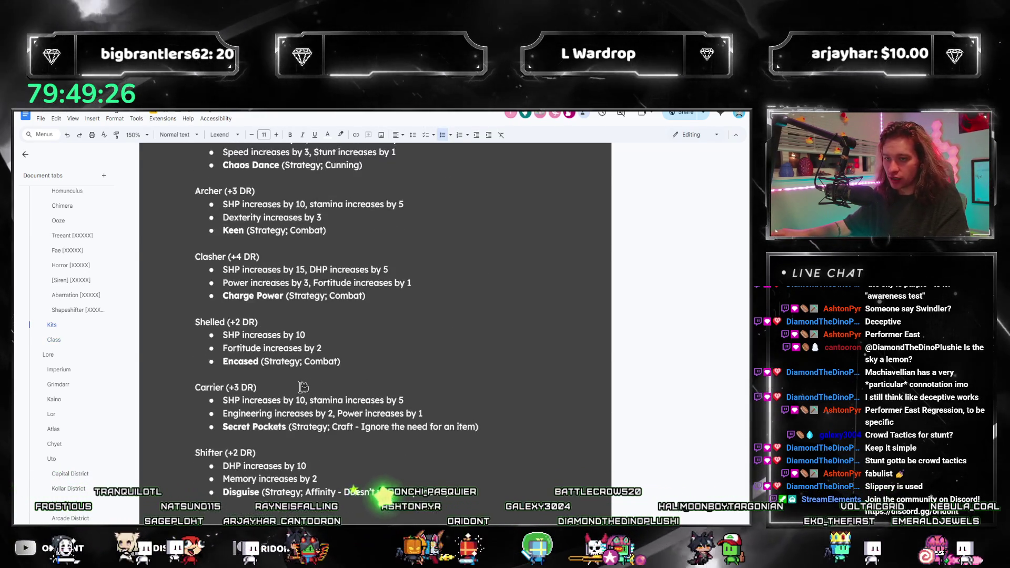
{"action": "scroll", "coordinate": [303, 387], "scroll_direction": "down", "scroll_amount": 5}
{"action": "type", "text": "Stunt "}
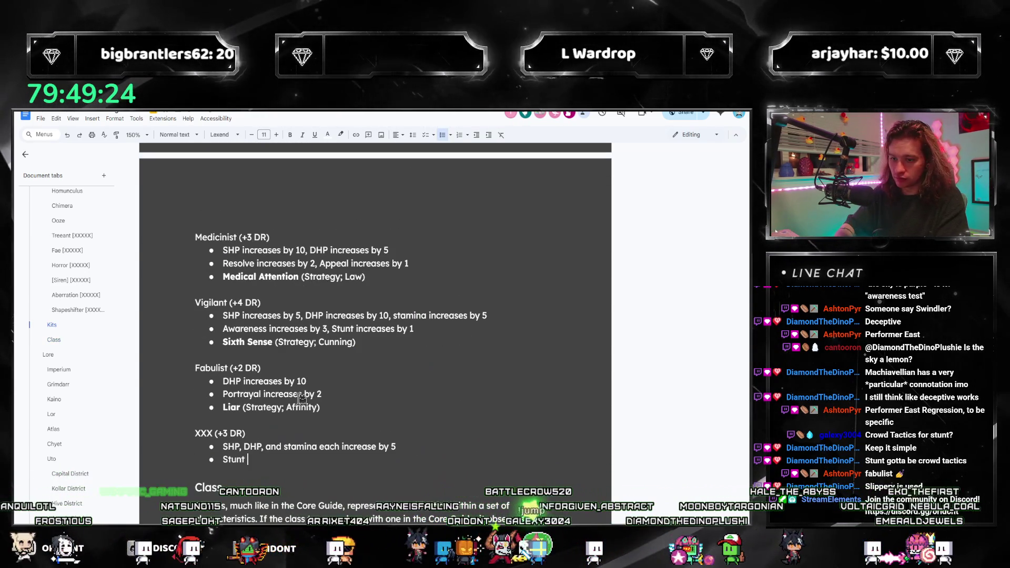
{"action": "type", "text": "increases by 2,"}
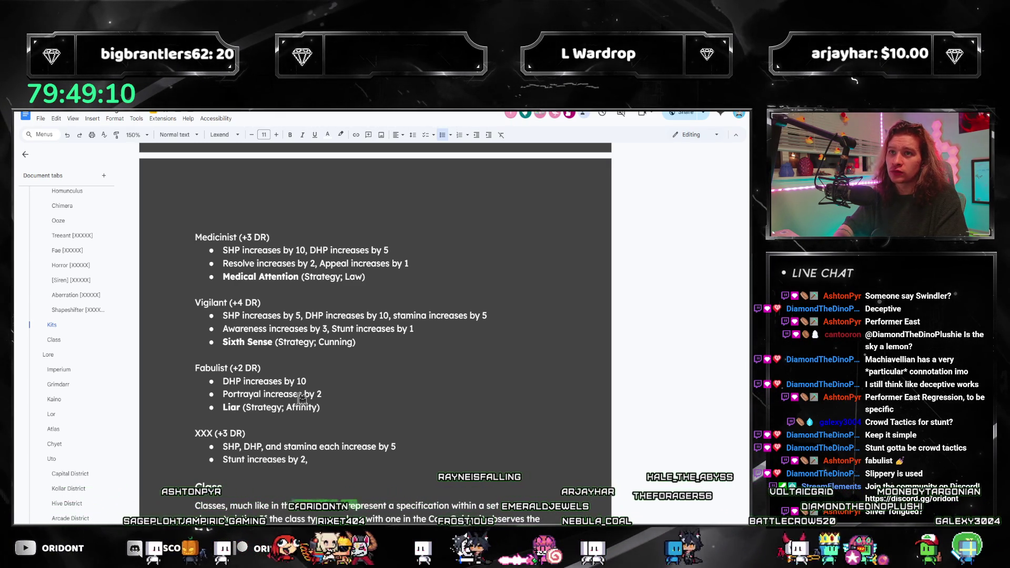
{"action": "type", "text": " Awareness "}
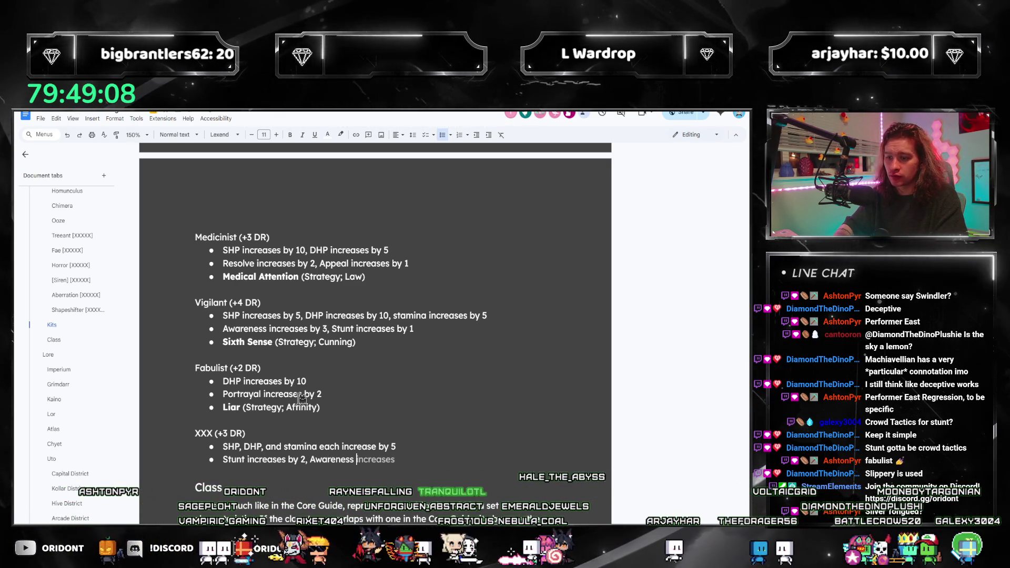
{"action": "type", "text": "increases by 1"}
{"action": "left_click", "coordinate": [214, 433]}
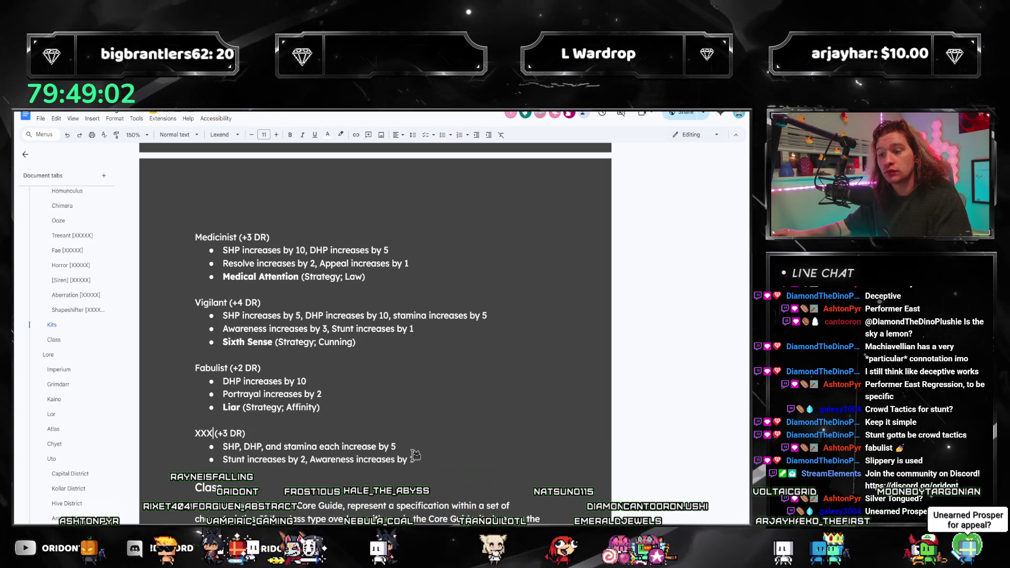
{"action": "key", "text": "Return"}
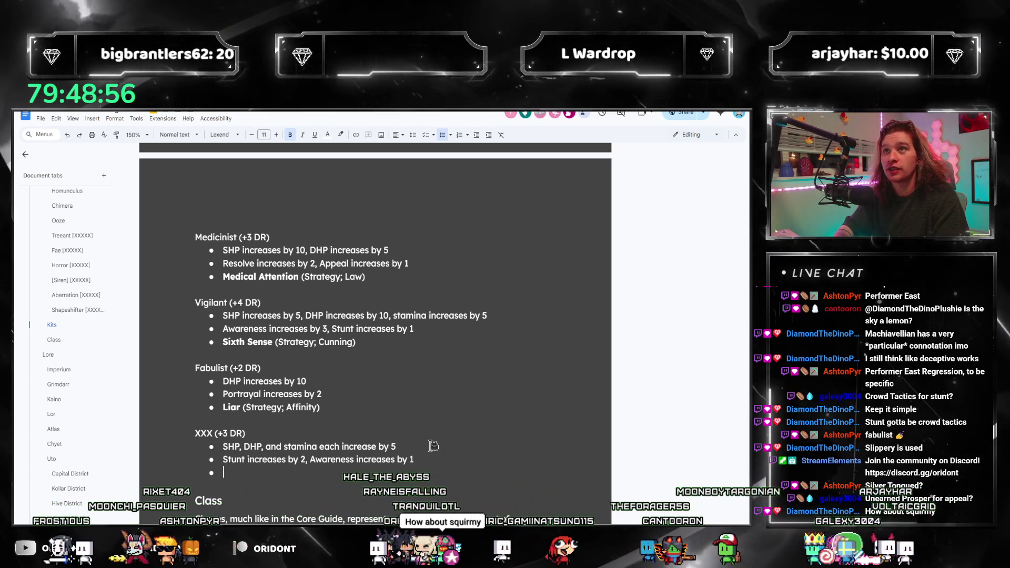
{"action": "type", "text": "Crowd Tactics ("}
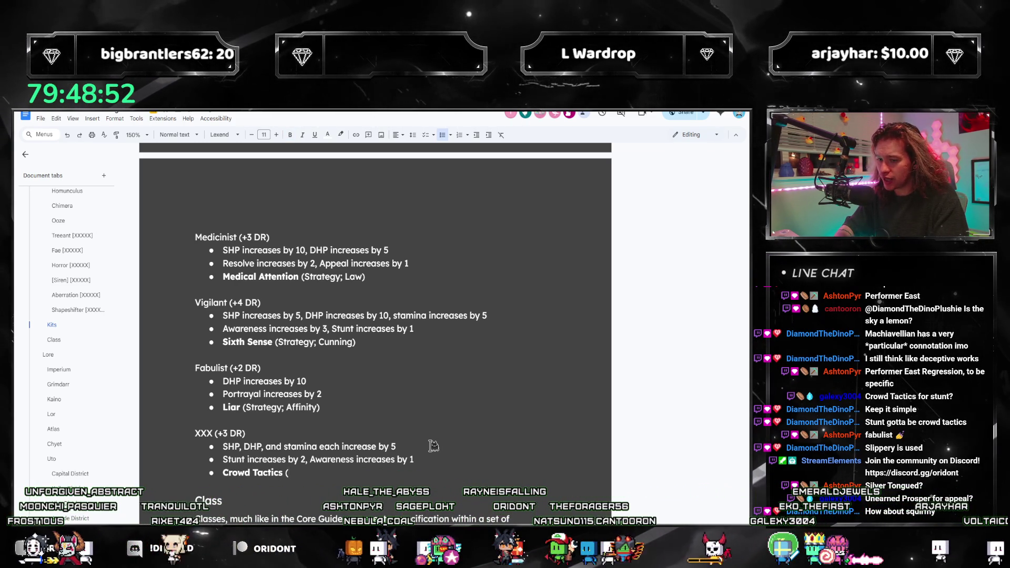
{"action": "type", "text": "Strategy; C"}
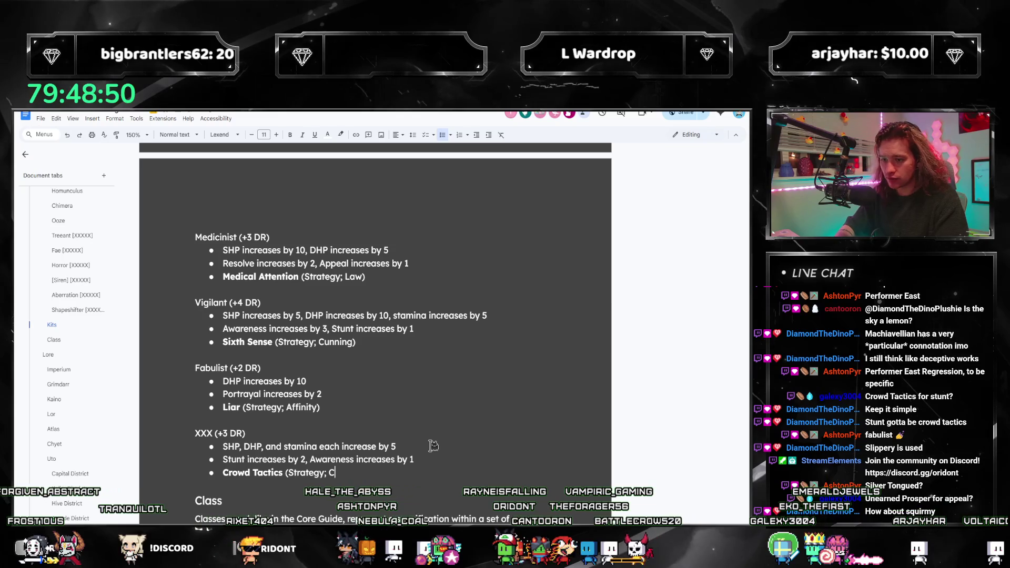
{"action": "type", "text": "unning"}
{"action": "key", "text": "ctrl+f"}
{"action": "type", "text": "slippery"}
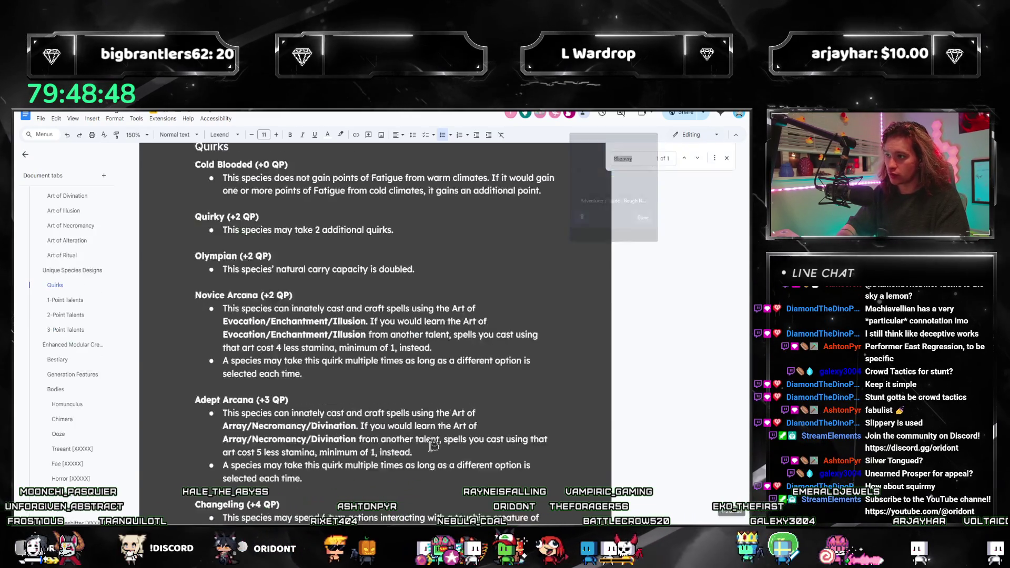
Dismiss the accidental bookmark prompt, step through the Crowd Tactics matches, then return to the XXX kit text
{"action": "key", "text": "ctrl+d"}
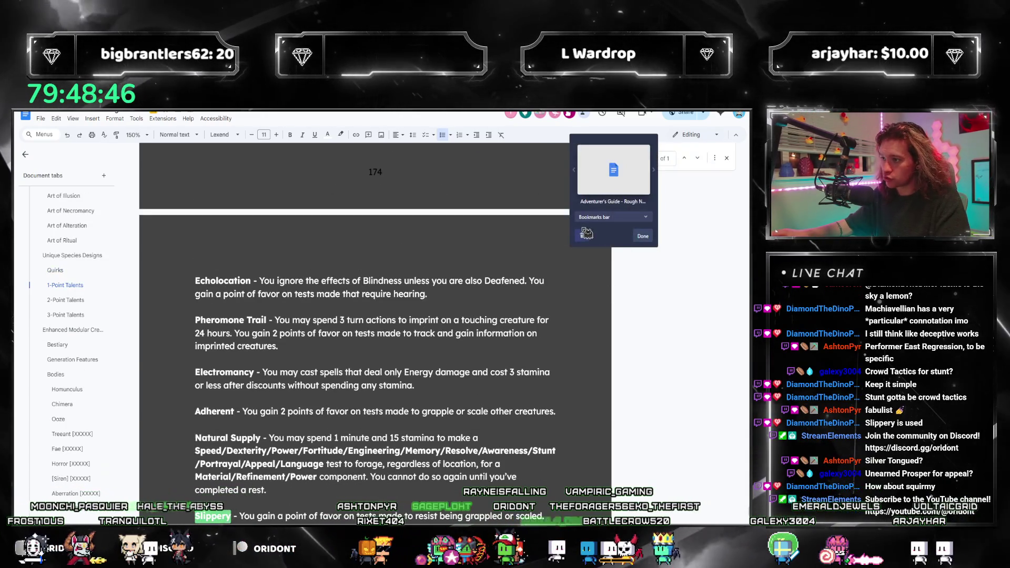
{"action": "left_click", "coordinate": [642, 236]}
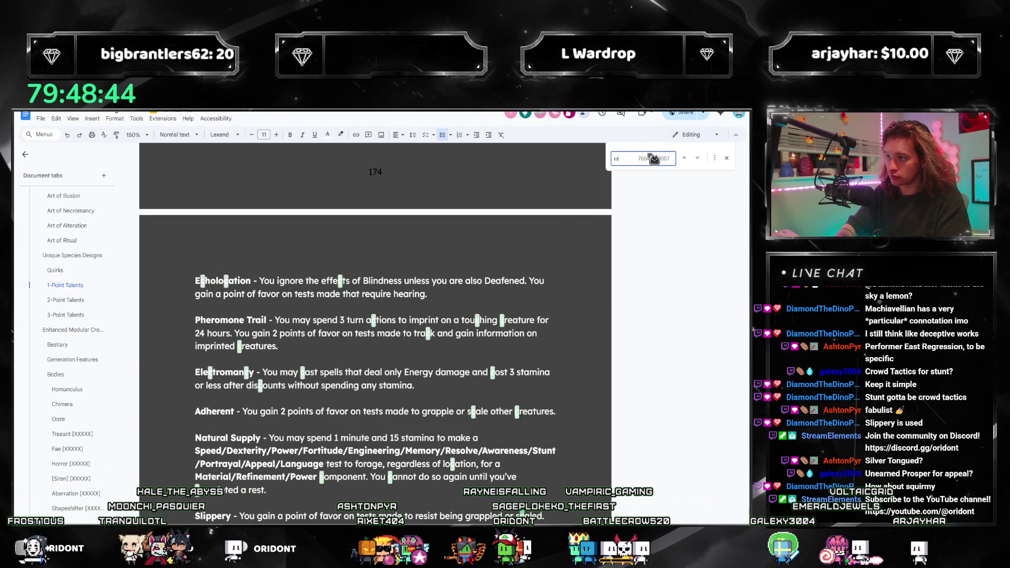
{"action": "type", "text": "crowd tact"}
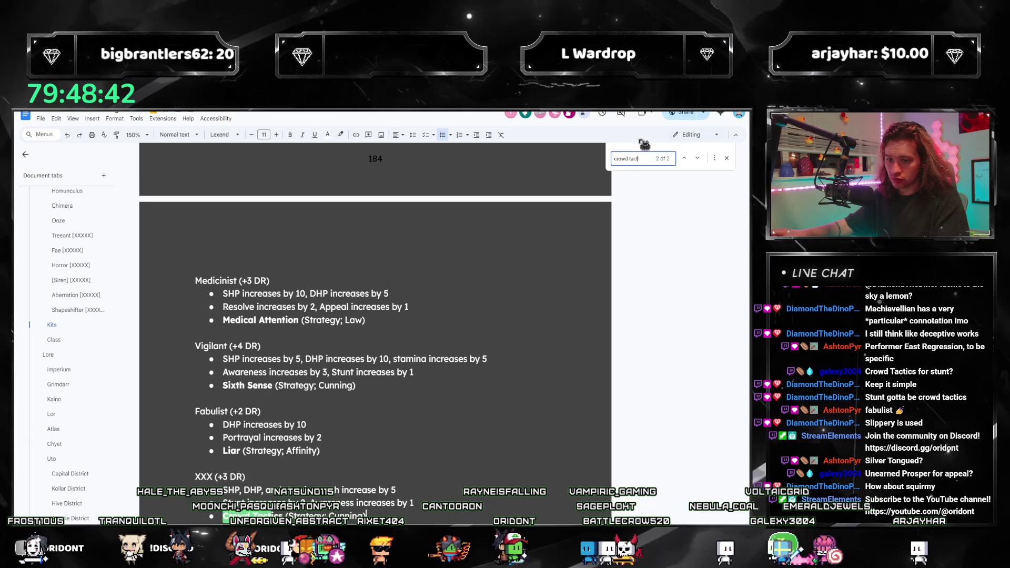
{"action": "key", "text": "Return"}
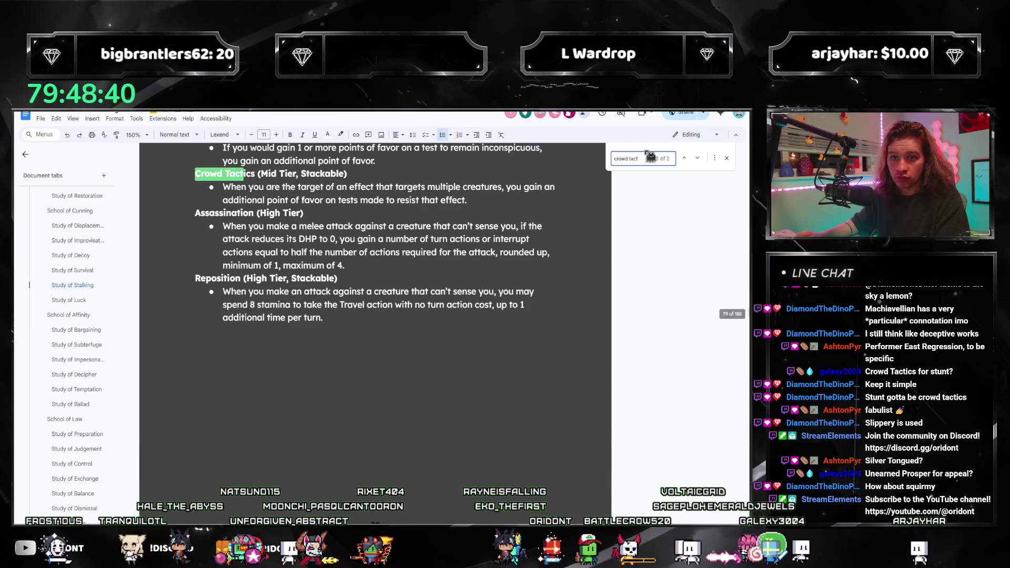
{"action": "key", "text": "Return"}
{"action": "key", "text": "Escape"}
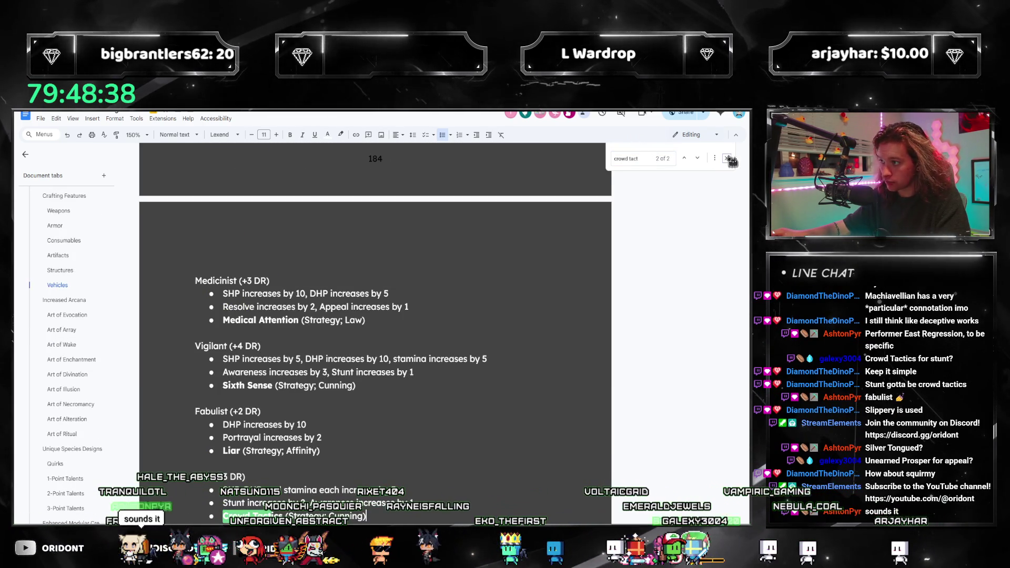
{"action": "left_click", "coordinate": [392, 434]}
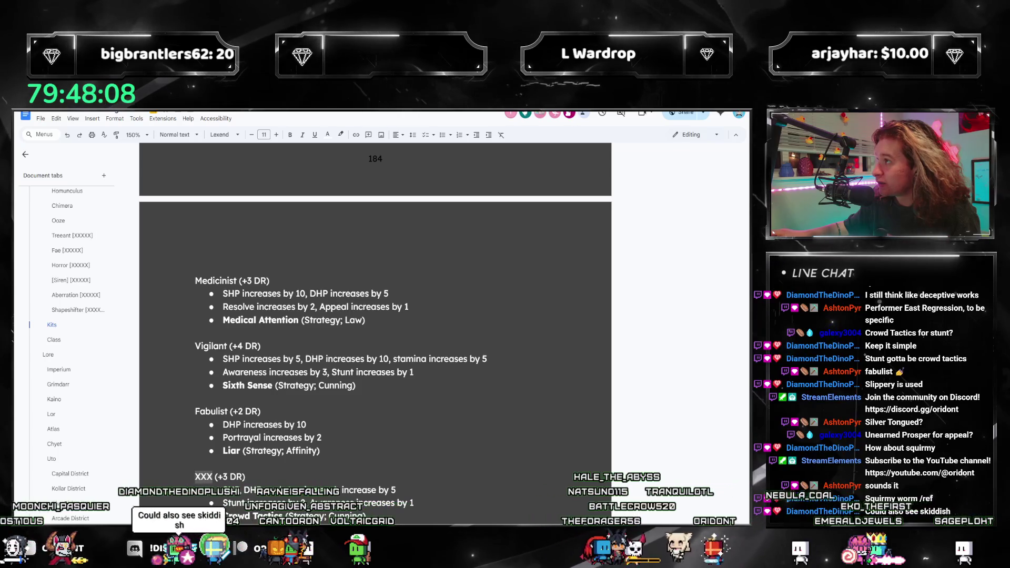
{"action": "double_click", "coordinate": [264, 412]}
{"action": "left_click", "coordinate": [214, 476]}
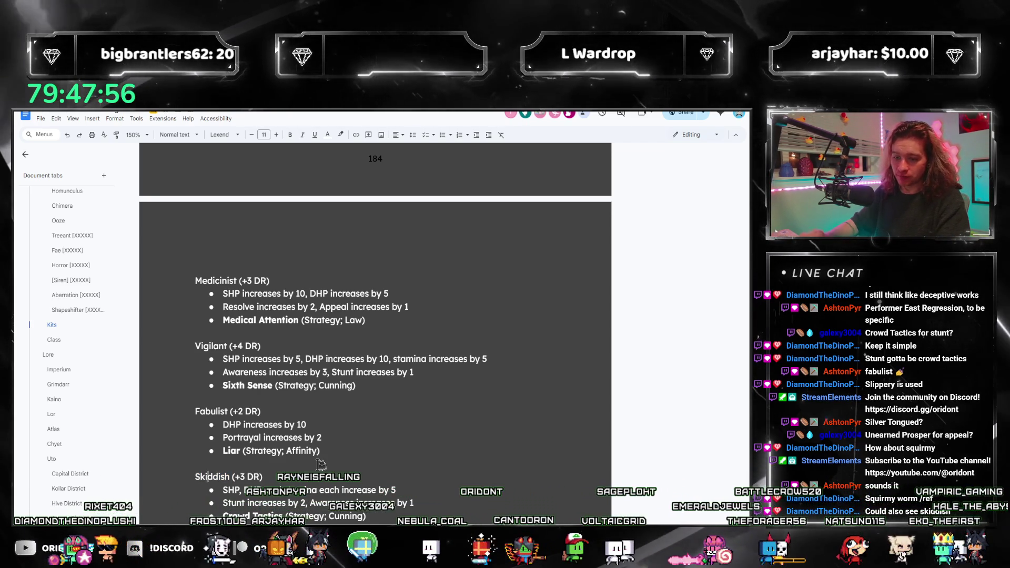
{"action": "double_click", "coordinate": [212, 477]}
{"action": "type", "text": "Skittish"}
{"action": "scroll", "coordinate": [408, 438], "scroll_direction": "down", "scroll_amount": 1}
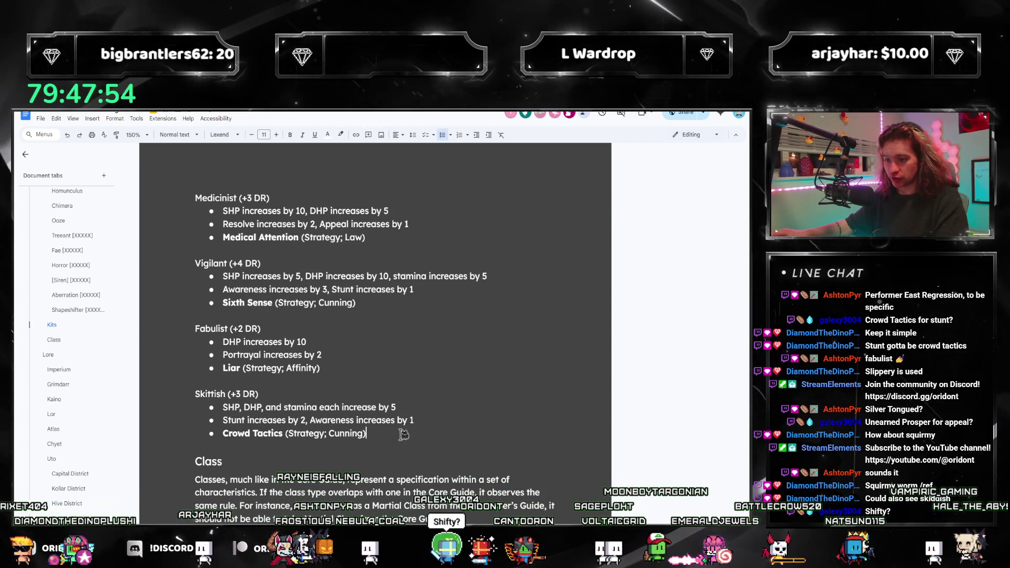
{"action": "left_click", "coordinate": [402, 434]}
{"action": "key", "text": "Return"}
{"action": "key", "text": "Return"}
{"action": "scroll", "coordinate": [399, 432], "scroll_direction": "up", "scroll_amount": 2}
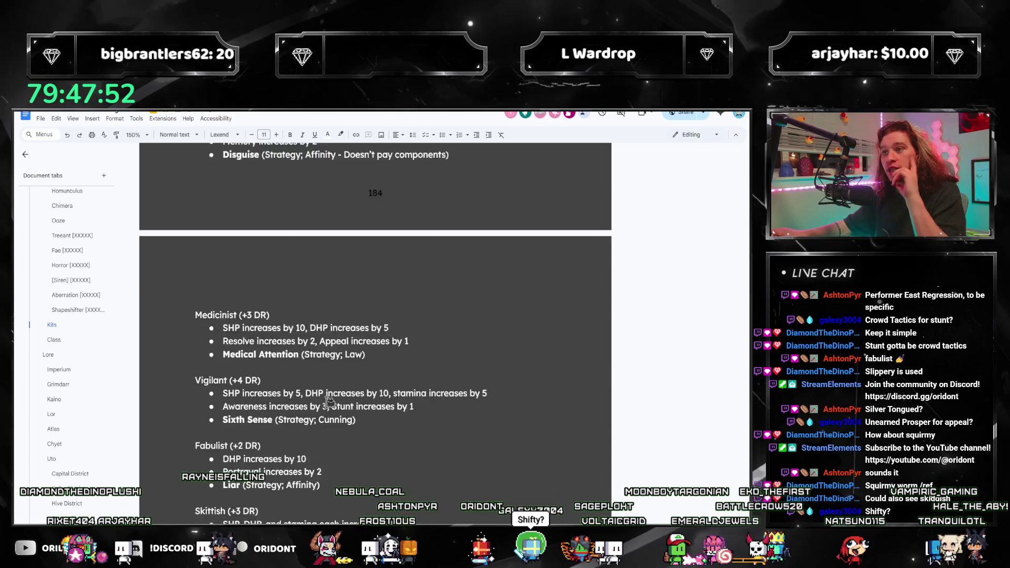
{"action": "scroll", "coordinate": [363, 418], "scroll_direction": "up", "scroll_amount": 3}
{"action": "scroll", "coordinate": [329, 402], "scroll_direction": "up", "scroll_amount": 5}
{"action": "scroll", "coordinate": [329, 403], "scroll_direction": "up", "scroll_amount": 2}
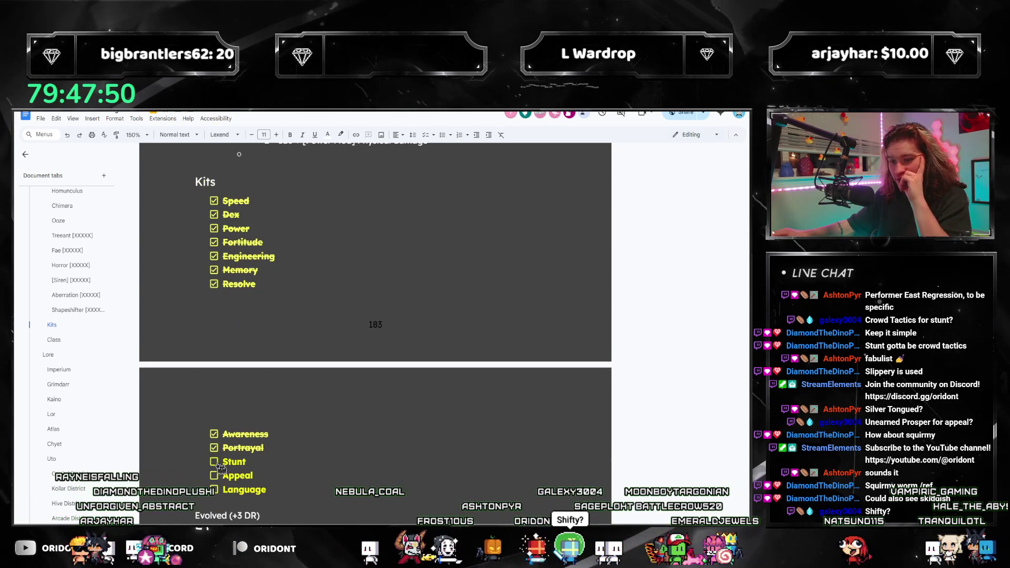
{"action": "scroll", "coordinate": [394, 402], "scroll_direction": "down", "scroll_amount": 5}
{"action": "scroll", "coordinate": [406, 413], "scroll_direction": "down", "scroll_amount": 2}
{"action": "scroll", "coordinate": [409, 413], "scroll_direction": "down", "scroll_amount": 3}
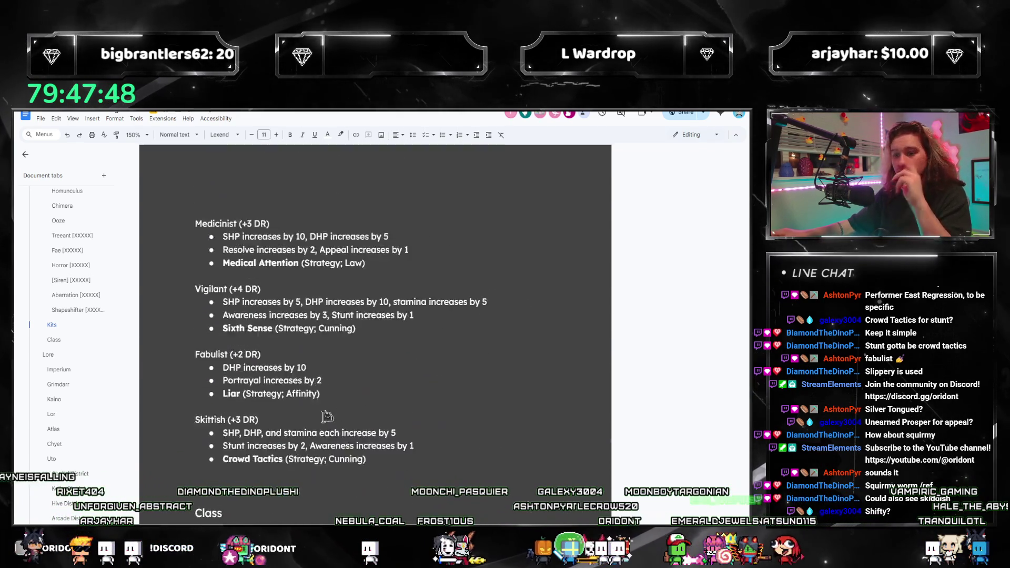
{"action": "scroll", "coordinate": [327, 416], "scroll_direction": "down", "scroll_amount": 1}
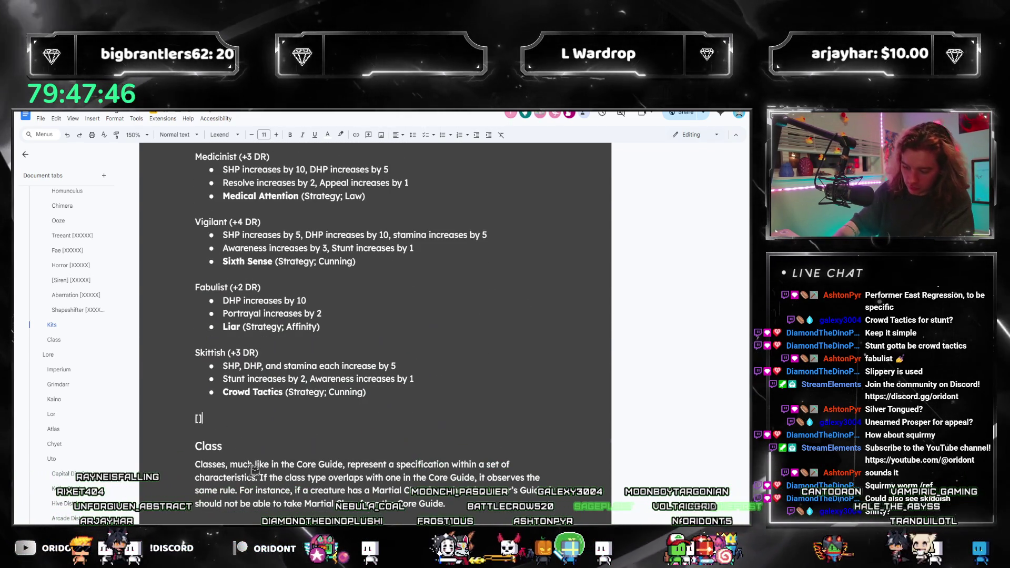
{"action": "type", "text": "[Appeal]"}
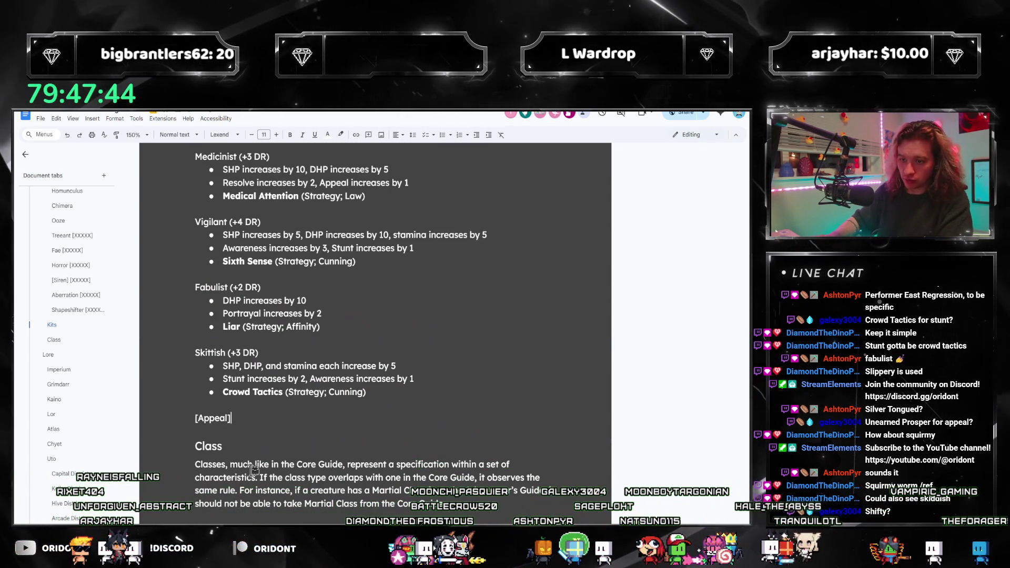
{"action": "type", "text": " (+X DR"}
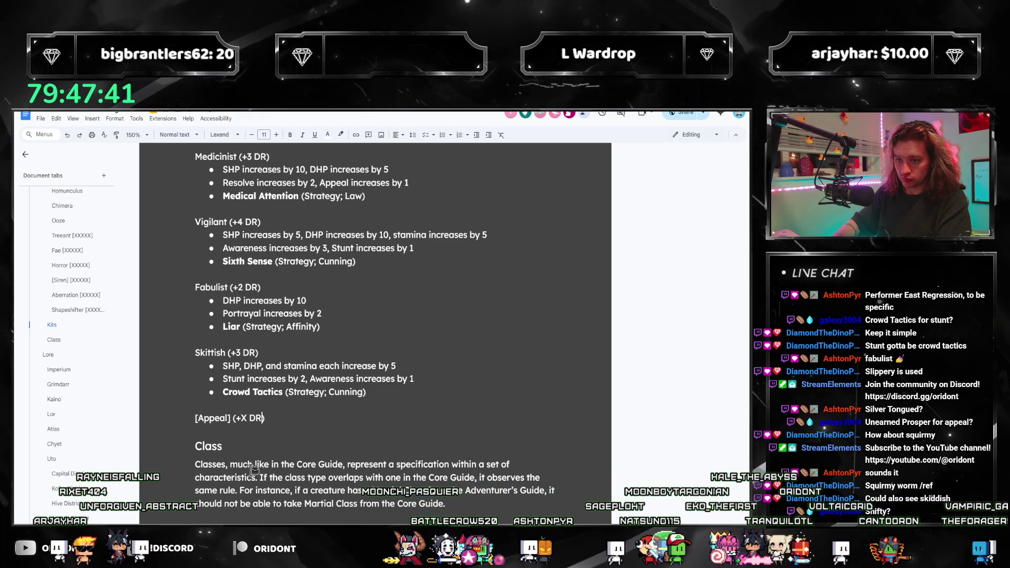
Finish the [Appeal] (+X DR) placeholder line and begin a 'crowd tact' search
{"action": "key", "text": "Return"}
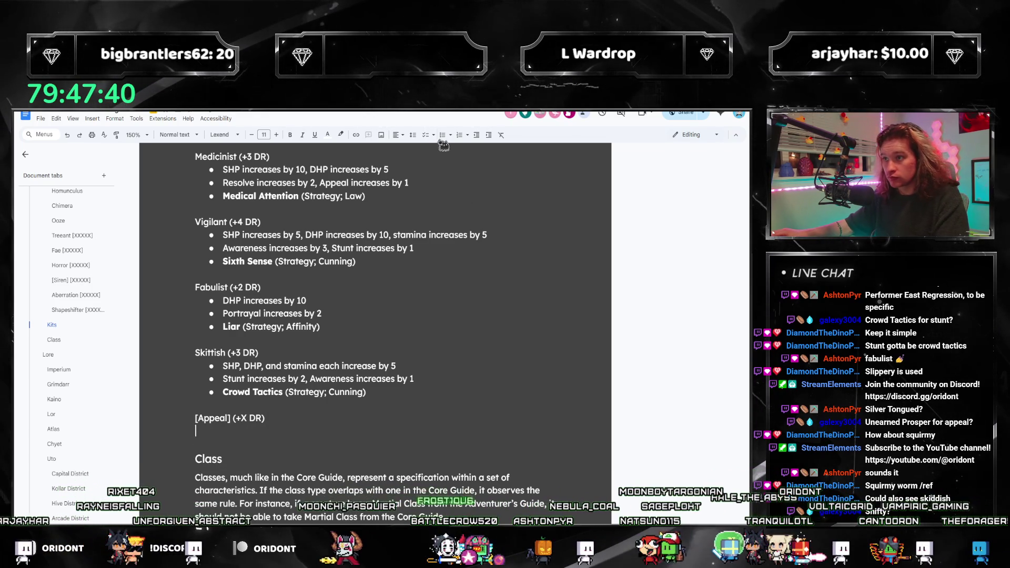
{"action": "key", "text": "ctrl+f"}
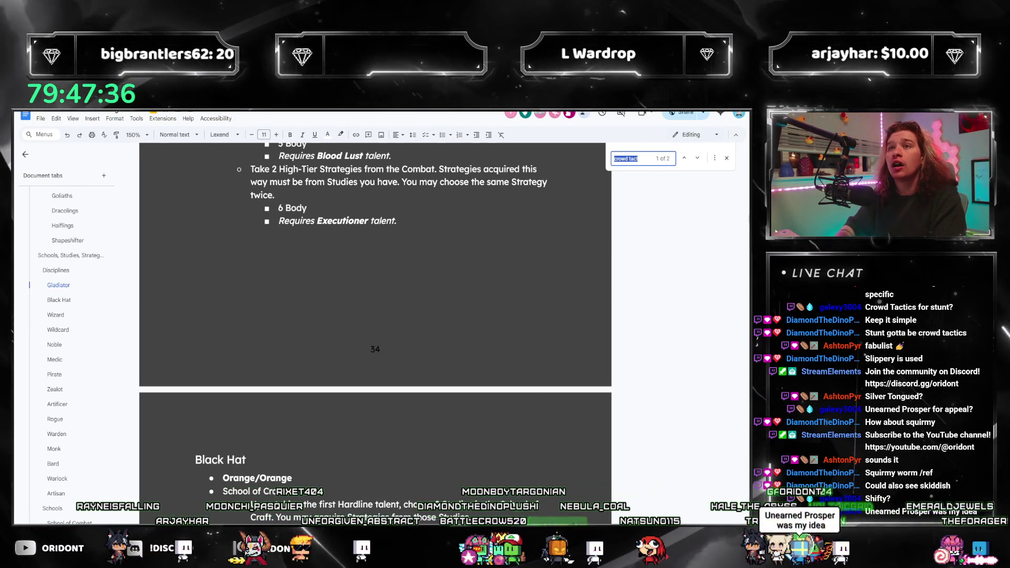
{"action": "type", "text": "unear"}
{"action": "type", "text": "ned pr"}
{"action": "scroll", "coordinate": [374, 434], "scroll_direction": "down", "scroll_amount": 2}
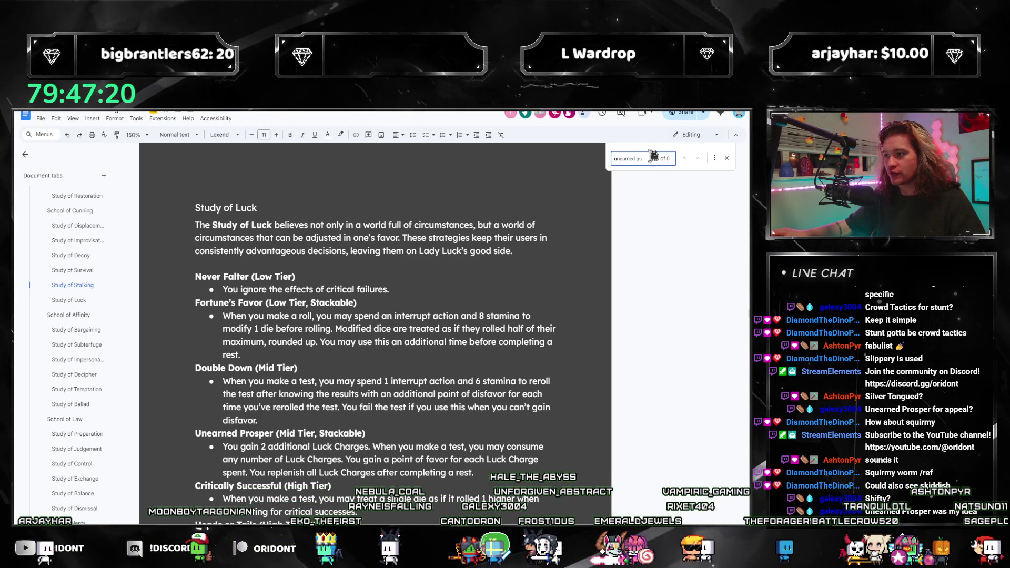
{"action": "type", "text": "silver tongue"}
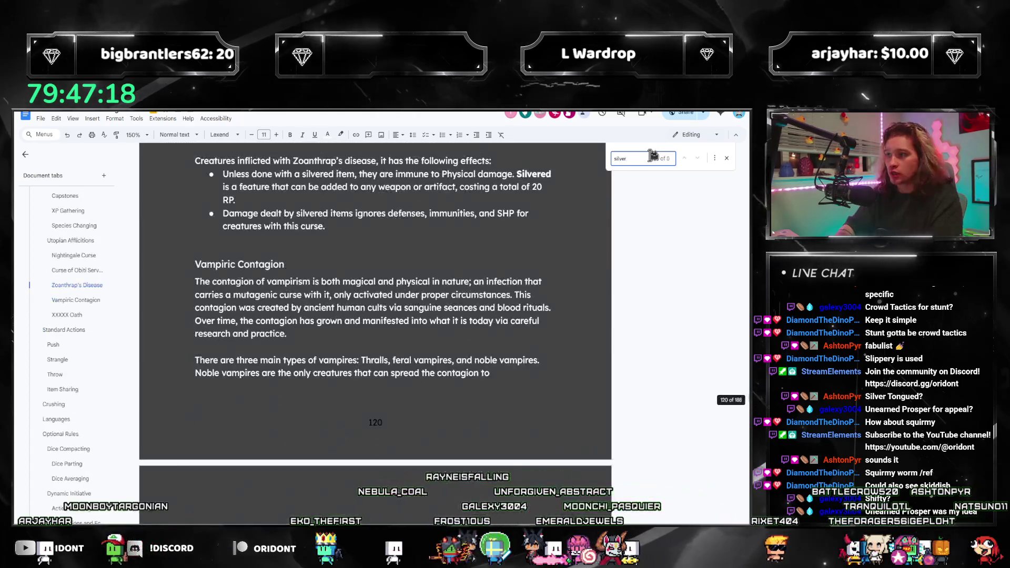
Replace the 'silver tongue' search term with 'best friend' to find the Best Friend talent
{"action": "key", "text": "ctrl+a"}
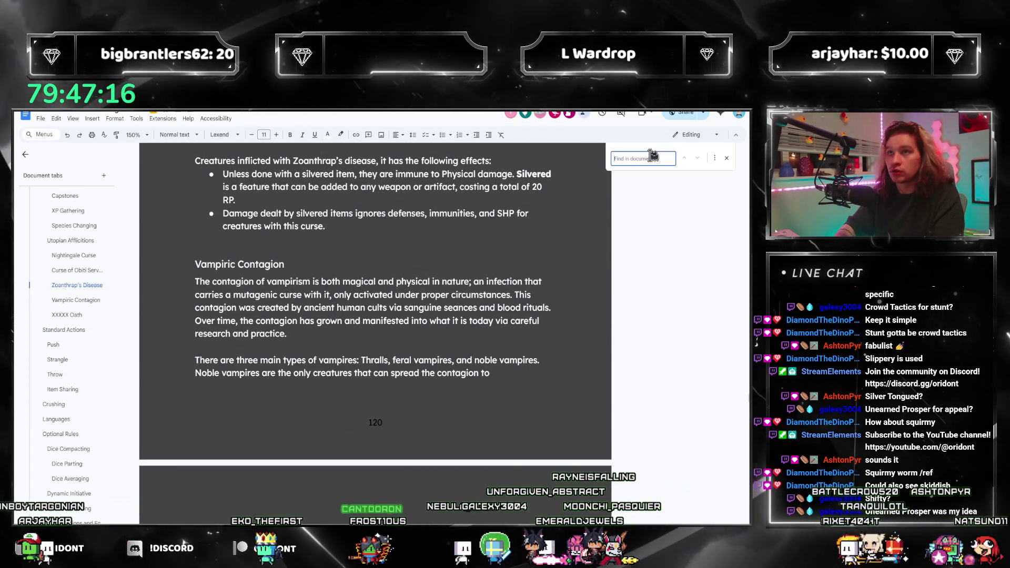
{"action": "type", "text": "shifty"}
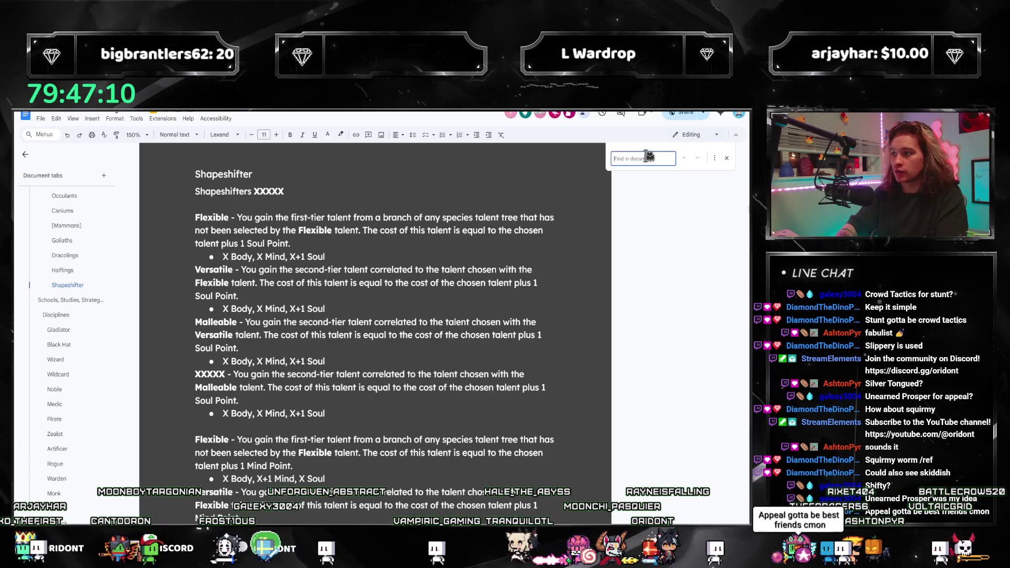
{"action": "type", "text": "best friend"}
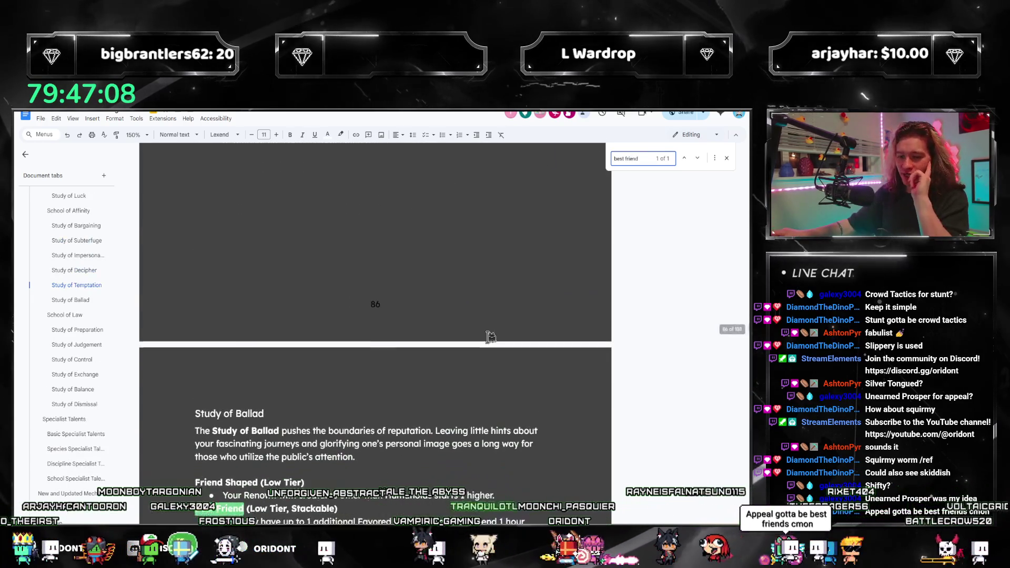
{"action": "scroll", "coordinate": [442, 347], "scroll_direction": "down", "scroll_amount": 3}
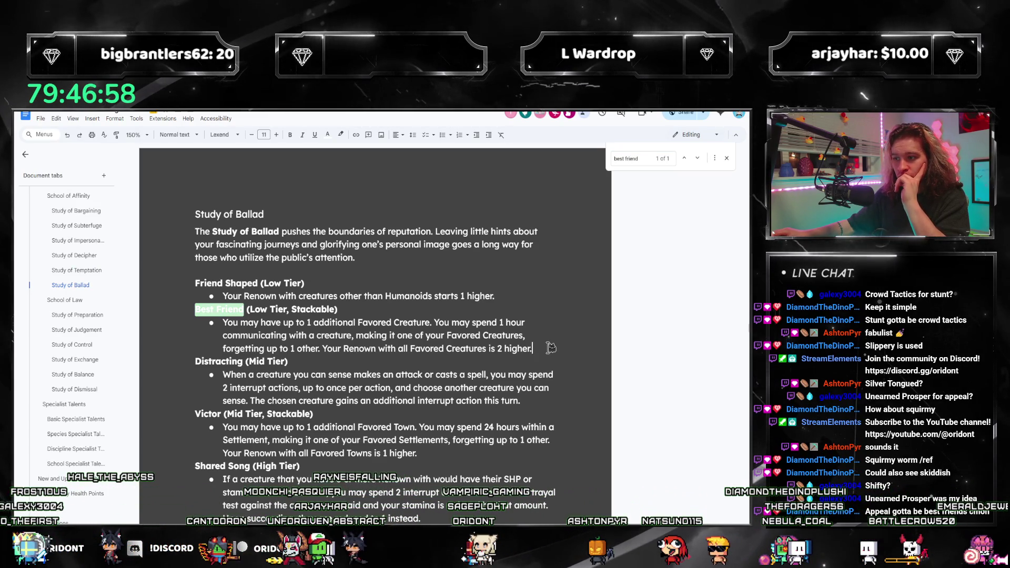
Highlight and release parts of the Best Friend talent description while reading its wording
{"action": "left_click_drag", "start_coordinate": [555, 346], "coordinate": [231, 320]}
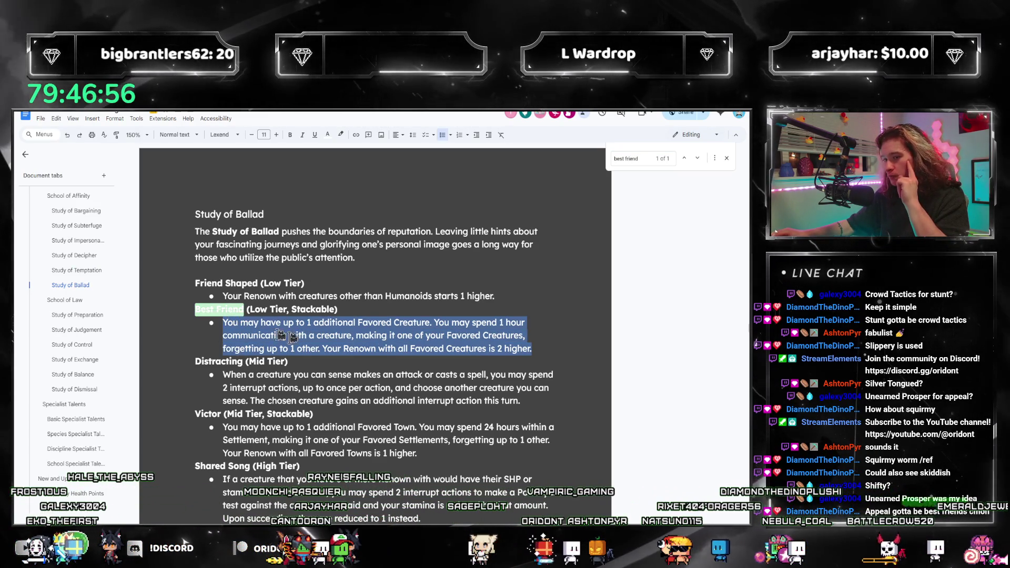
{"action": "mouse_move", "coordinate": [231, 319]}
{"action": "left_mouse_down"}
{"action": "mouse_move", "coordinate": [338, 322]}
{"action": "mouse_move", "coordinate": [223, 322]}
{"action": "left_mouse_up"}
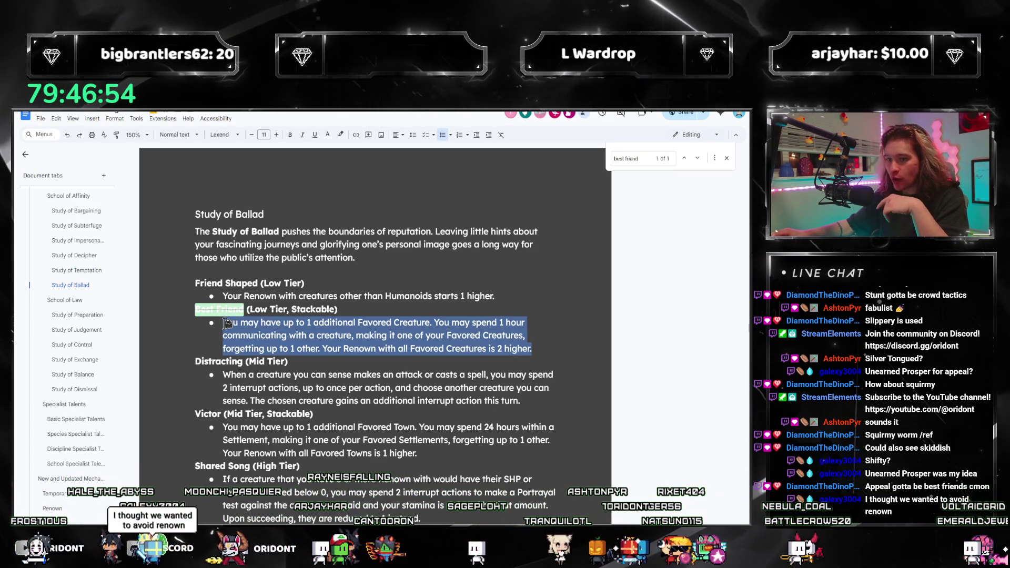
{"action": "left_click", "coordinate": [284, 333]}
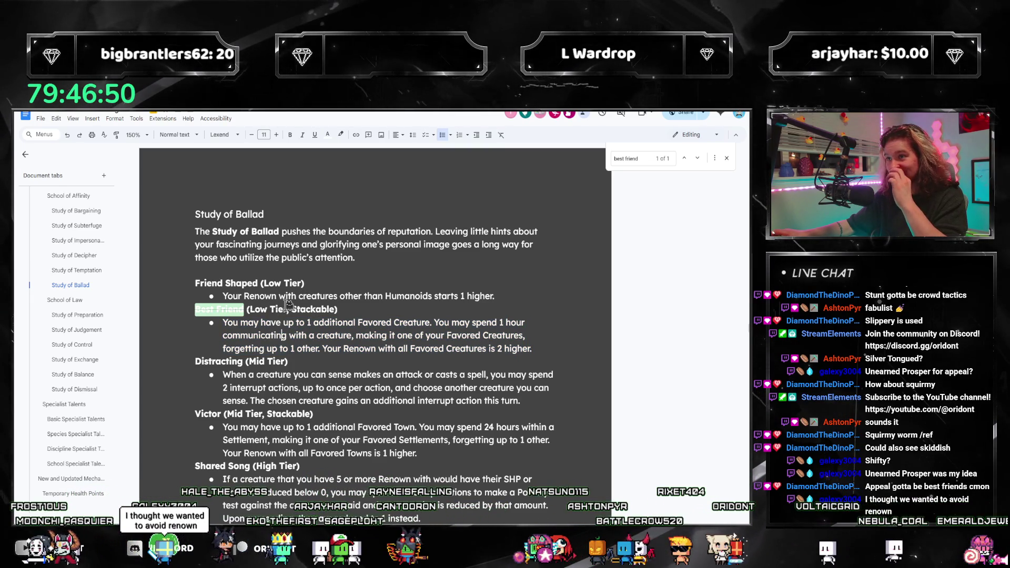
{"action": "left_click_drag", "start_coordinate": [552, 341], "coordinate": [356, 322]}
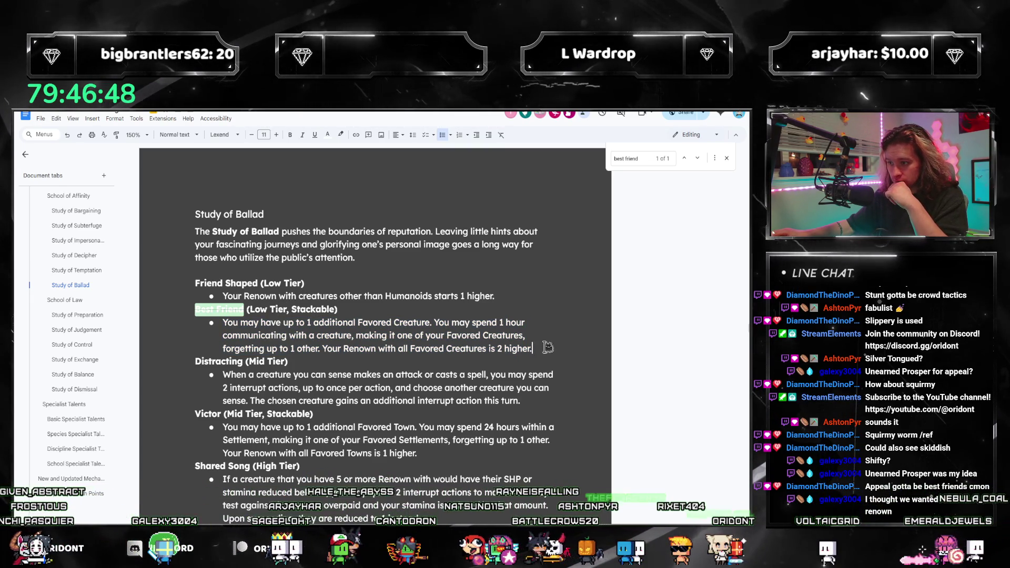
{"action": "left_click", "coordinate": [356, 335]}
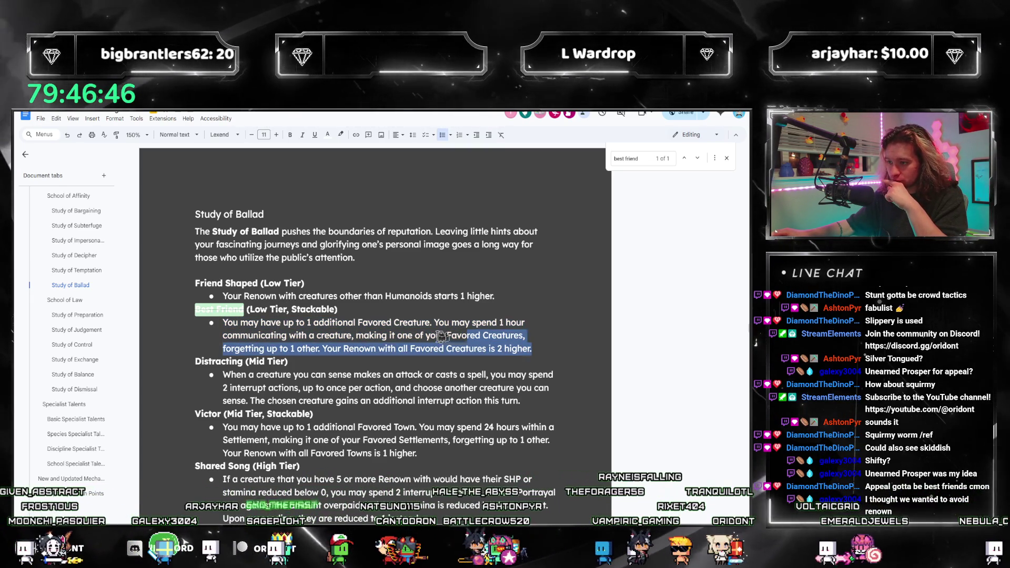
{"action": "left_click_drag", "start_coordinate": [518, 355], "coordinate": [224, 322]}
{"action": "left_click", "coordinate": [393, 349]}
{"action": "scroll", "coordinate": [392, 349], "scroll_direction": "down", "scroll_amount": 2}
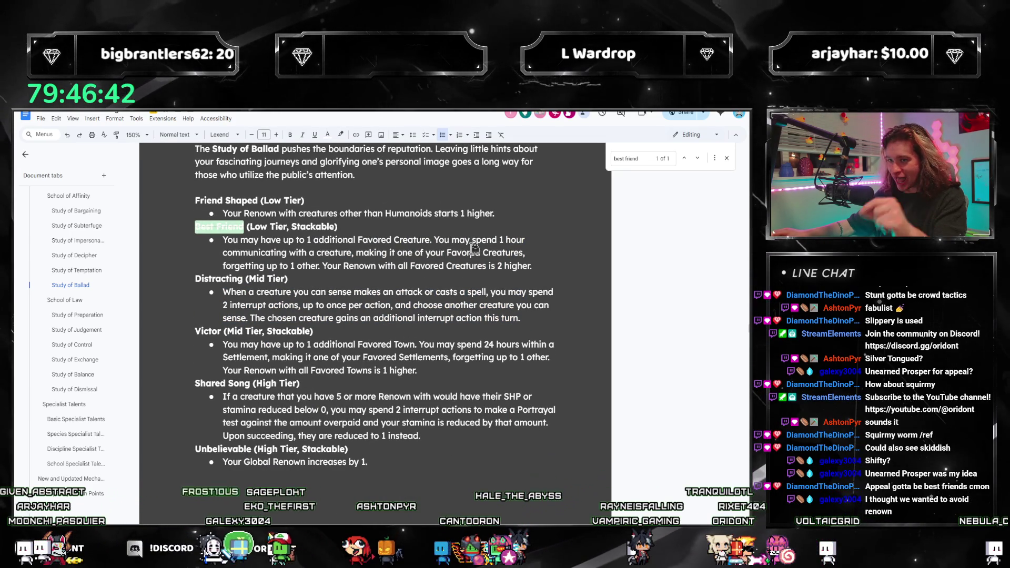
{"action": "scroll", "coordinate": [473, 247], "scroll_direction": "up", "scroll_amount": 1}
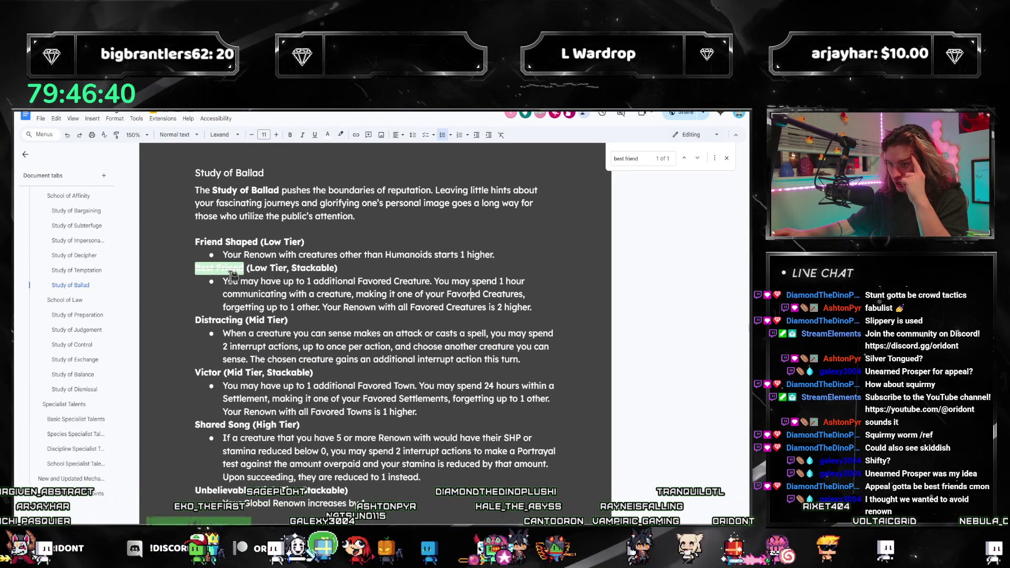
{"action": "mouse_move", "coordinate": [531, 308]}
{"action": "left_mouse_down"}
{"action": "mouse_move", "coordinate": [264, 281]}
{"action": "mouse_move", "coordinate": [394, 282]}
{"action": "left_mouse_up"}
{"action": "left_click", "coordinate": [424, 295]}
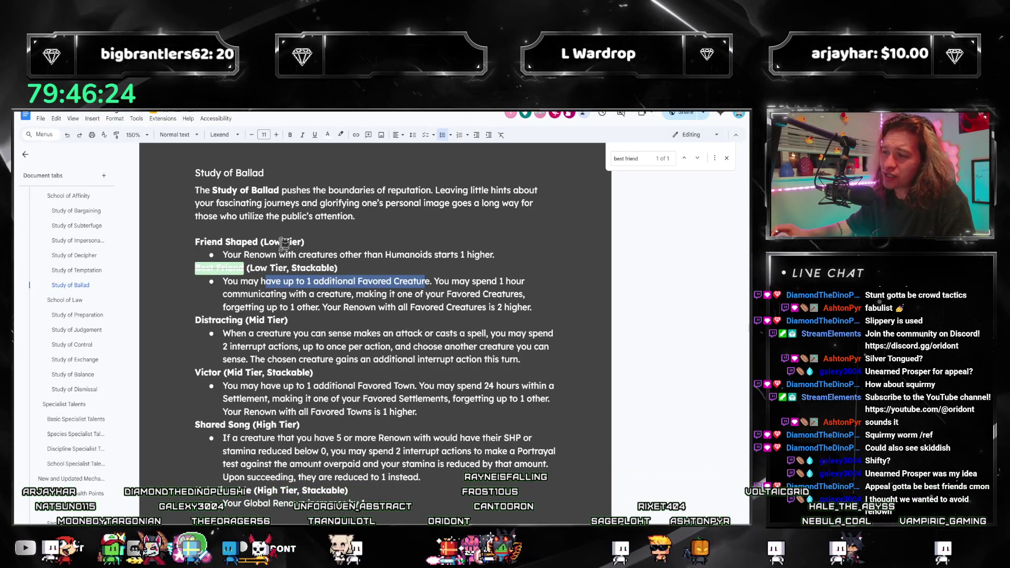
{"action": "scroll", "coordinate": [282, 245], "scroll_direction": "up", "scroll_amount": 2}
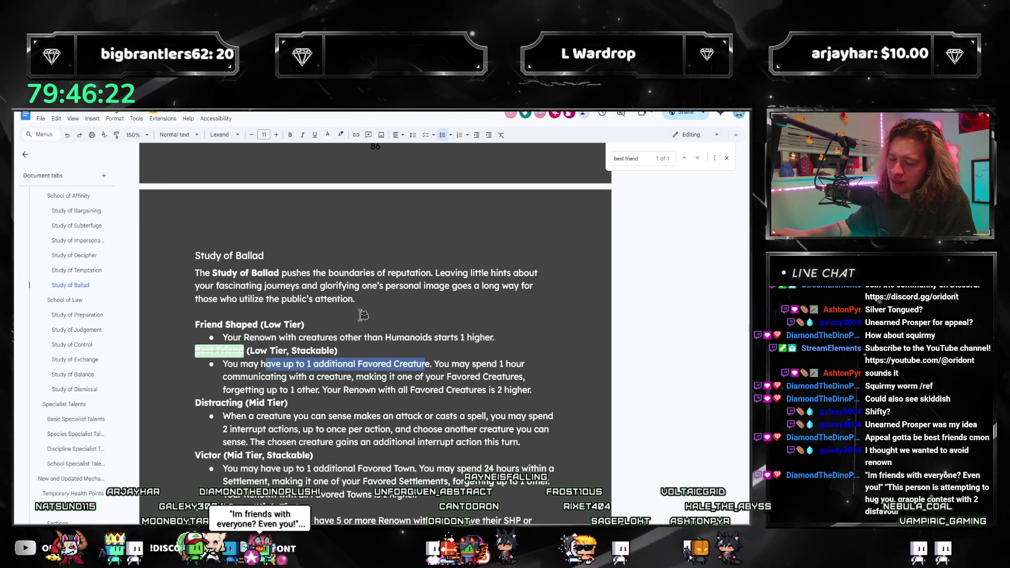
{"action": "scroll", "coordinate": [361, 315], "scroll_direction": "up", "scroll_amount": 6}
{"action": "scroll", "coordinate": [363, 315], "scroll_direction": "up", "scroll_amount": 4}
{"action": "scroll", "coordinate": [367, 315], "scroll_direction": "up", "scroll_amount": 3}
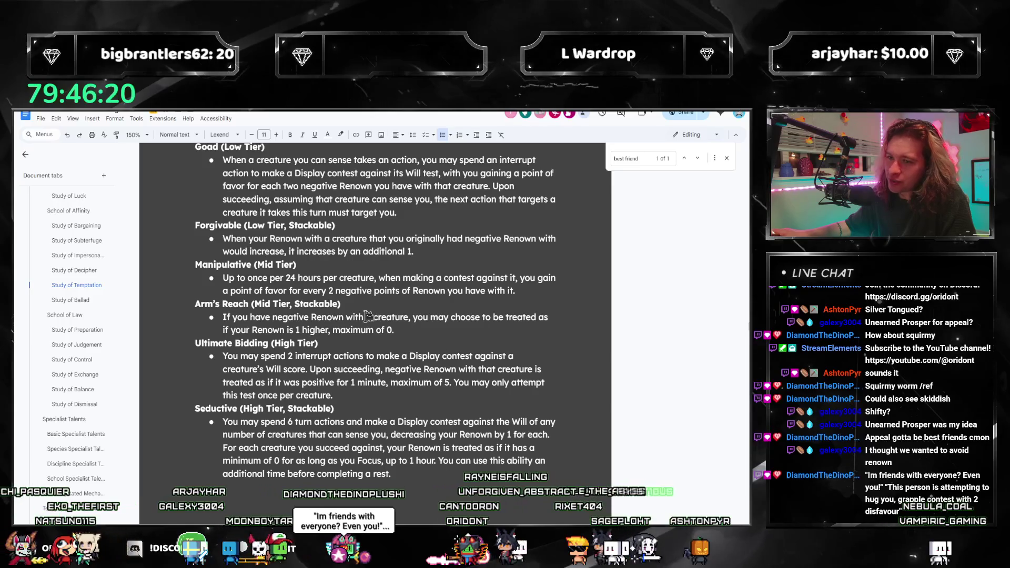
{"action": "scroll", "coordinate": [355, 306], "scroll_direction": "down", "scroll_amount": 4}
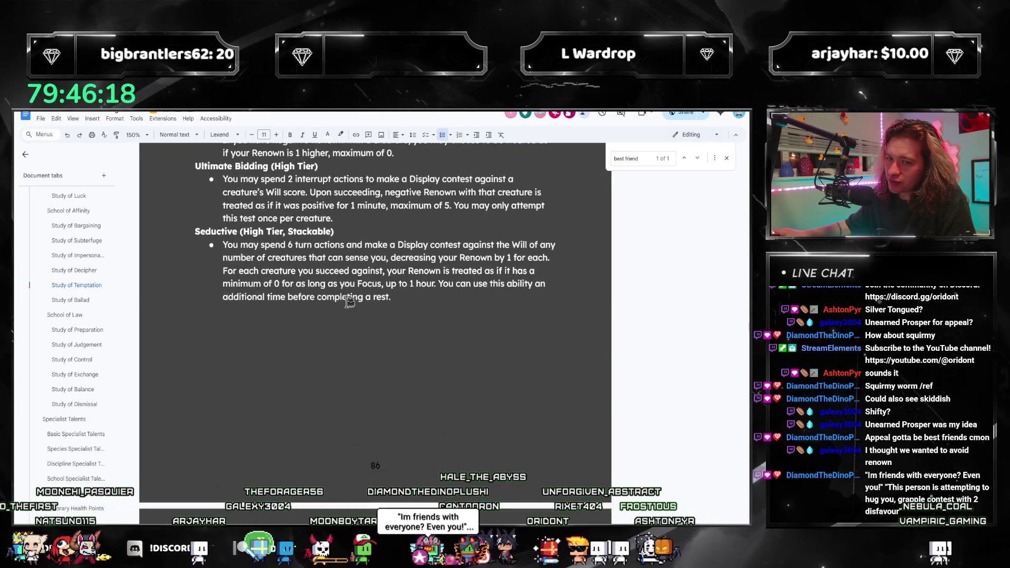
{"action": "scroll", "coordinate": [394, 296], "scroll_direction": "down", "scroll_amount": 5}
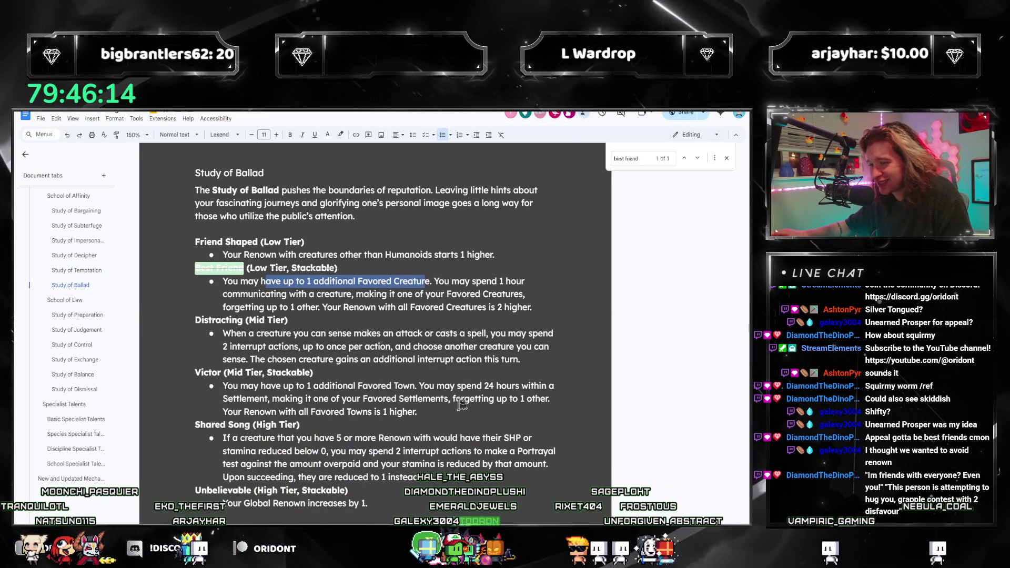
{"action": "scroll", "coordinate": [373, 391], "scroll_direction": "down", "scroll_amount": 1}
{"action": "scroll", "coordinate": [374, 392], "scroll_direction": "up", "scroll_amount": 8}
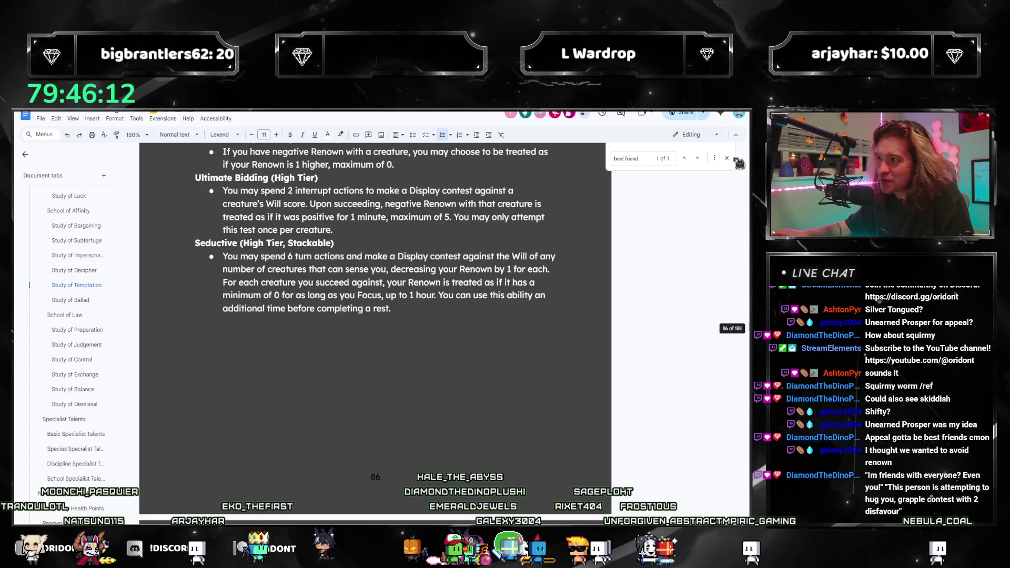
Close the document search with the Study of Temptation talents in view
{"action": "left_click", "coordinate": [727, 159]}
{"action": "scroll", "coordinate": [278, 331], "scroll_direction": "up", "scroll_amount": 1}
{"action": "scroll", "coordinate": [277, 331], "scroll_direction": "up", "scroll_amount": 2}
{"action": "scroll", "coordinate": [277, 331], "scroll_direction": "up", "scroll_amount": 2}
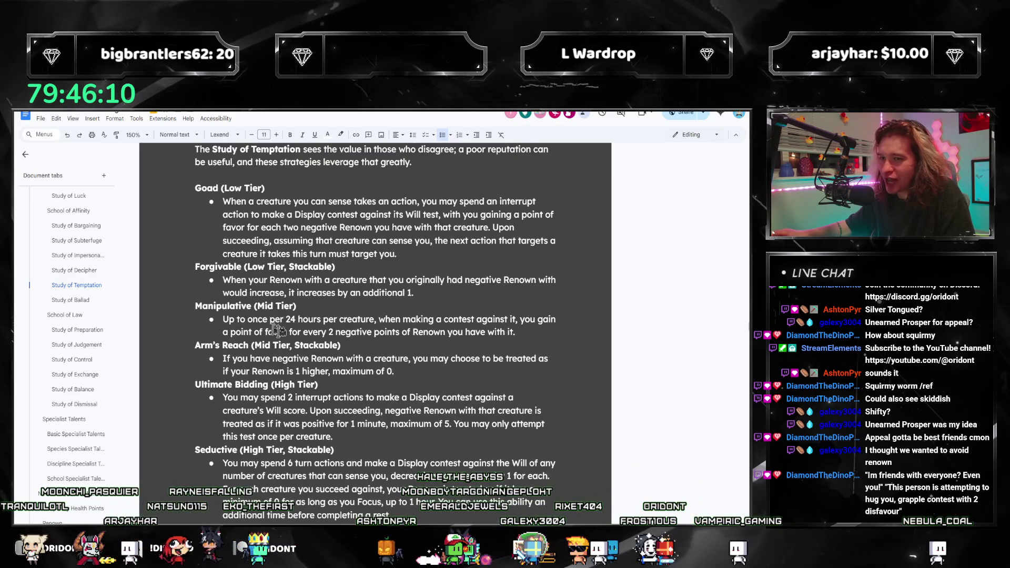
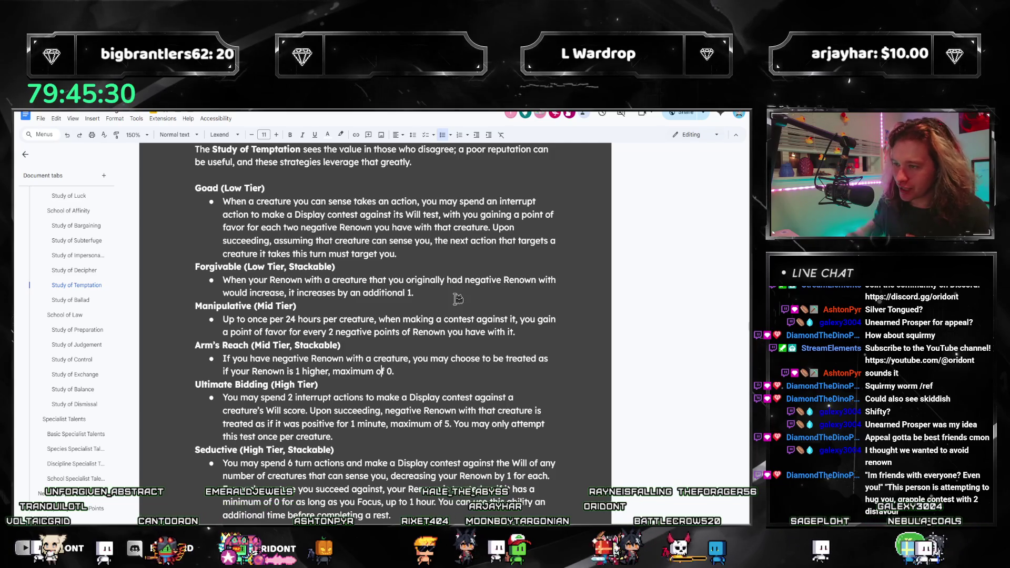
Jump to Study of Decipher and review the Interpreter and Uncanny Insights talent wording
{"action": "left_click", "coordinate": [73, 272]}
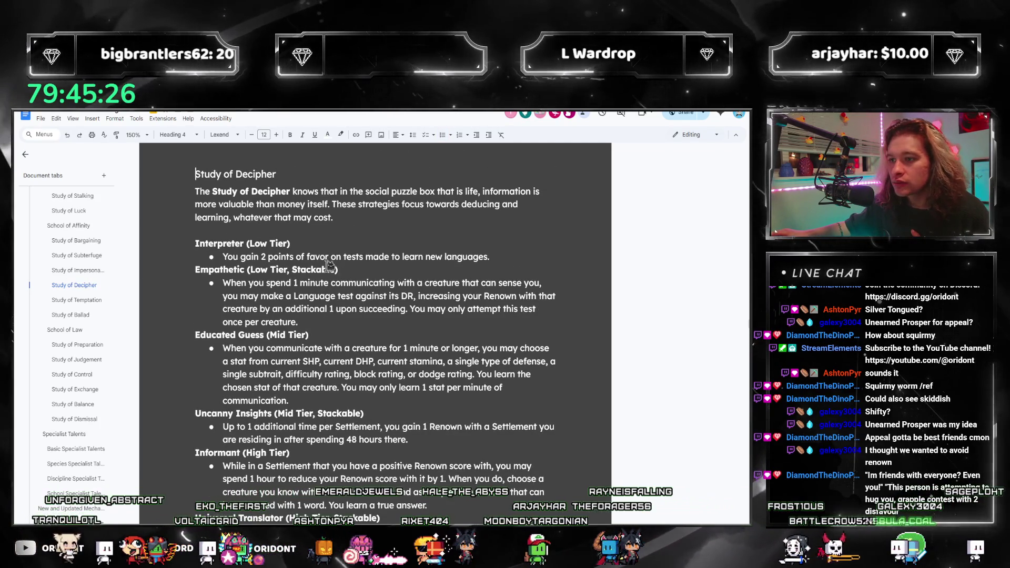
{"action": "left_click_drag", "start_coordinate": [490, 258], "coordinate": [183, 248]}
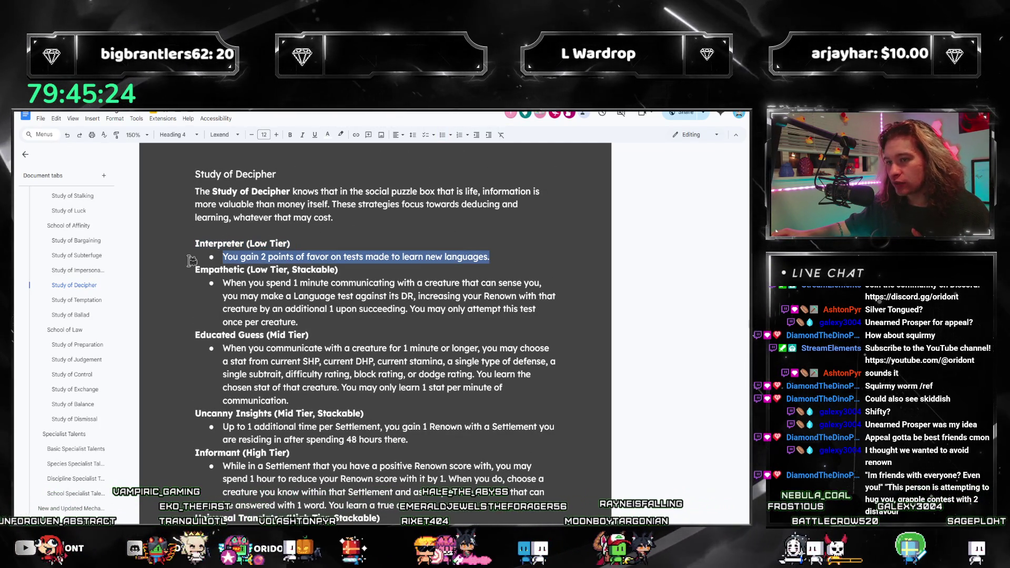
{"action": "left_click", "coordinate": [494, 260]}
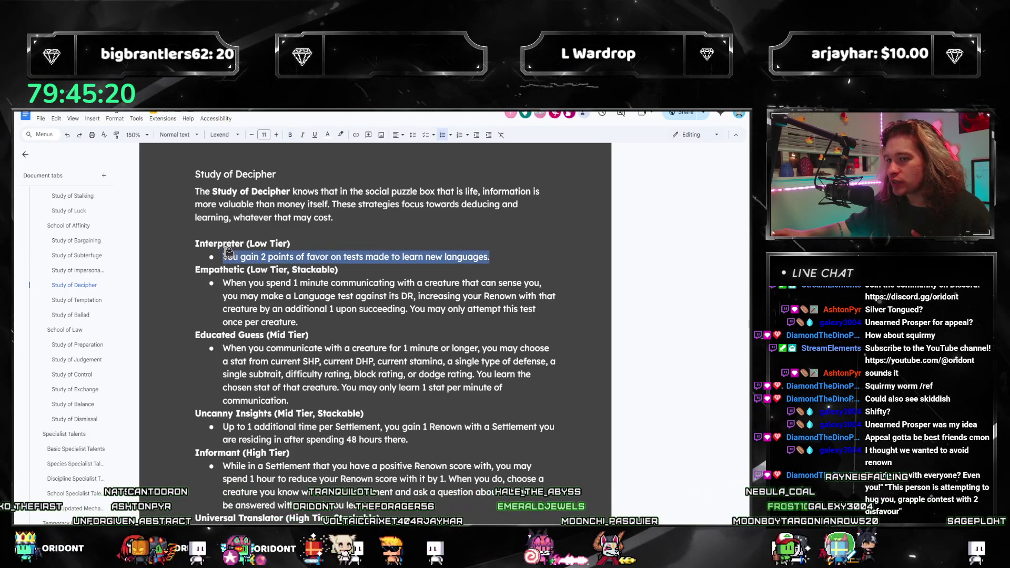
{"action": "scroll", "coordinate": [291, 292], "scroll_direction": "down", "scroll_amount": 2}
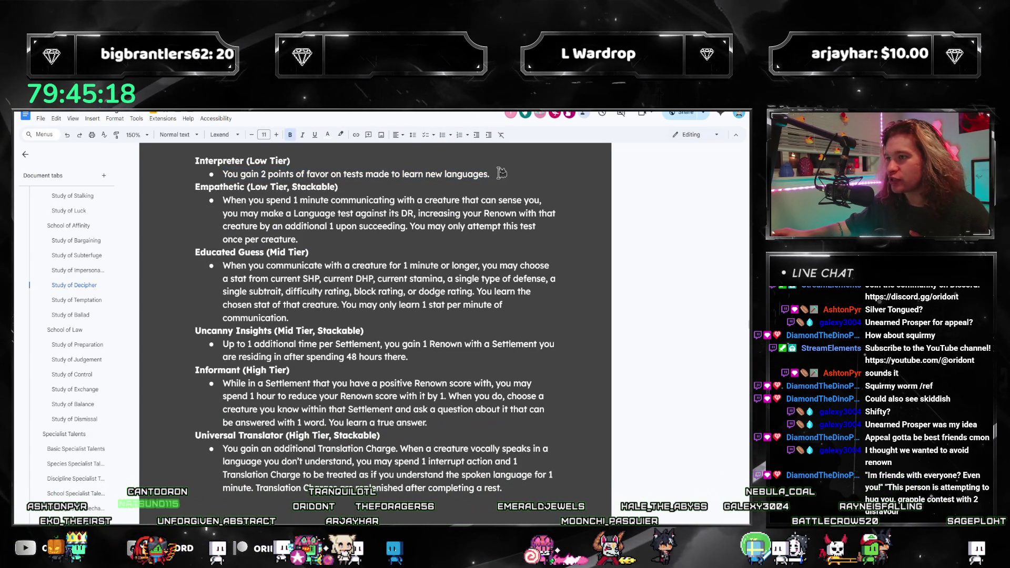
{"action": "left_click_drag", "start_coordinate": [500, 173], "coordinate": [193, 161]}
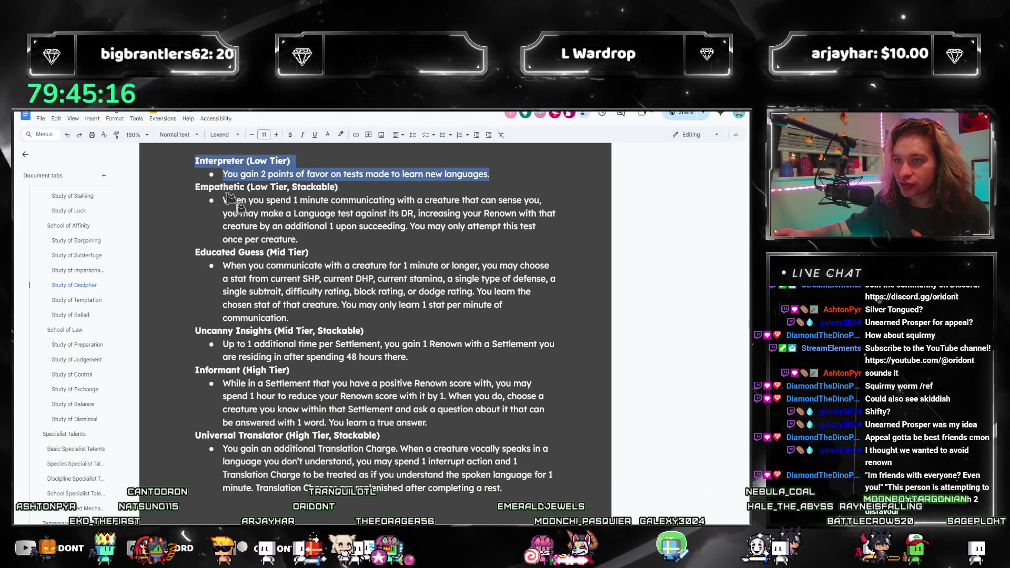
{"action": "left_click_drag", "start_coordinate": [409, 357], "coordinate": [216, 341]}
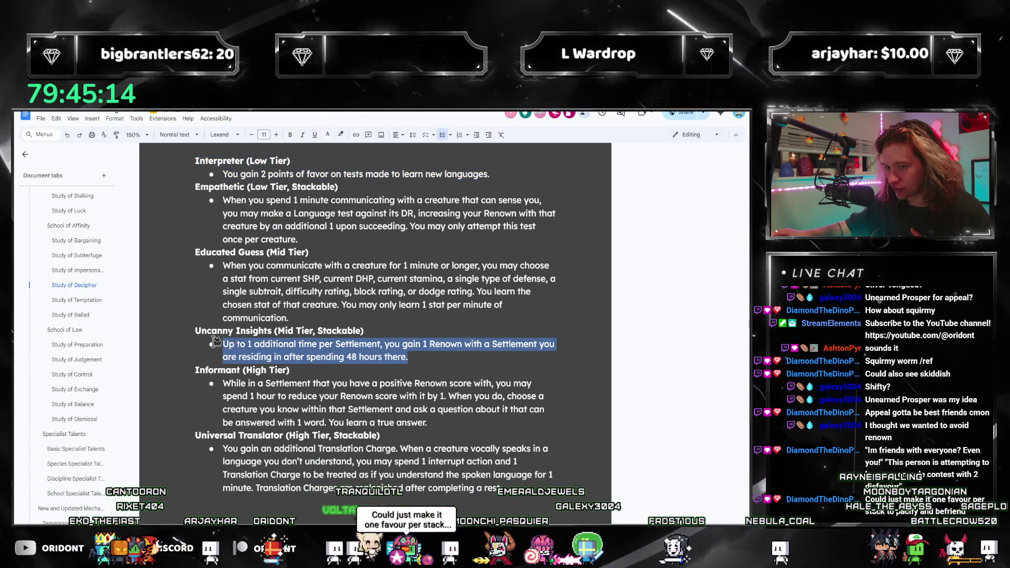
{"action": "left_click", "coordinate": [272, 357]}
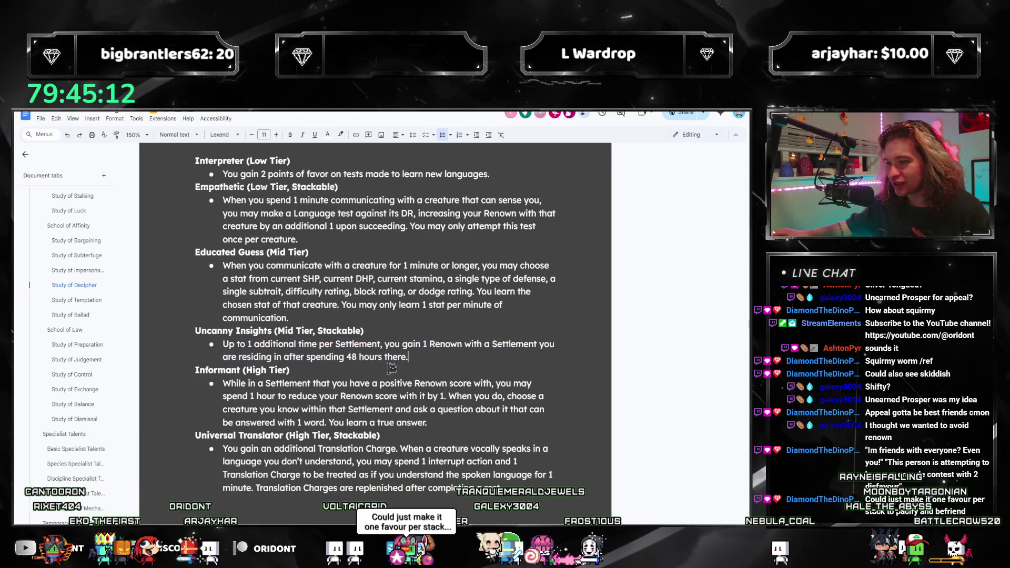
{"action": "scroll", "coordinate": [310, 339], "scroll_direction": "up", "scroll_amount": 1}
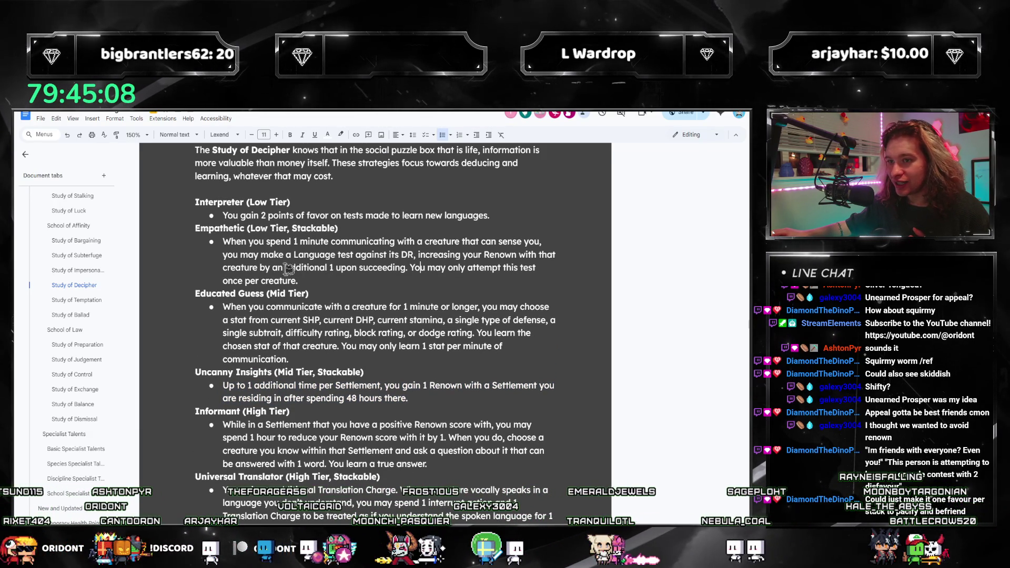
Place the cursor after the Empathetic description and start a search for 'pacify'
{"action": "left_click", "coordinate": [466, 275]}
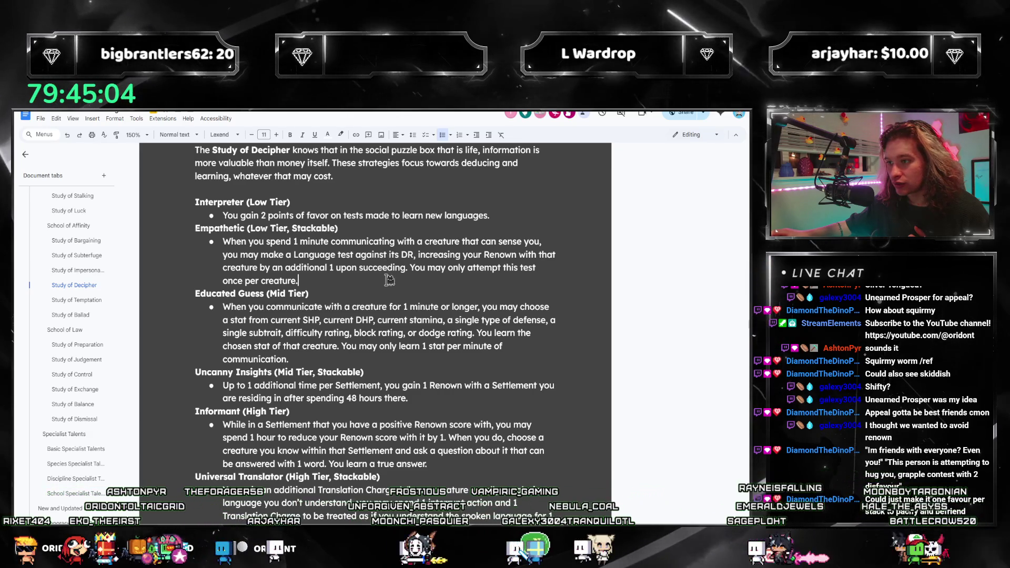
{"action": "scroll", "coordinate": [388, 280], "scroll_direction": "down", "scroll_amount": 1}
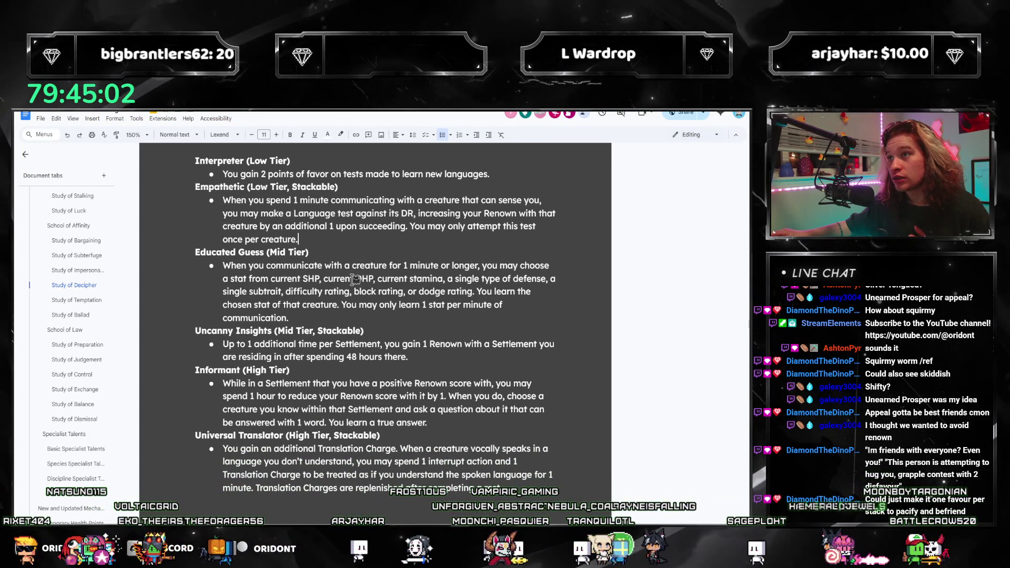
{"action": "scroll", "coordinate": [336, 281], "scroll_direction": "down", "scroll_amount": 1}
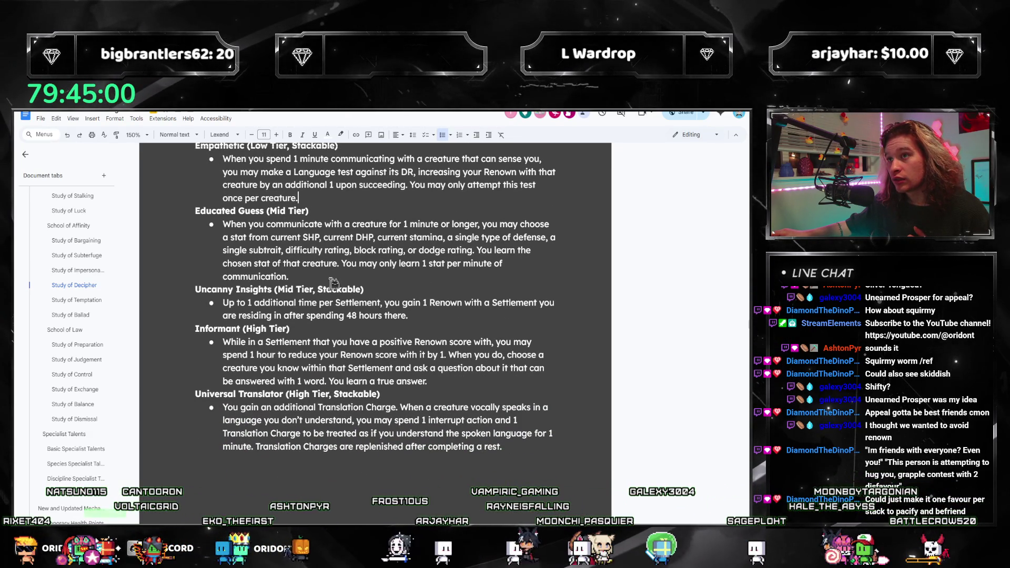
{"action": "scroll", "coordinate": [344, 312], "scroll_direction": "up", "scroll_amount": 2}
{"action": "scroll", "coordinate": [351, 338], "scroll_direction": "down", "scroll_amount": 2}
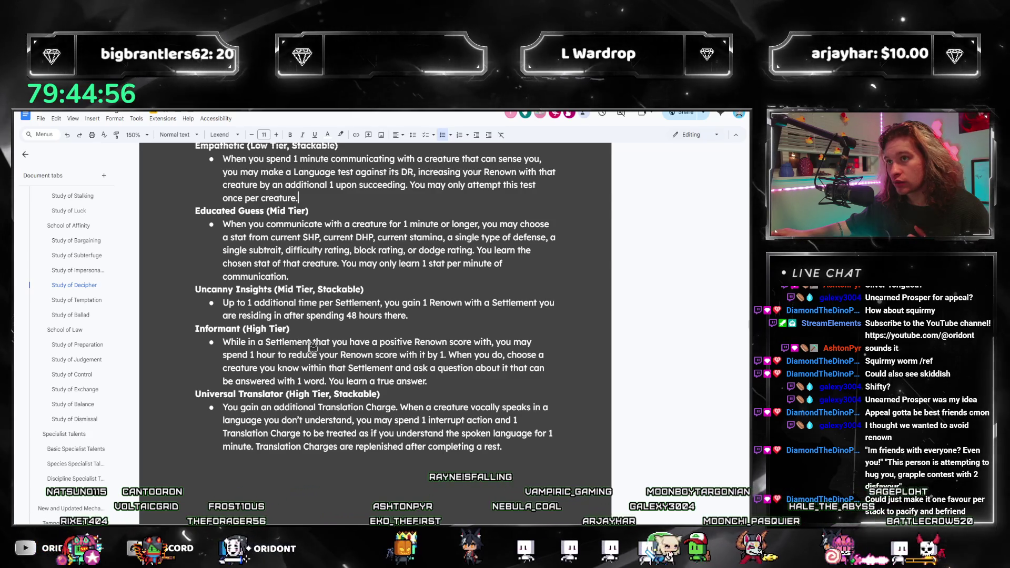
{"action": "scroll", "coordinate": [314, 348], "scroll_direction": "down", "scroll_amount": 1}
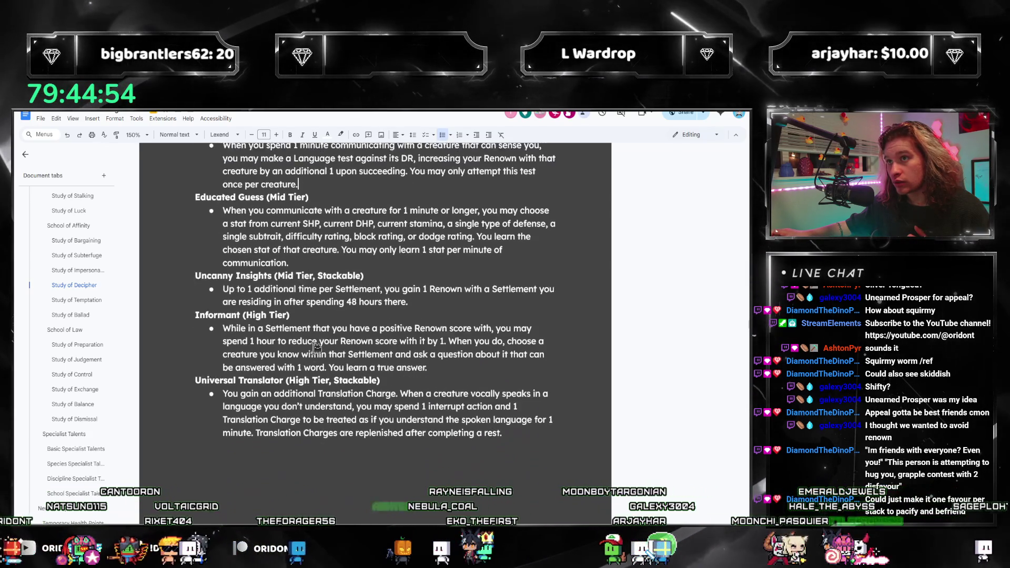
{"action": "scroll", "coordinate": [313, 347], "scroll_direction": "up", "scroll_amount": 1}
{"action": "key", "text": "ctrl+f"}
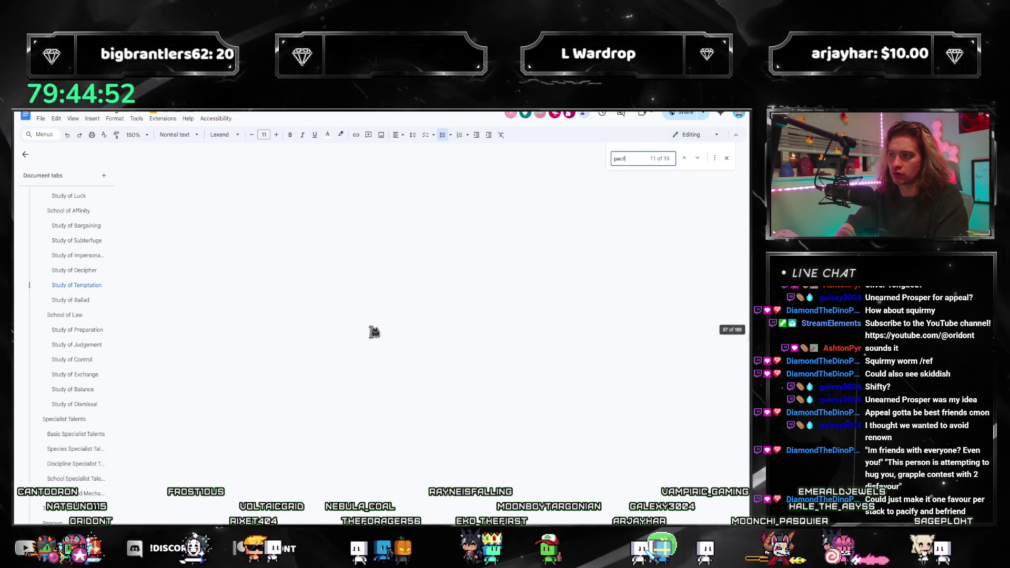
{"action": "type", "text": "pacify"}
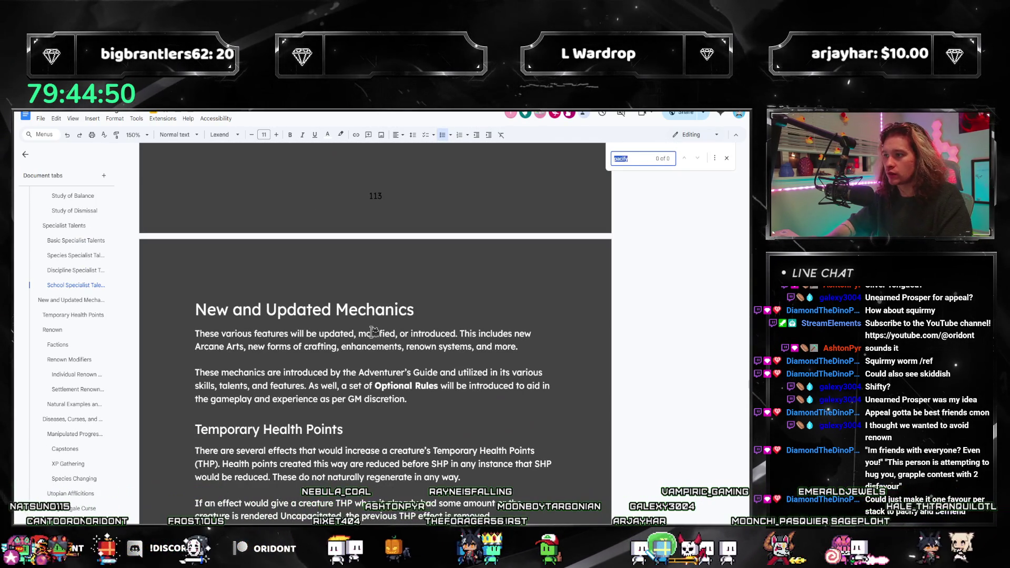
{"action": "type", "text": "befriend"}
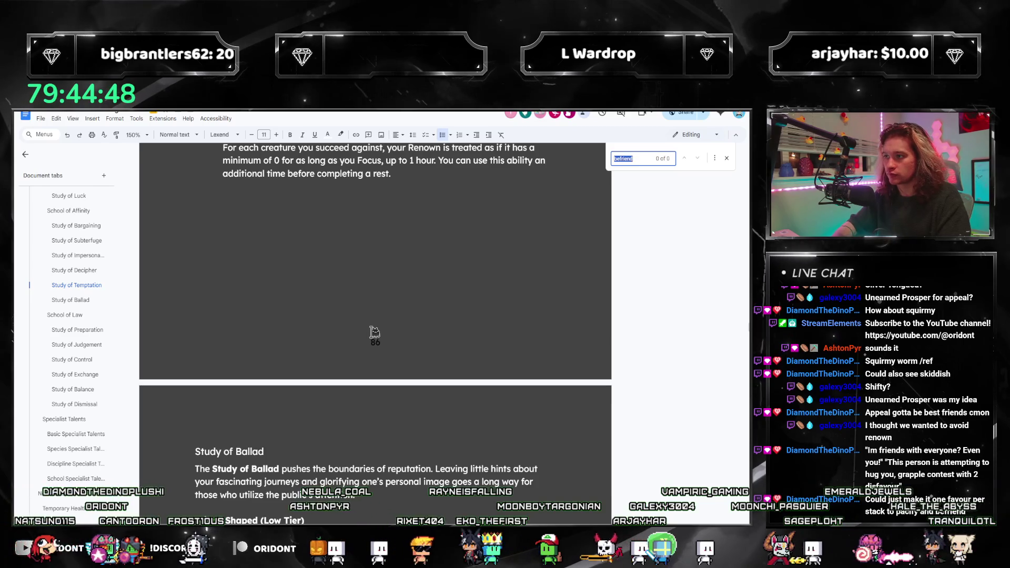
{"action": "type", "text": "friend"}
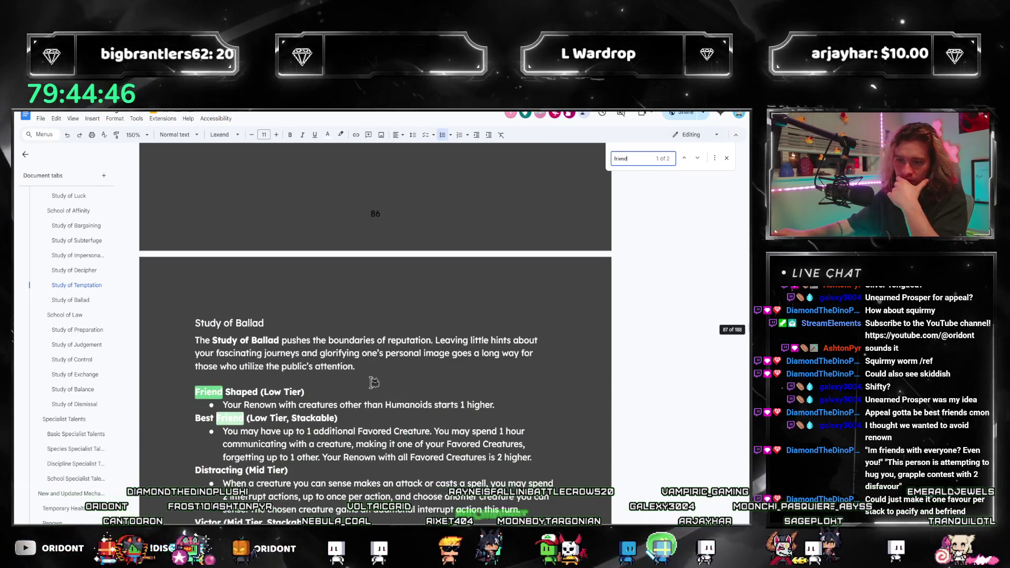
{"action": "scroll", "coordinate": [373, 382], "scroll_direction": "down", "scroll_amount": 3}
{"action": "scroll", "coordinate": [349, 402], "scroll_direction": "up", "scroll_amount": 5}
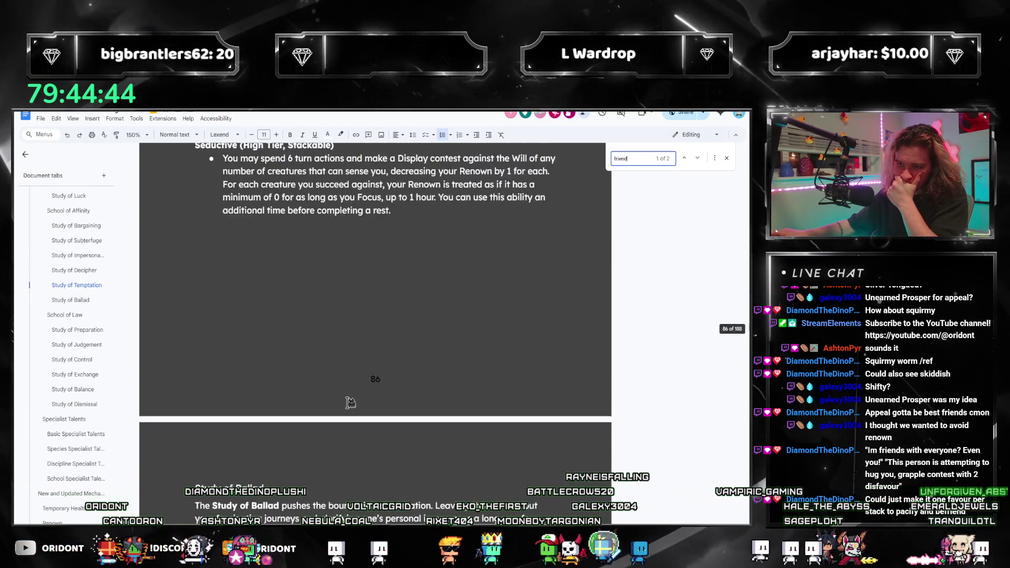
{"action": "scroll", "coordinate": [349, 403], "scroll_direction": "up", "scroll_amount": 3}
Jump to Study of Bargaining and select the old search term to replace it
{"action": "left_click", "coordinate": [62, 227]}
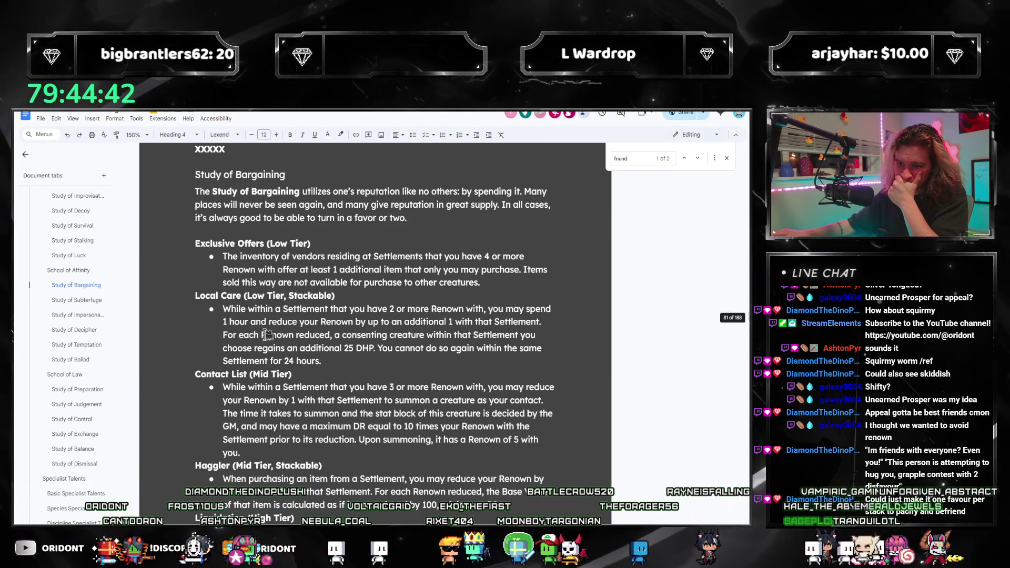
{"action": "scroll", "coordinate": [267, 335], "scroll_direction": "down", "scroll_amount": 2}
{"action": "scroll", "coordinate": [276, 444], "scroll_direction": "down", "scroll_amount": 5}
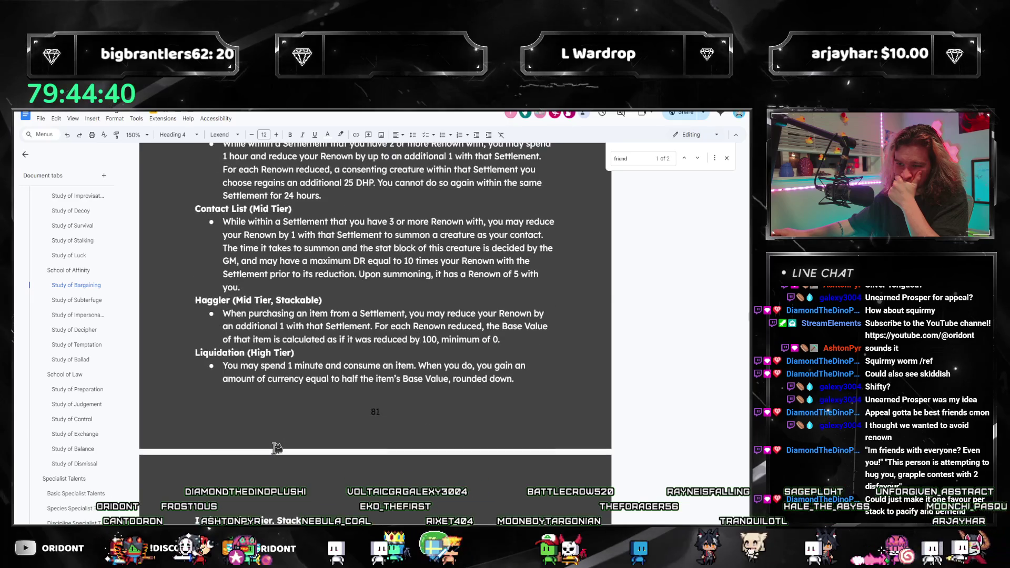
{"action": "scroll", "coordinate": [274, 455], "scroll_direction": "down", "scroll_amount": 1}
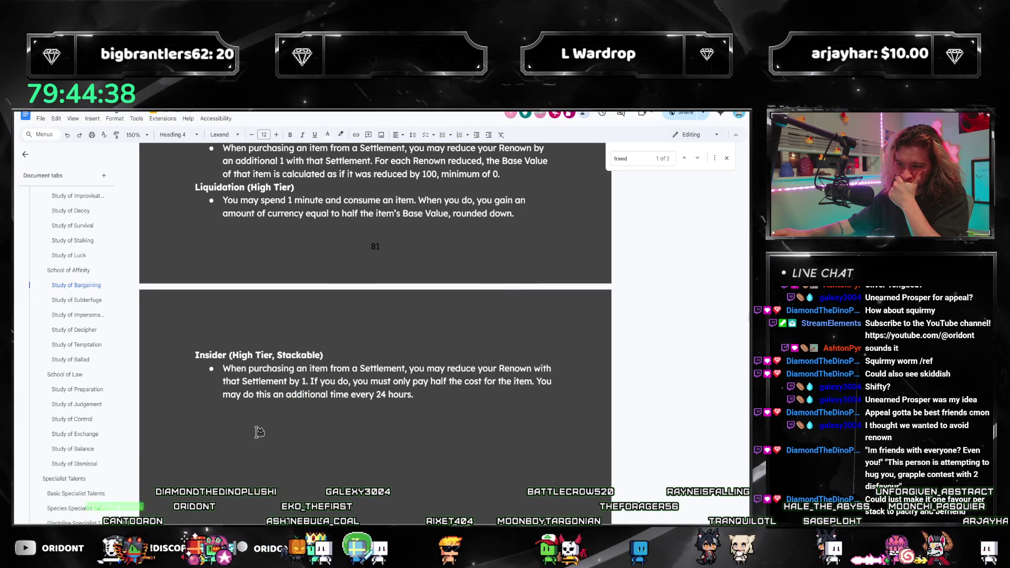
{"action": "scroll", "coordinate": [259, 432], "scroll_direction": "down", "scroll_amount": 5}
{"action": "scroll", "coordinate": [259, 430], "scroll_direction": "down", "scroll_amount": 6}
{"action": "scroll", "coordinate": [259, 427], "scroll_direction": "down", "scroll_amount": 4}
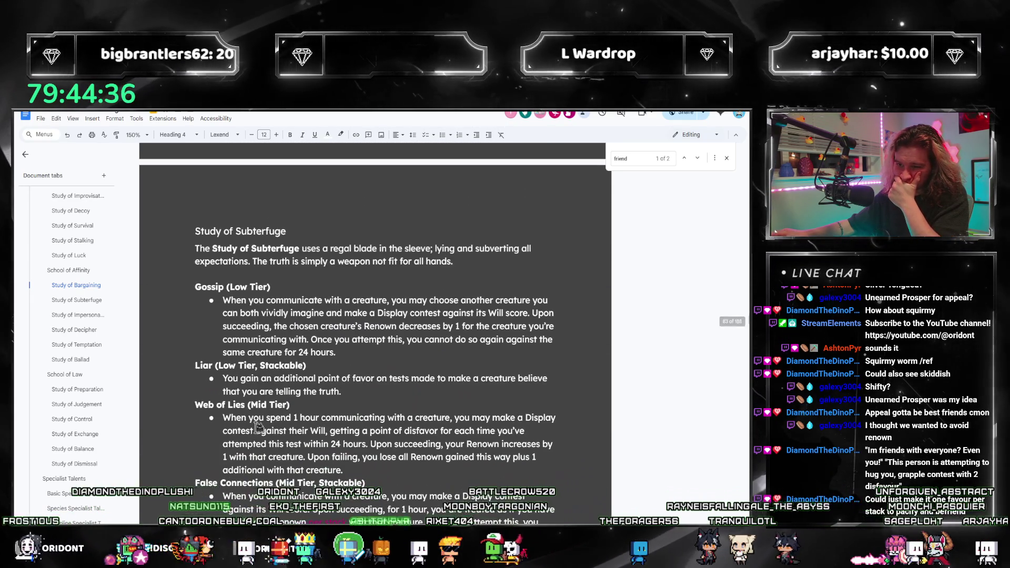
{"action": "scroll", "coordinate": [258, 426], "scroll_direction": "down", "scroll_amount": 5}
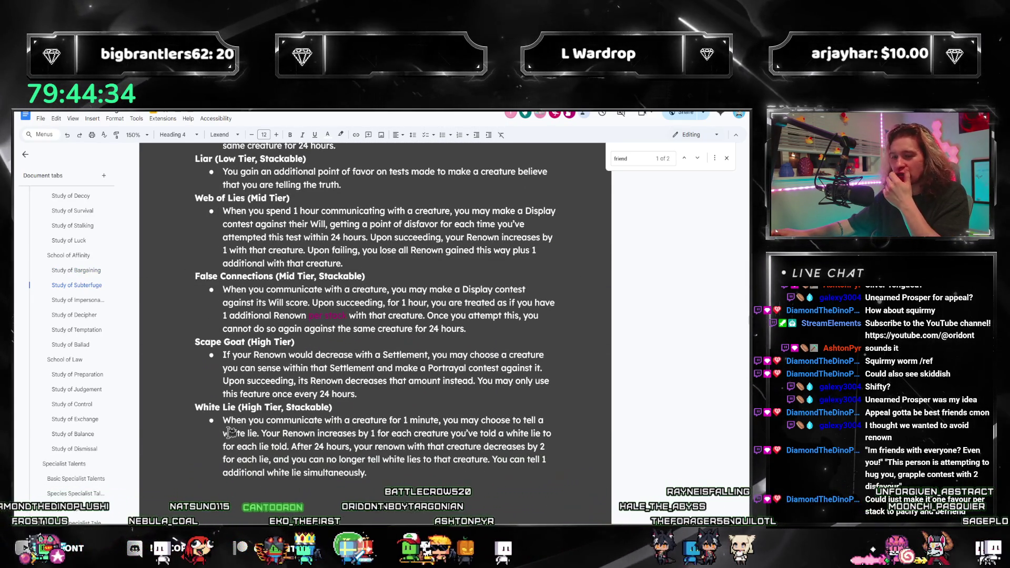
{"action": "scroll", "coordinate": [246, 414], "scroll_direction": "down", "scroll_amount": 4}
{"action": "scroll", "coordinate": [245, 422], "scroll_direction": "down", "scroll_amount": 5}
{"action": "scroll", "coordinate": [240, 432], "scroll_direction": "down", "scroll_amount": 3}
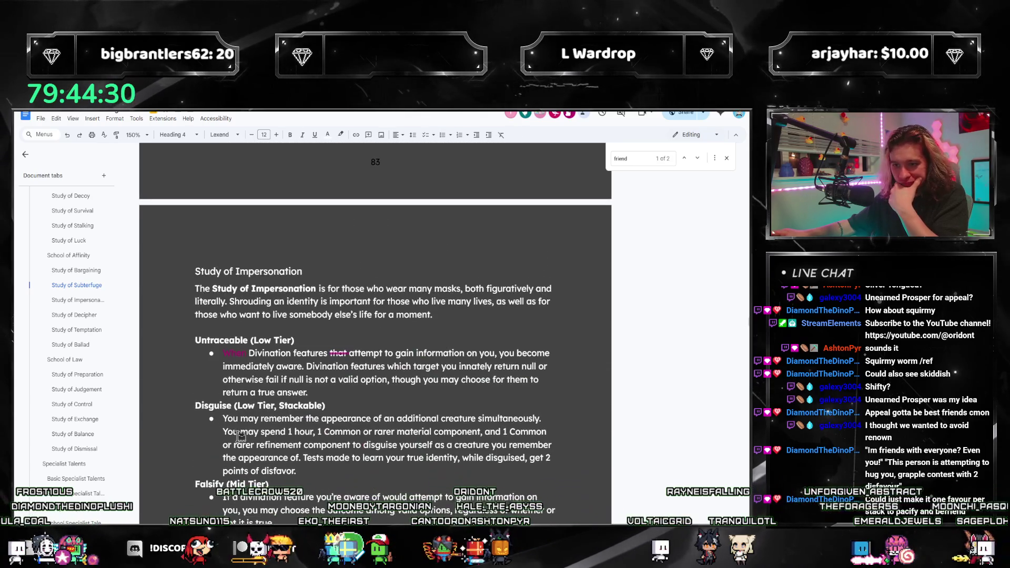
{"action": "scroll", "coordinate": [241, 435], "scroll_direction": "down", "scroll_amount": 2}
{"action": "scroll", "coordinate": [242, 434], "scroll_direction": "down", "scroll_amount": 2}
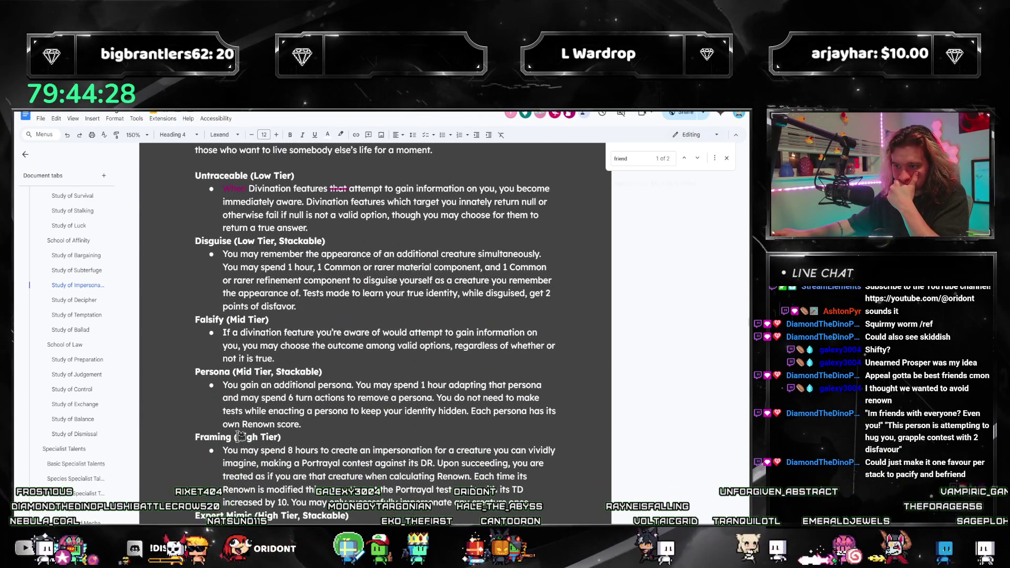
{"action": "scroll", "coordinate": [243, 436], "scroll_direction": "down", "scroll_amount": 2}
{"action": "scroll", "coordinate": [243, 439], "scroll_direction": "down", "scroll_amount": 1}
{"action": "scroll", "coordinate": [242, 440], "scroll_direction": "down", "scroll_amount": 1}
{"action": "scroll", "coordinate": [243, 441], "scroll_direction": "down", "scroll_amount": 2}
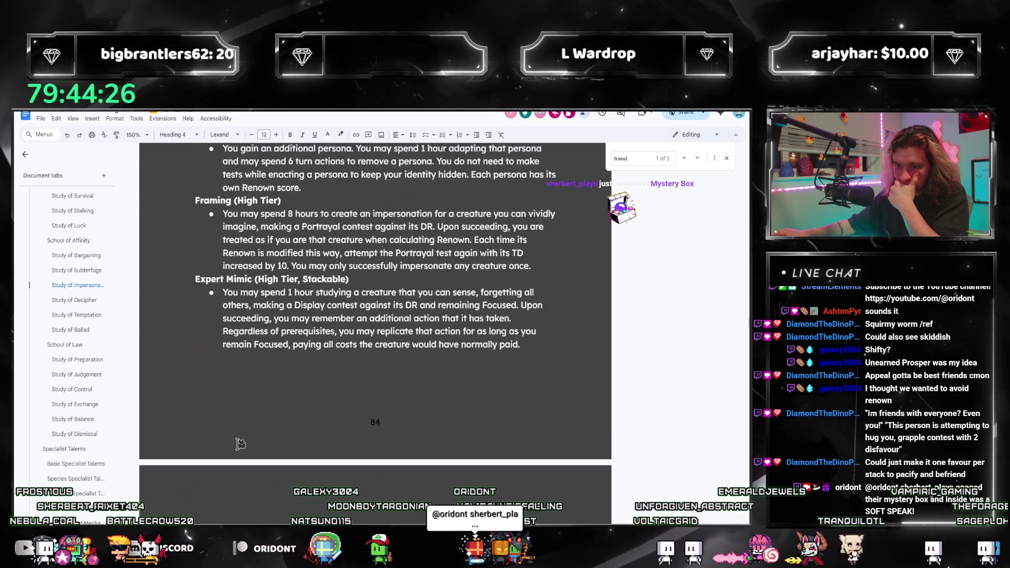
{"action": "scroll", "coordinate": [242, 440], "scroll_direction": "down", "scroll_amount": 3}
{"action": "scroll", "coordinate": [243, 440], "scroll_direction": "down", "scroll_amount": 2}
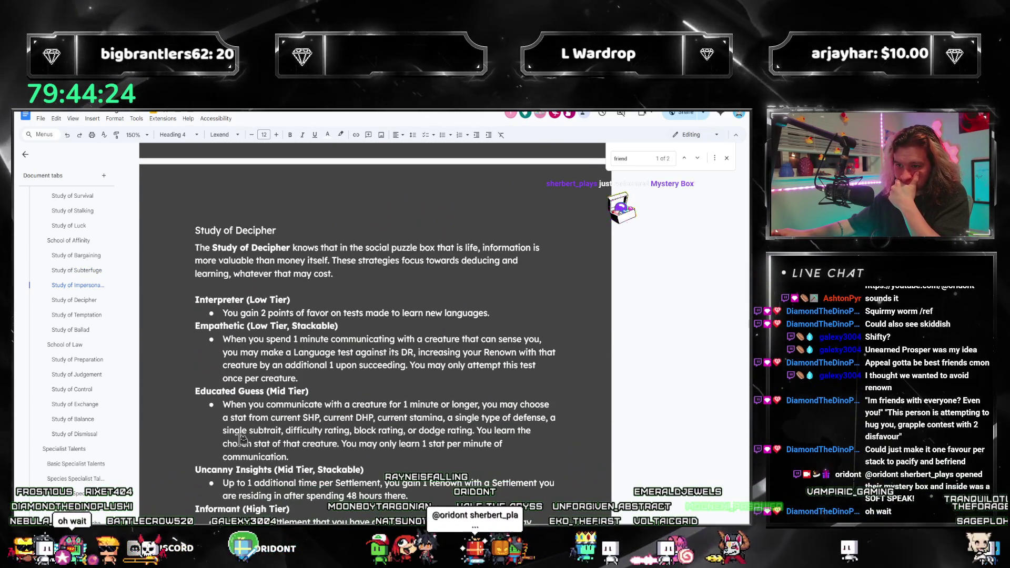
{"action": "scroll", "coordinate": [242, 441], "scroll_direction": "down", "scroll_amount": 4}
{"action": "scroll", "coordinate": [243, 440], "scroll_direction": "down", "scroll_amount": 1}
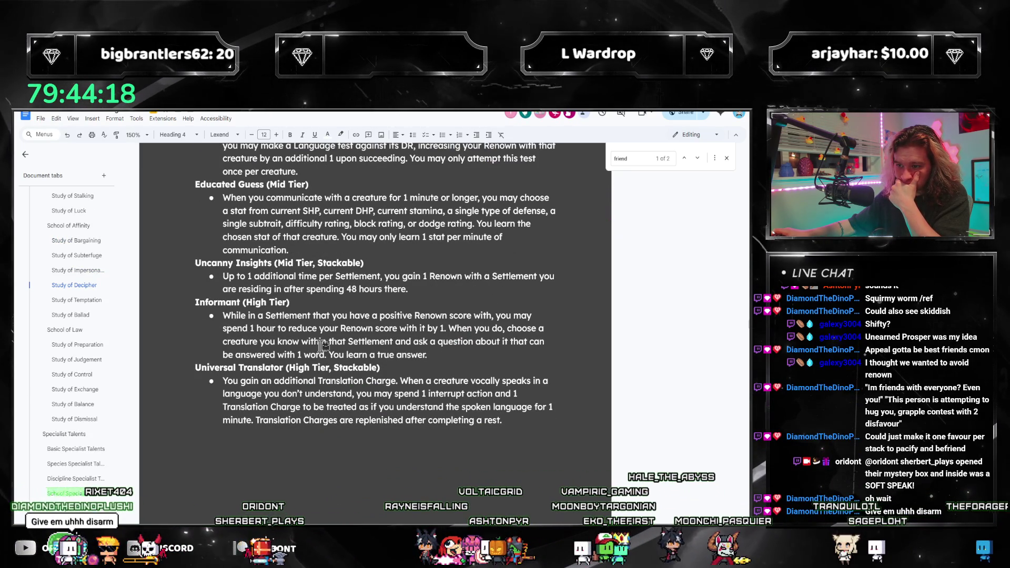
{"action": "scroll", "coordinate": [257, 328], "scroll_direction": "up", "scroll_amount": 2}
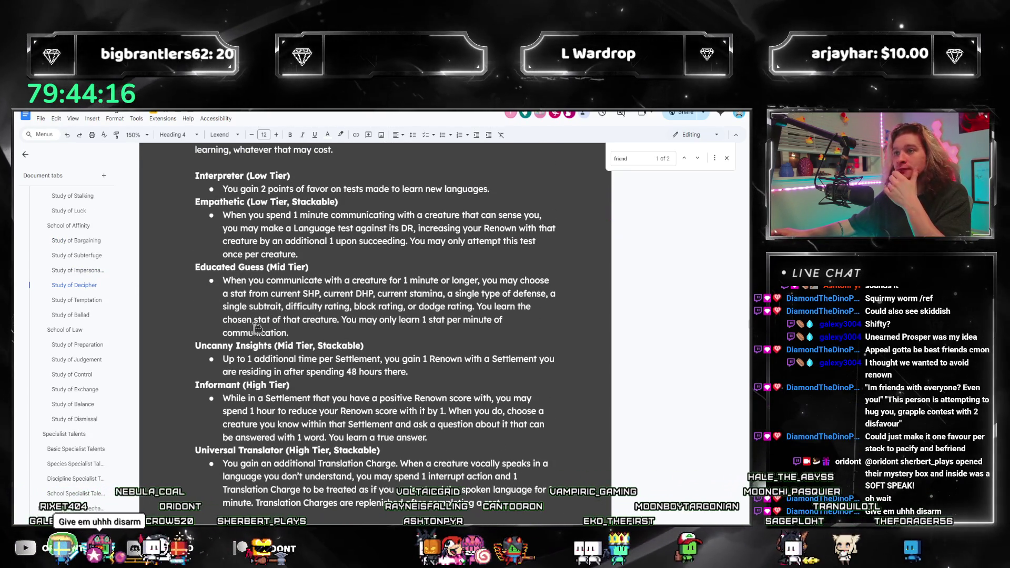
{"action": "double_click", "coordinate": [648, 158]}
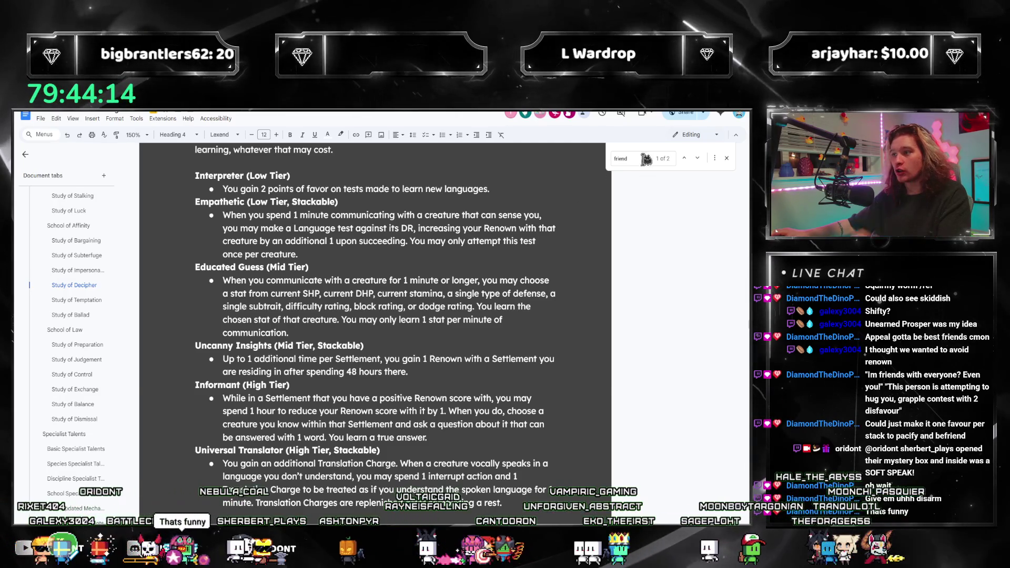
{"action": "type", "text": "disarm"}
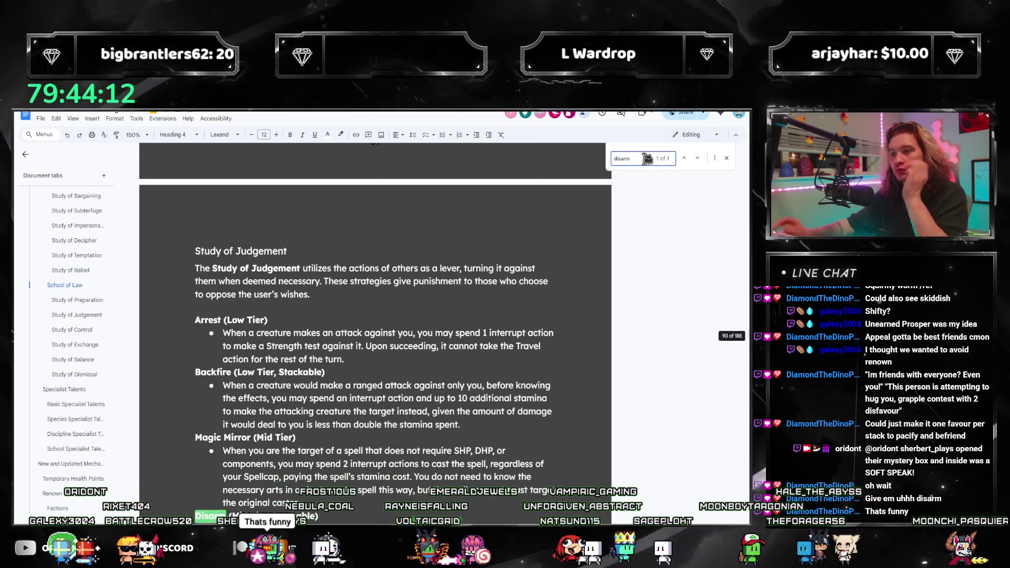
{"action": "scroll", "coordinate": [372, 335], "scroll_direction": "down", "scroll_amount": 2}
{"action": "scroll", "coordinate": [371, 336], "scroll_direction": "down", "scroll_amount": 2}
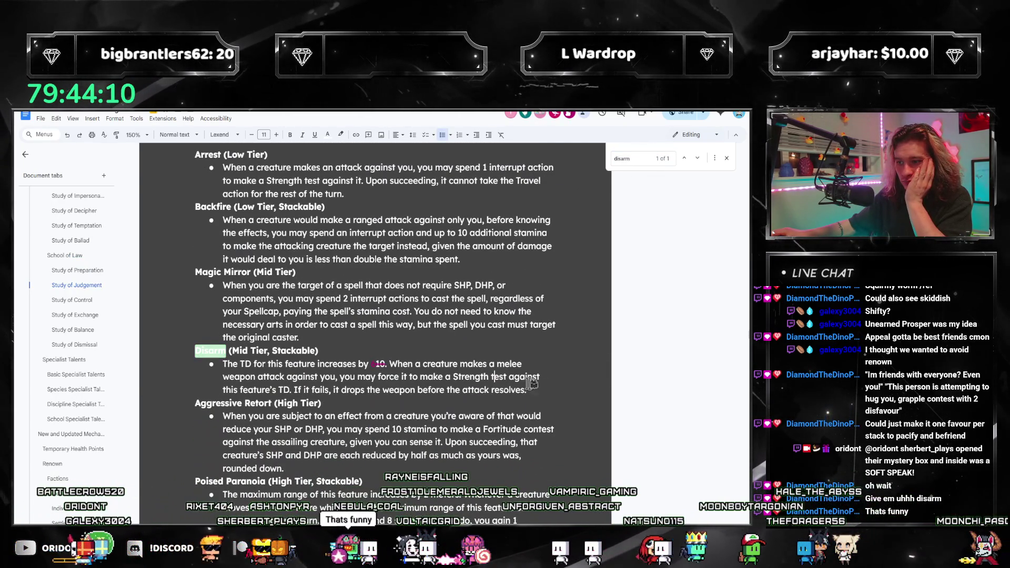
Review the Disarm bullet's wording and final sentence, then close the find bar
{"action": "left_click_drag", "start_coordinate": [406, 377], "coordinate": [214, 365]}
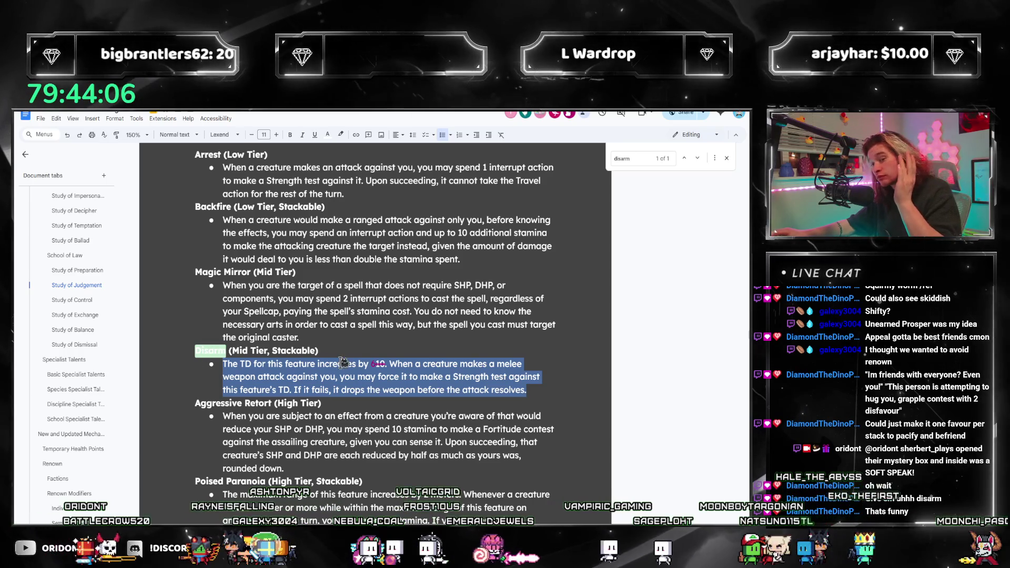
{"action": "left_click", "coordinate": [542, 392]}
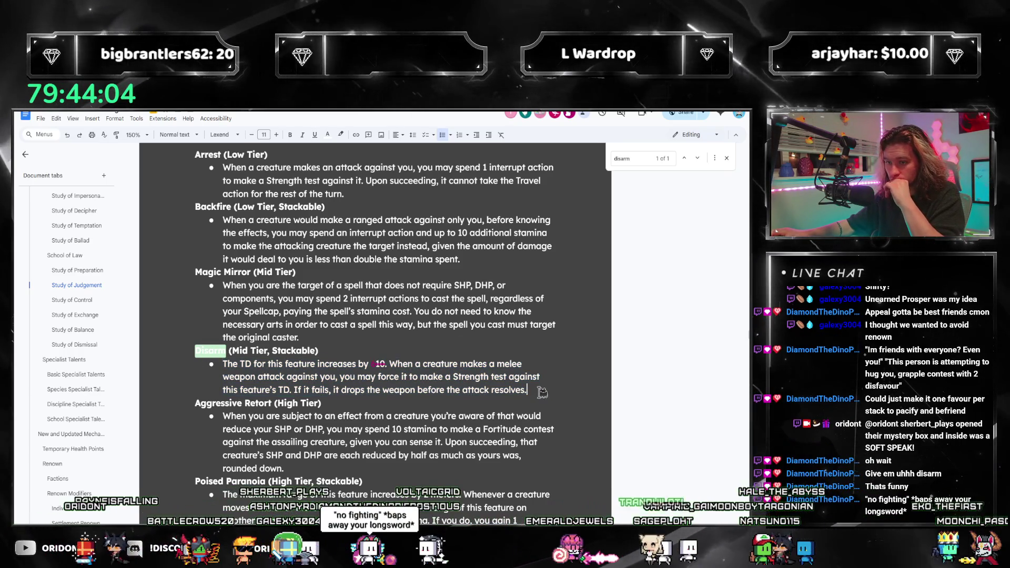
{"action": "left_click_drag", "start_coordinate": [541, 391], "coordinate": [193, 361]}
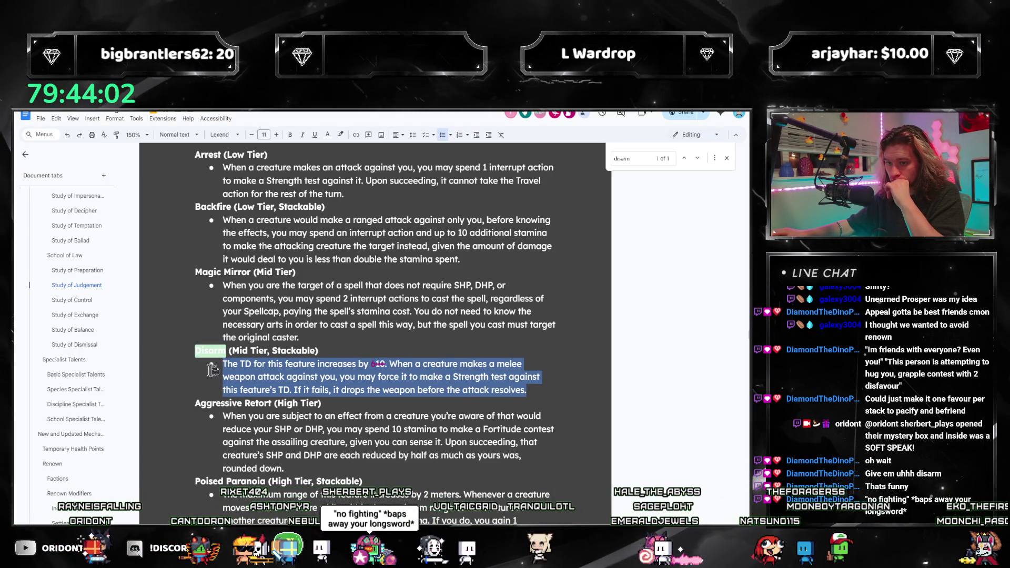
{"action": "left_click", "coordinate": [432, 390]}
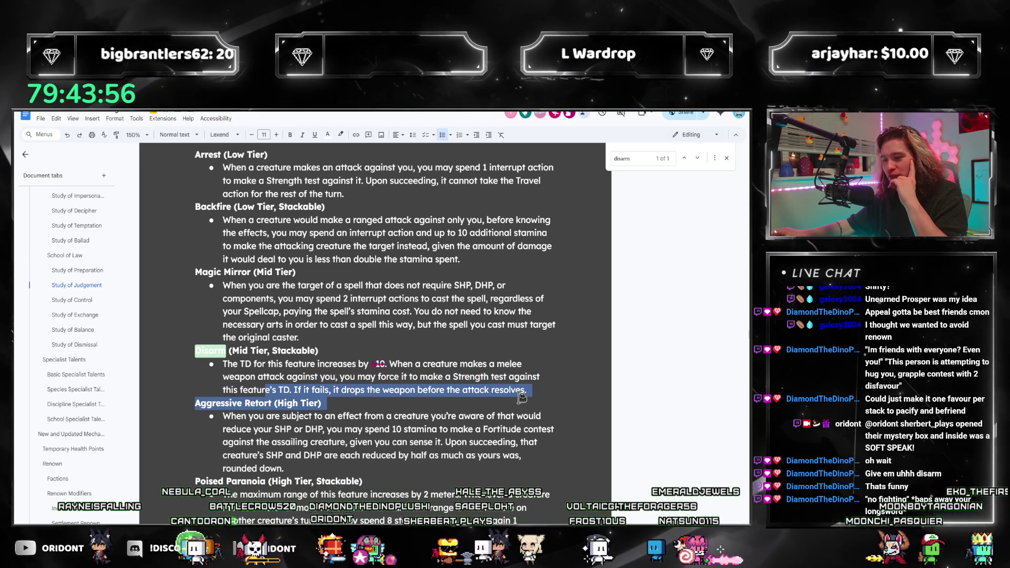
{"action": "left_click_drag", "start_coordinate": [269, 390], "coordinate": [533, 393]}
{"action": "key", "text": "Escape"}
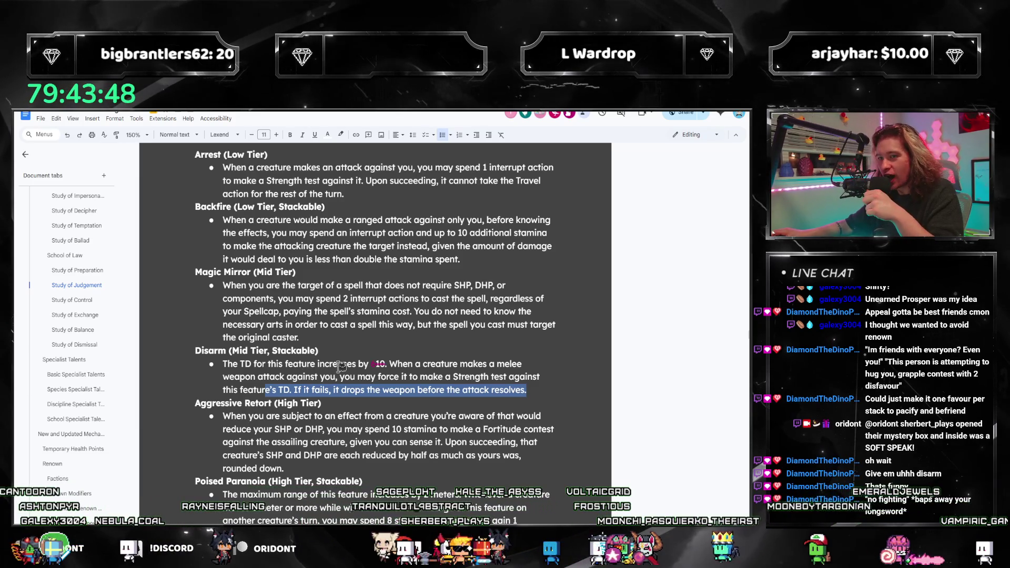
{"action": "scroll", "coordinate": [227, 312], "scroll_direction": "down", "scroll_amount": 2}
{"action": "scroll", "coordinate": [286, 347], "scroll_direction": "down", "scroll_amount": 4}
{"action": "scroll", "coordinate": [288, 343], "scroll_direction": "down", "scroll_amount": 6}
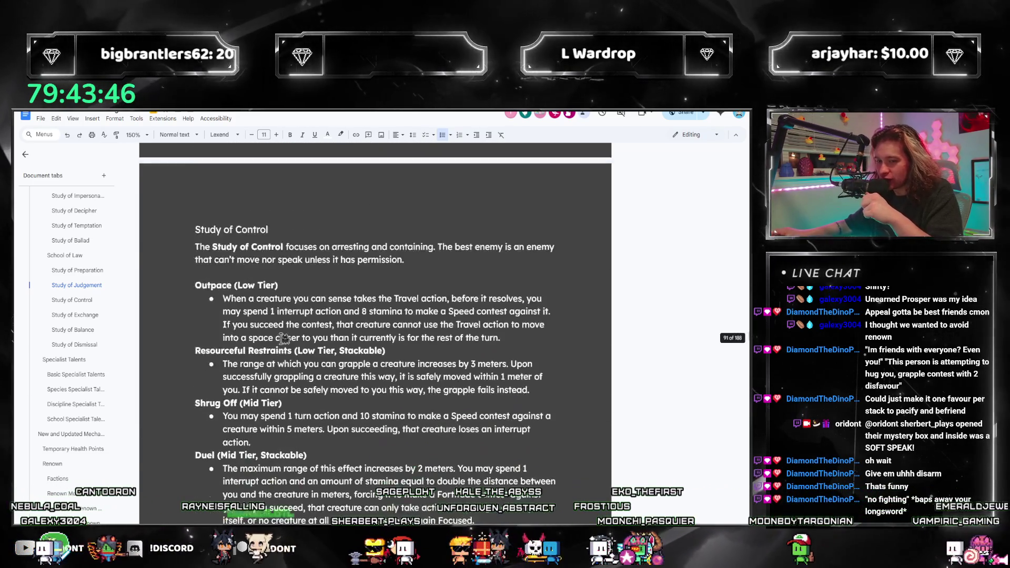
{"action": "scroll", "coordinate": [292, 334], "scroll_direction": "down", "scroll_amount": 2}
{"action": "scroll", "coordinate": [292, 335], "scroll_direction": "down", "scroll_amount": 1}
{"action": "scroll", "coordinate": [354, 371], "scroll_direction": "down", "scroll_amount": 1}
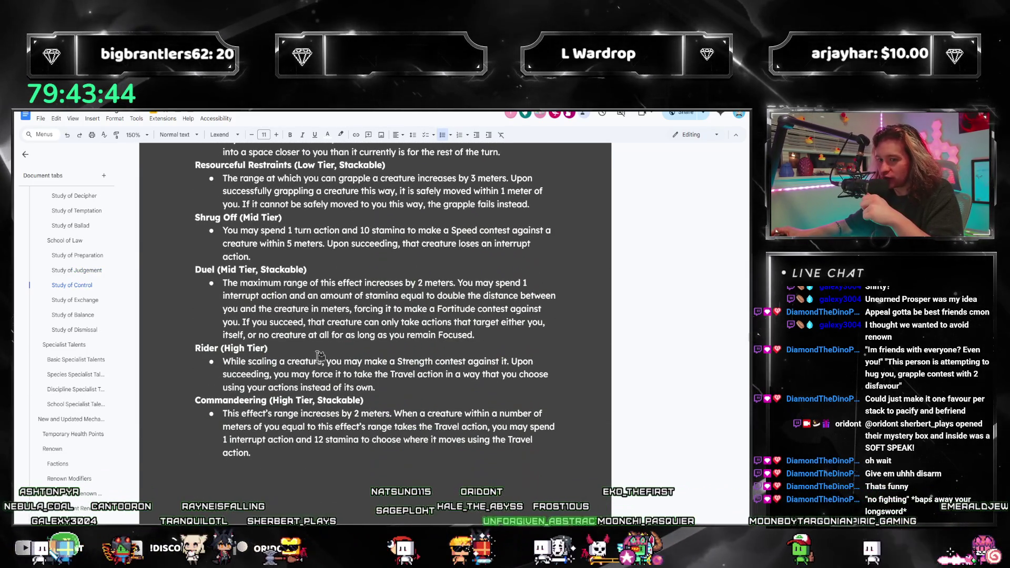
{"action": "scroll", "coordinate": [252, 335], "scroll_direction": "down", "scroll_amount": 1}
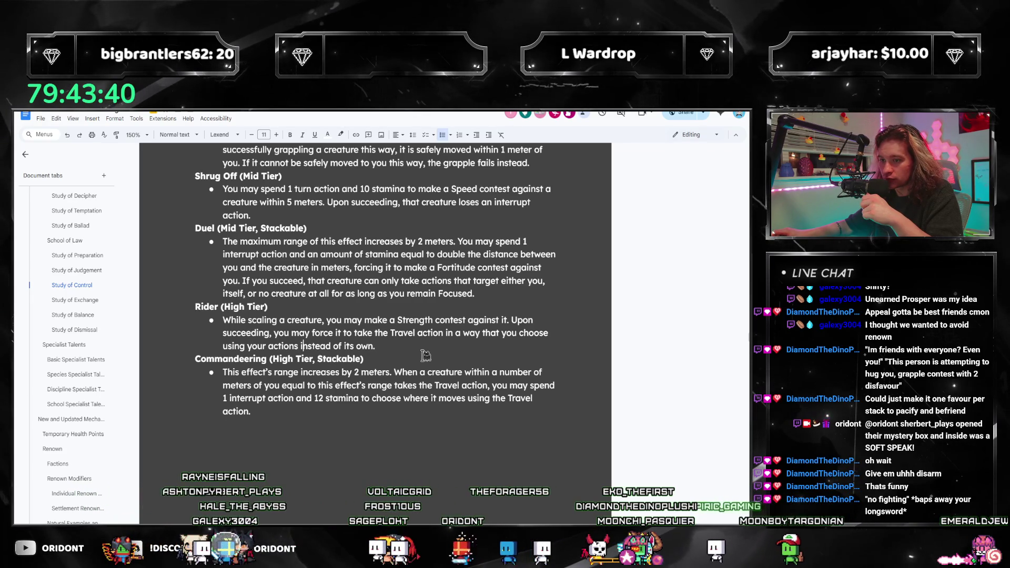
Reread the Rider paragraph, selecting it from 'force' and from 'succeeding' to its end
{"action": "triple_click", "coordinate": [398, 349]}
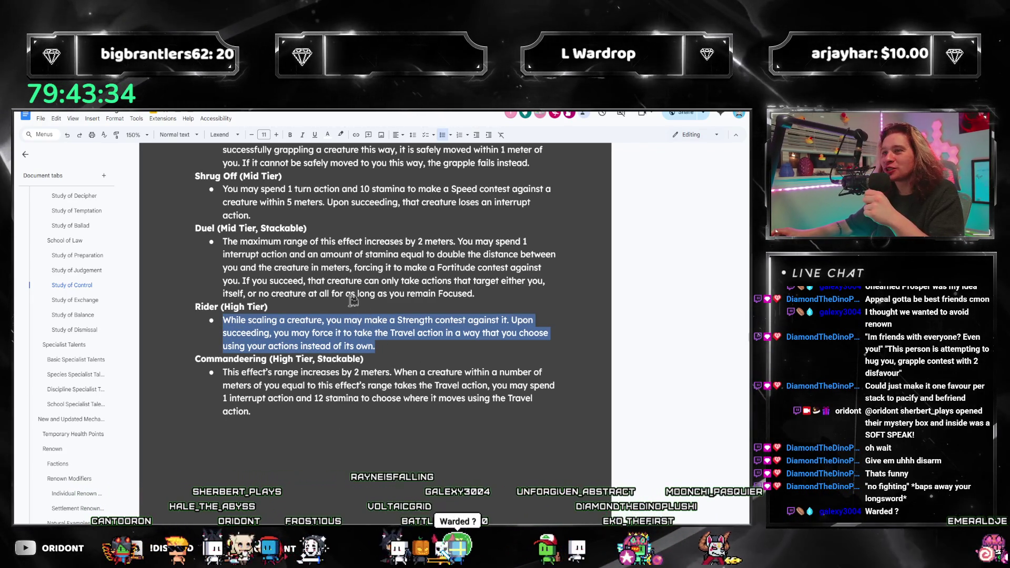
{"action": "key", "text": "alt+Tab"}
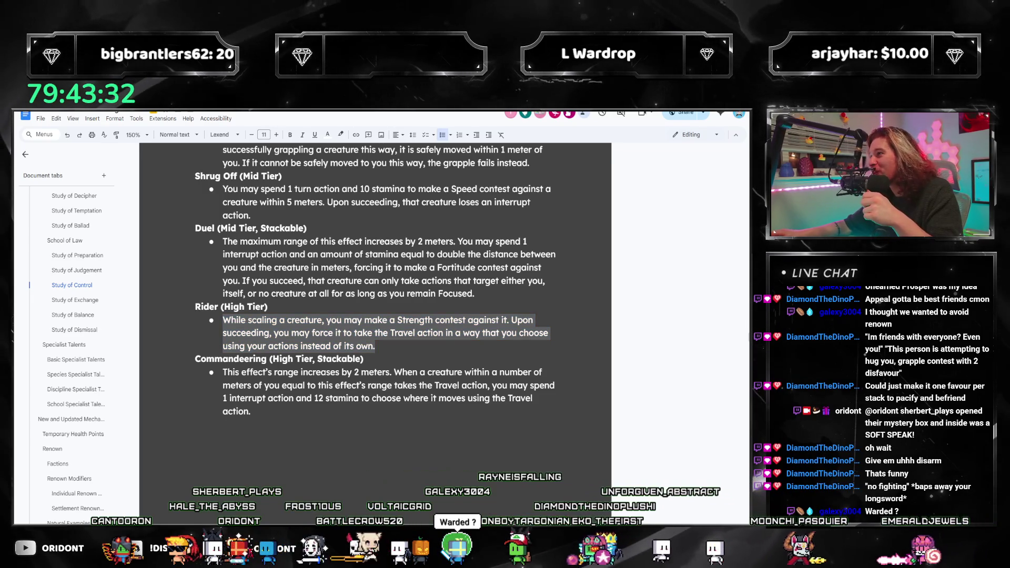
{"action": "left_click", "coordinate": [313, 340]}
{"action": "key", "text": "ctrl+shift+Down"}
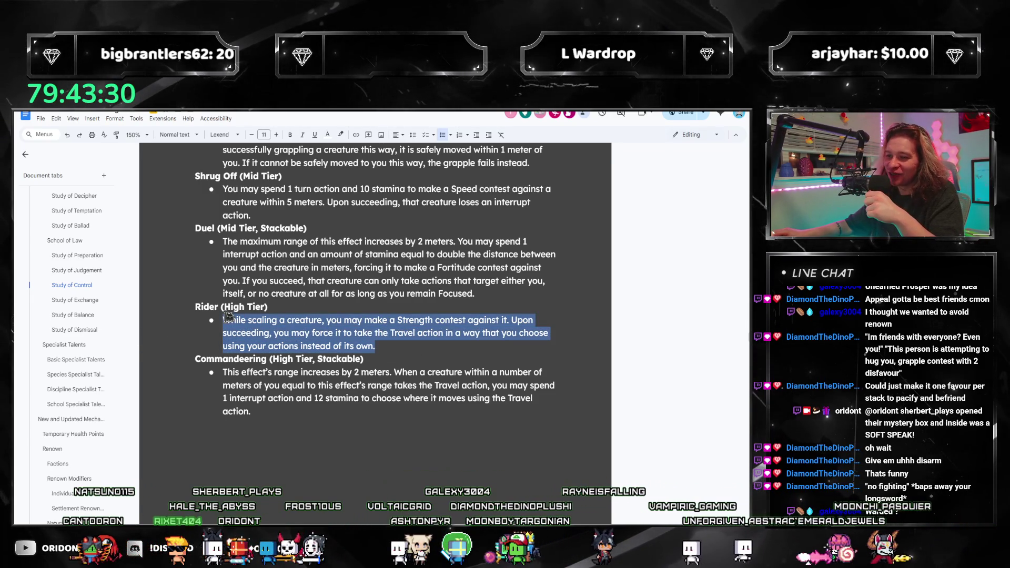
{"action": "left_click", "coordinate": [306, 346]}
{"action": "left_click_drag", "start_coordinate": [406, 345], "coordinate": [207, 330]}
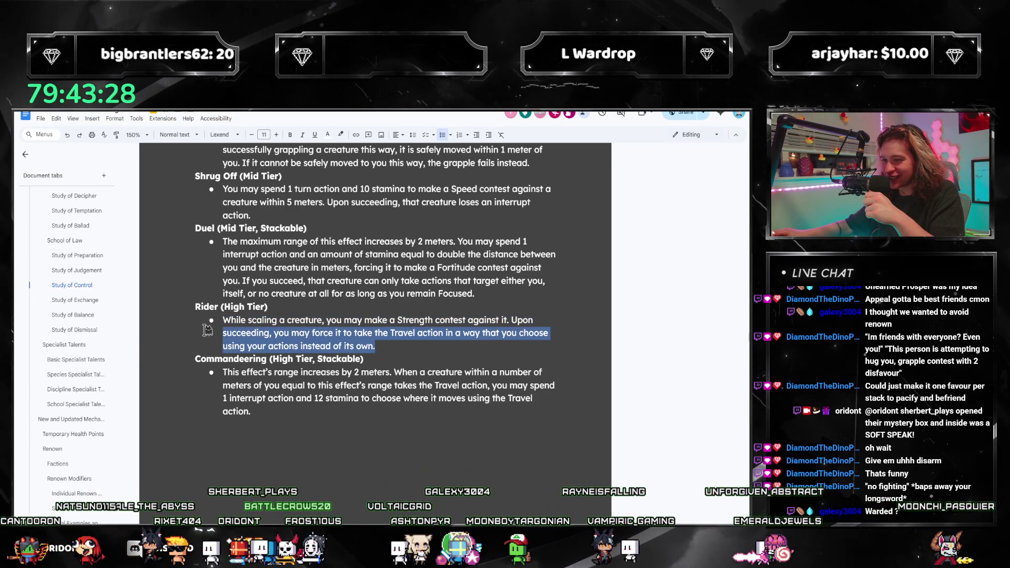
{"action": "left_click", "coordinate": [427, 333]}
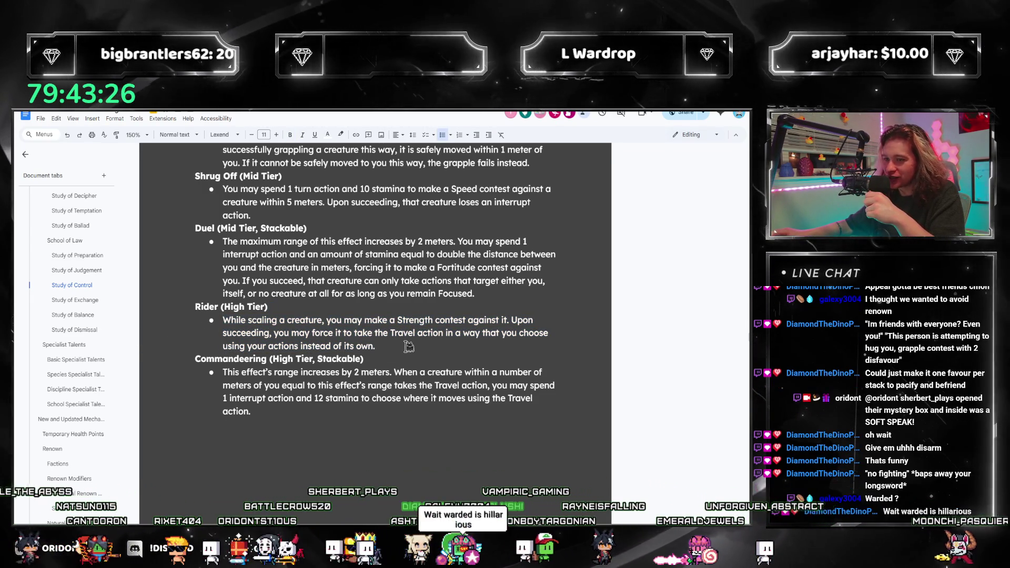
Recheck the Rider text from 'succeeding' through 'own', then jump to Study of Dismissal
{"action": "left_click_drag", "start_coordinate": [408, 345], "coordinate": [222, 320]}
{"action": "left_click", "coordinate": [431, 351]}
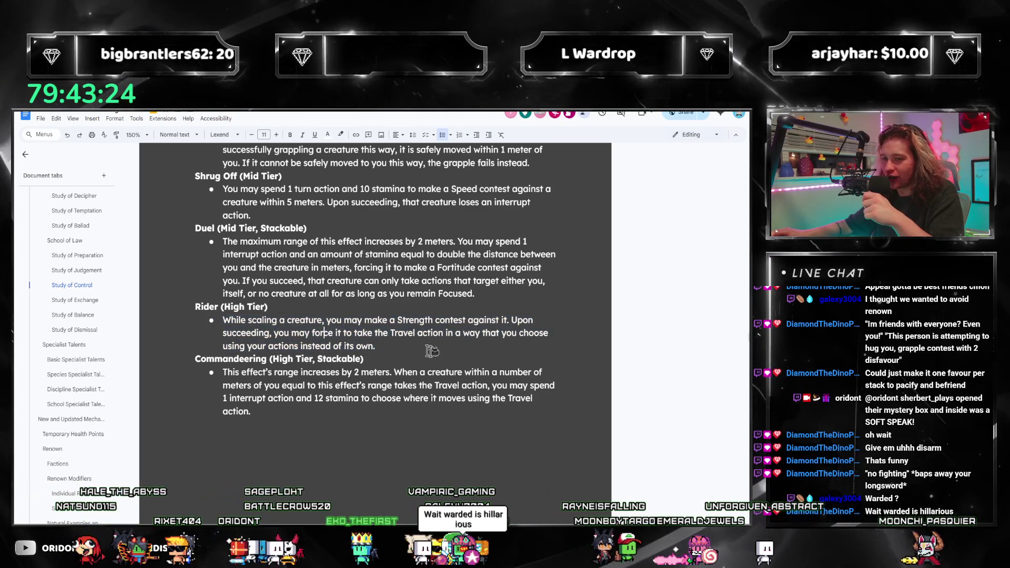
{"action": "left_click_drag", "start_coordinate": [431, 350], "coordinate": [223, 320]}
{"action": "left_click", "coordinate": [326, 333]}
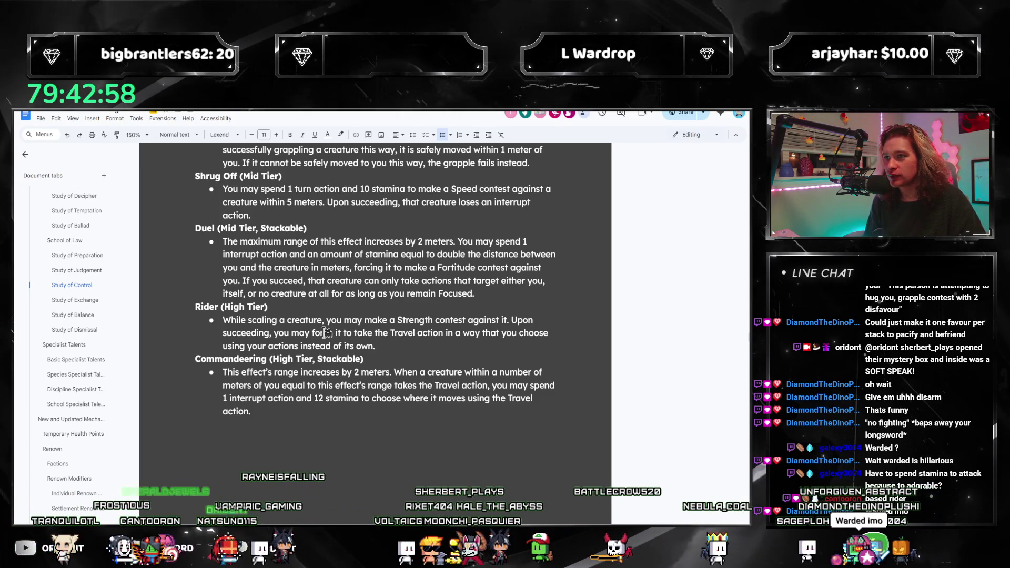
{"action": "mouse_move", "coordinate": [377, 346]}
{"action": "left_mouse_down"}
{"action": "mouse_move", "coordinate": [209, 338]}
{"action": "mouse_move", "coordinate": [222, 319]}
{"action": "left_mouse_up"}
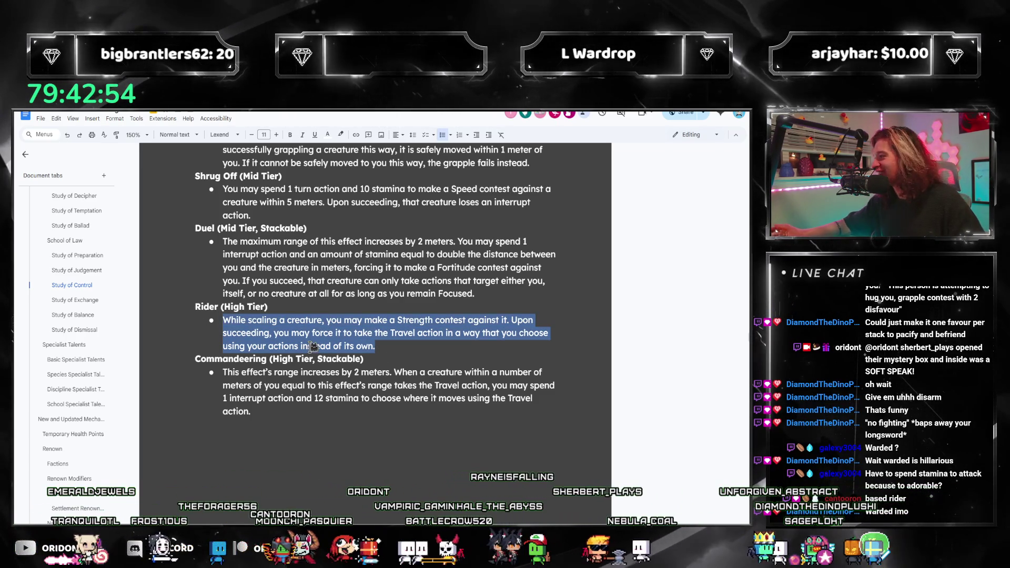
{"action": "left_click", "coordinate": [355, 332]}
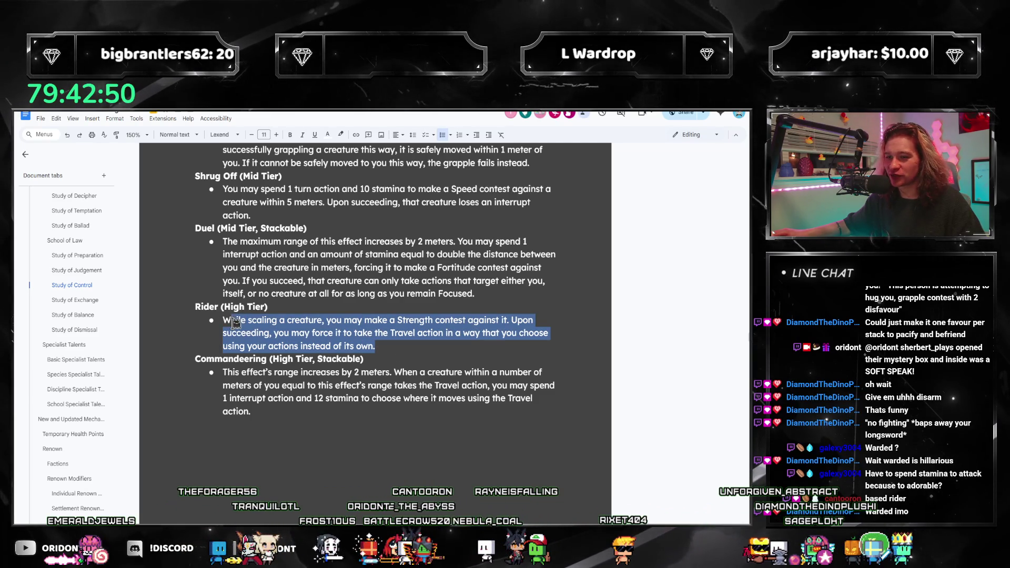
{"action": "left_click", "coordinate": [64, 343]}
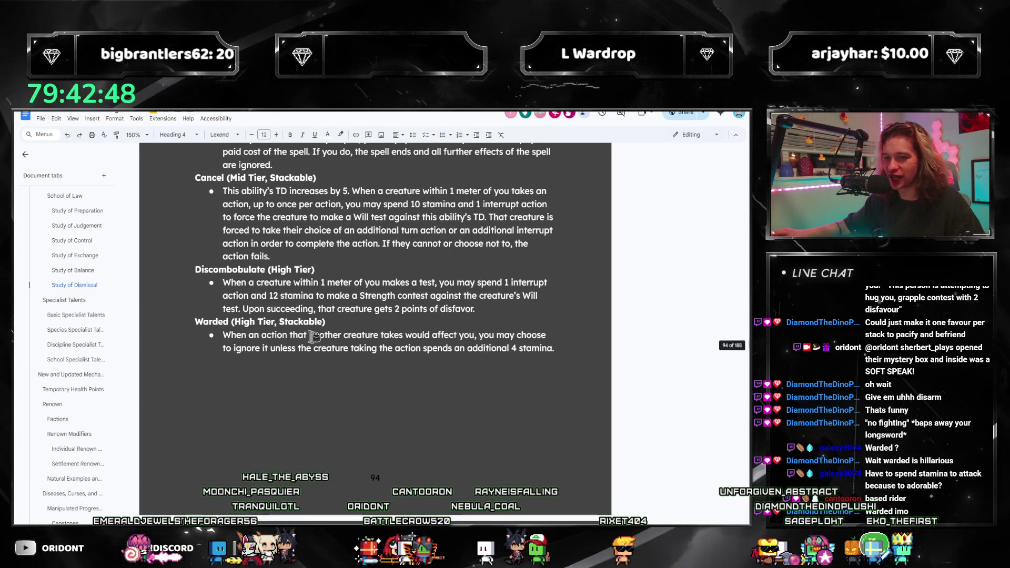
{"action": "scroll", "coordinate": [98, 343], "scroll_direction": "down", "scroll_amount": 5}
{"action": "scroll", "coordinate": [98, 342], "scroll_direction": "down", "scroll_amount": 5}
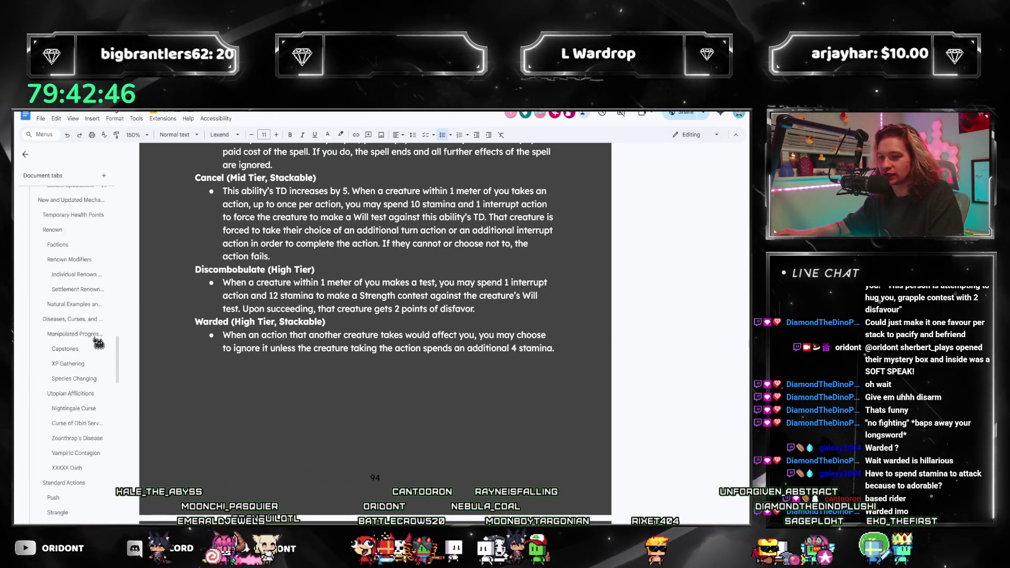
{"action": "scroll", "coordinate": [98, 342], "scroll_direction": "down", "scroll_amount": 5}
{"action": "scroll", "coordinate": [98, 343], "scroll_direction": "down", "scroll_amount": 5}
{"action": "scroll", "coordinate": [98, 343], "scroll_direction": "down", "scroll_amount": 5}
{"action": "scroll", "coordinate": [98, 343], "scroll_direction": "down", "scroll_amount": 5}
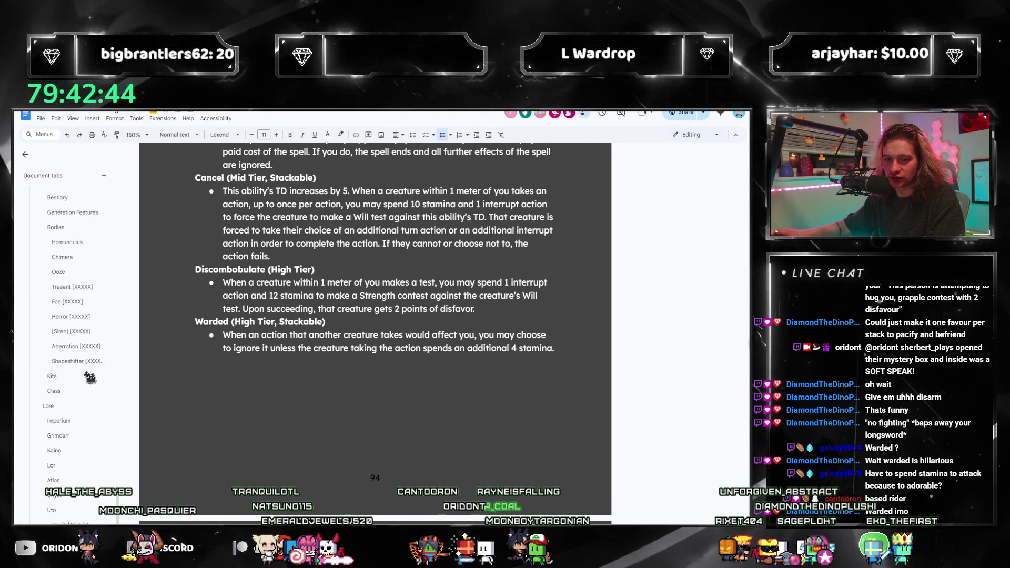
{"action": "scroll", "coordinate": [98, 343], "scroll_direction": "down", "scroll_amount": 3}
Jump to the Kits section of the rulebook from the document outline
{"action": "left_click", "coordinate": [53, 325]}
{"action": "scroll", "coordinate": [353, 371], "scroll_direction": "down", "scroll_amount": 3}
{"action": "scroll", "coordinate": [331, 383], "scroll_direction": "down", "scroll_amount": 3}
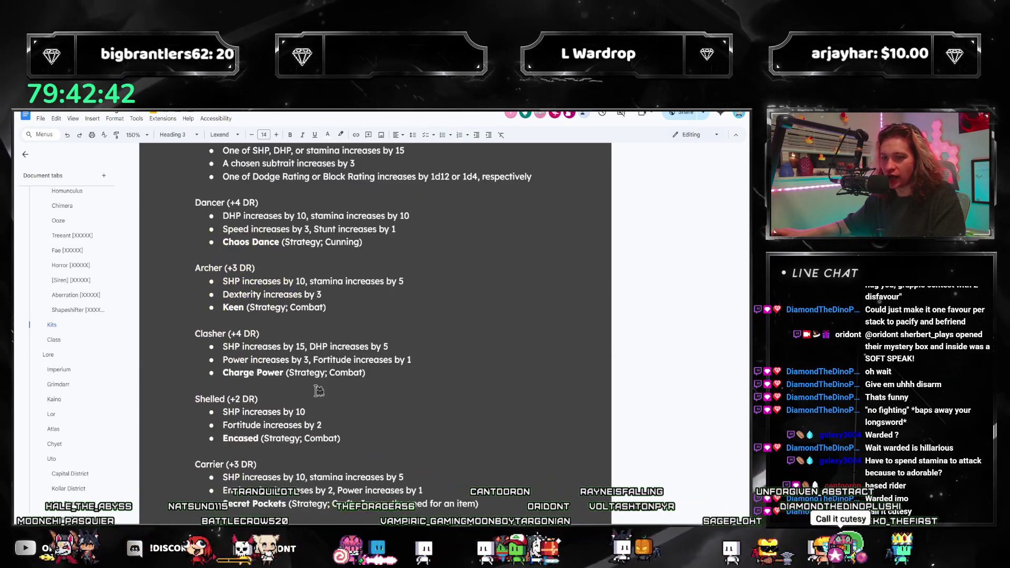
{"action": "scroll", "coordinate": [316, 391], "scroll_direction": "down", "scroll_amount": 3}
{"action": "scroll", "coordinate": [298, 398], "scroll_direction": "down", "scroll_amount": 3}
{"action": "scroll", "coordinate": [298, 398], "scroll_direction": "down", "scroll_amount": 3}
{"action": "scroll", "coordinate": [293, 391], "scroll_direction": "down", "scroll_amount": 1}
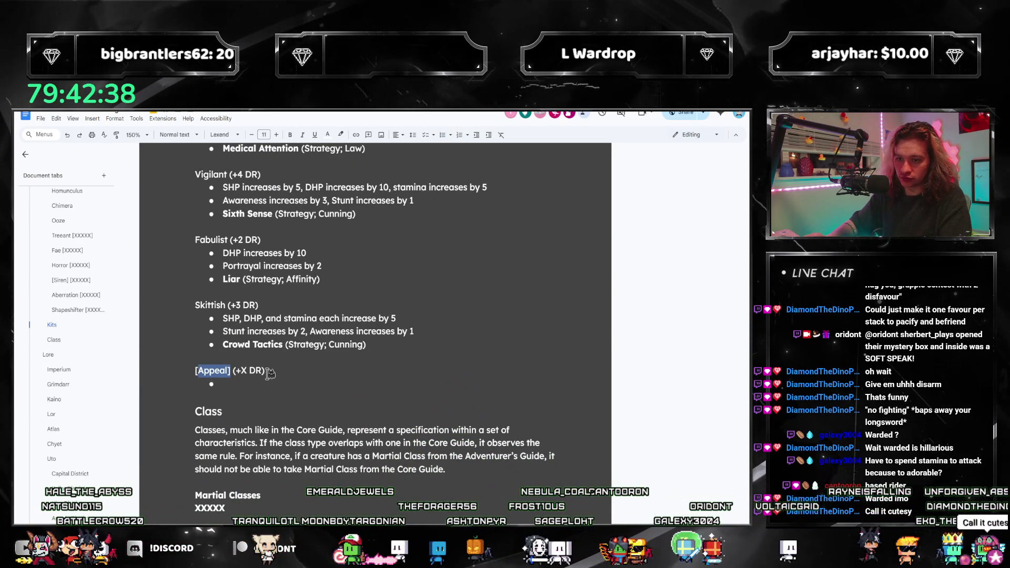
{"action": "type", "text": "dorable"}
Set Adorable to +4 DR and fill its bullets: SHP/DHP increases, Appeal +4, Warded (Strategy; Law)
{"action": "key", "text": "Right"}
{"action": "key", "text": "Right"}
{"action": "key", "text": "Right"}
{"action": "key", "text": "BackSpace"}
{"action": "type", "text": "4"}
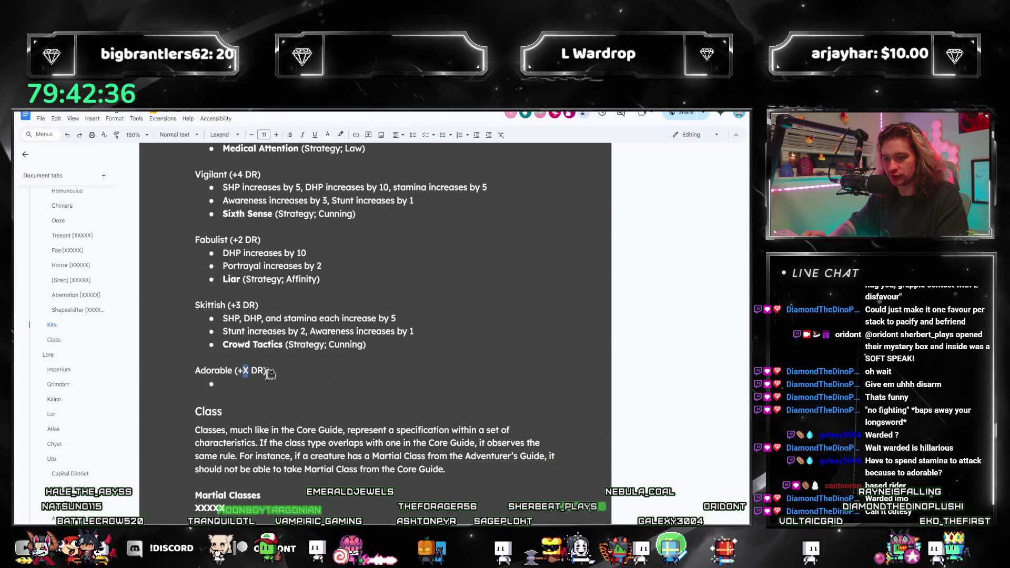
{"action": "key", "text": "Down"}
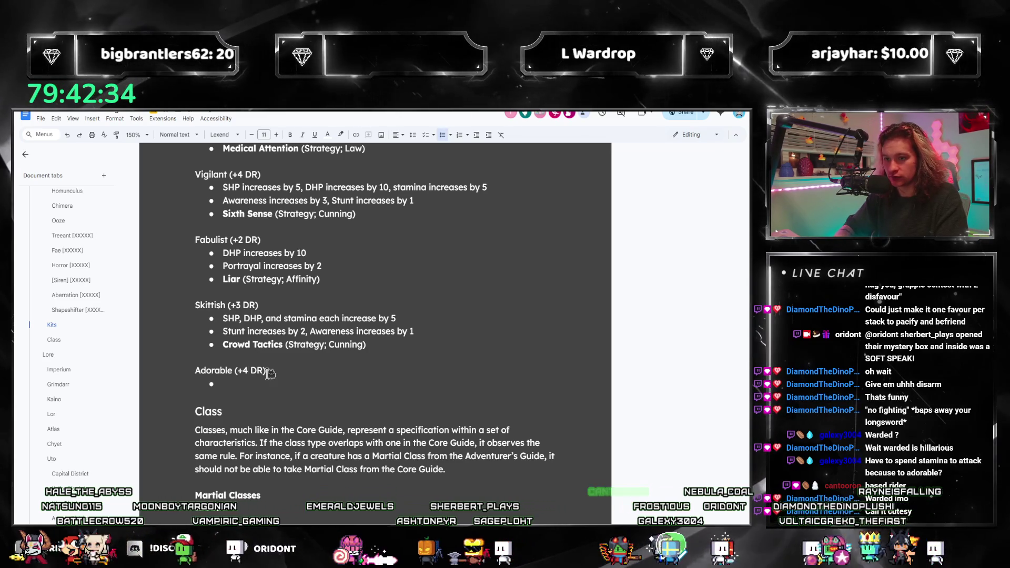
{"action": "type", "text": "SHP incre"}
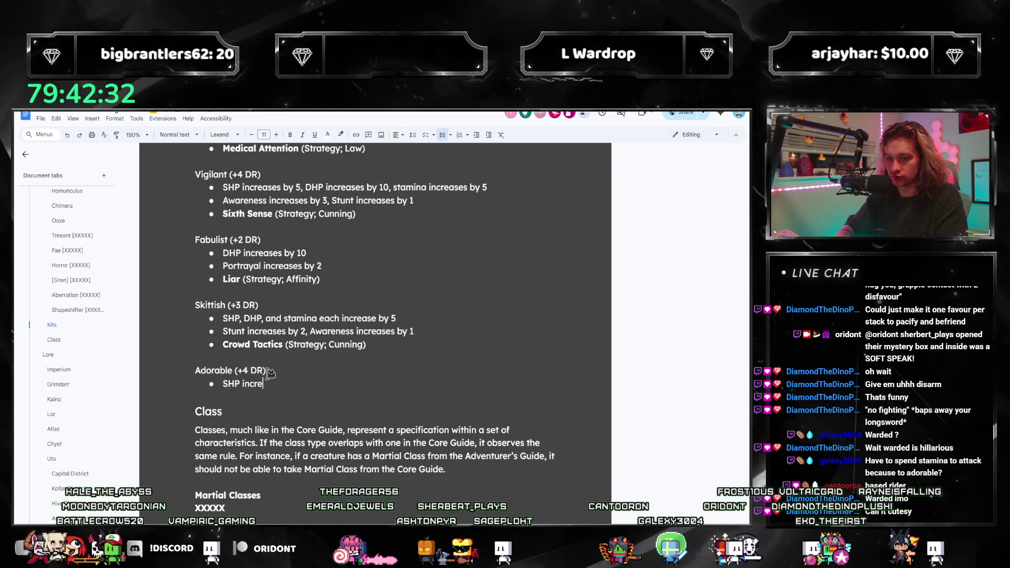
{"action": "type", "text": "ases by 5, DHP increases by 15"}
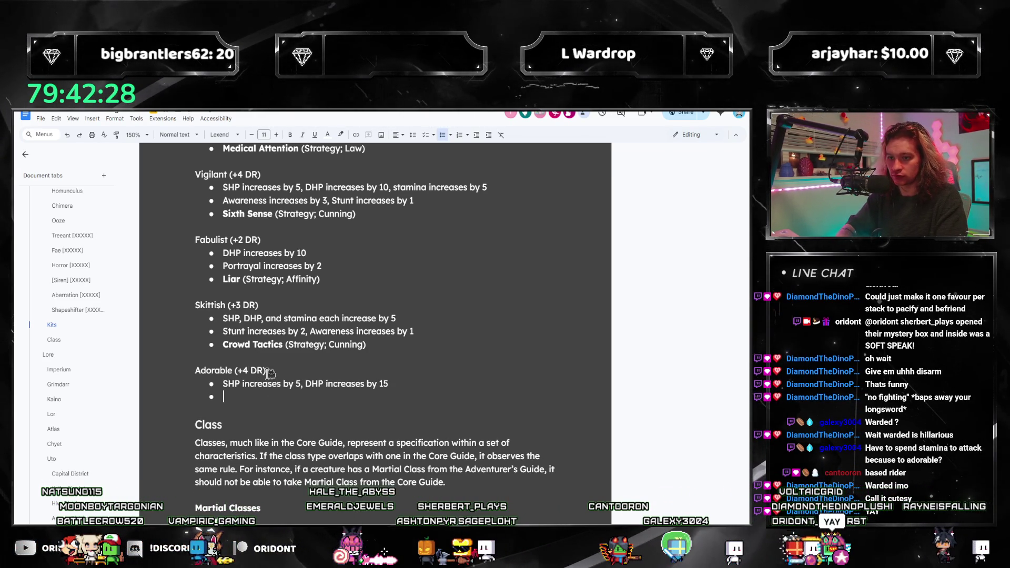
{"action": "type", "text": "ppeal inc"}
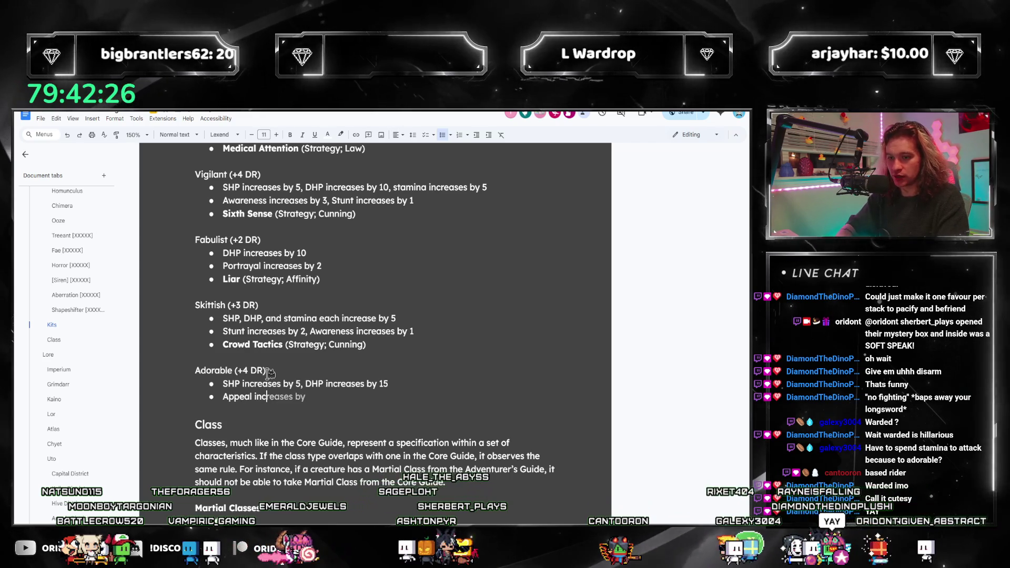
{"action": "type", "text": "reases by 4"}
{"action": "key", "text": "Return"}
{"action": "type", "text": "Warded (Strategy; Law)"}
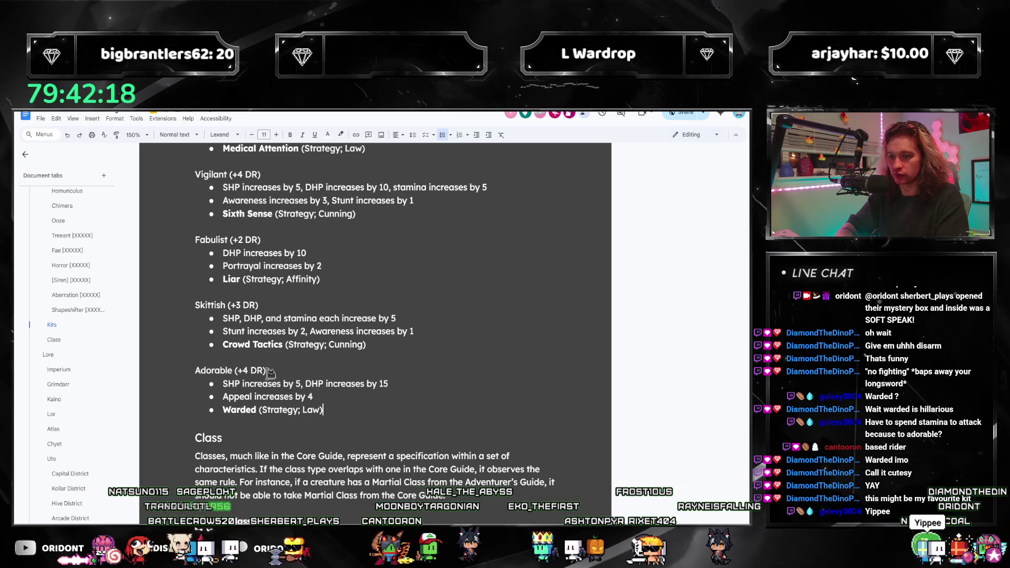
{"action": "key", "text": "Return"}
{"action": "key", "text": "Return"}
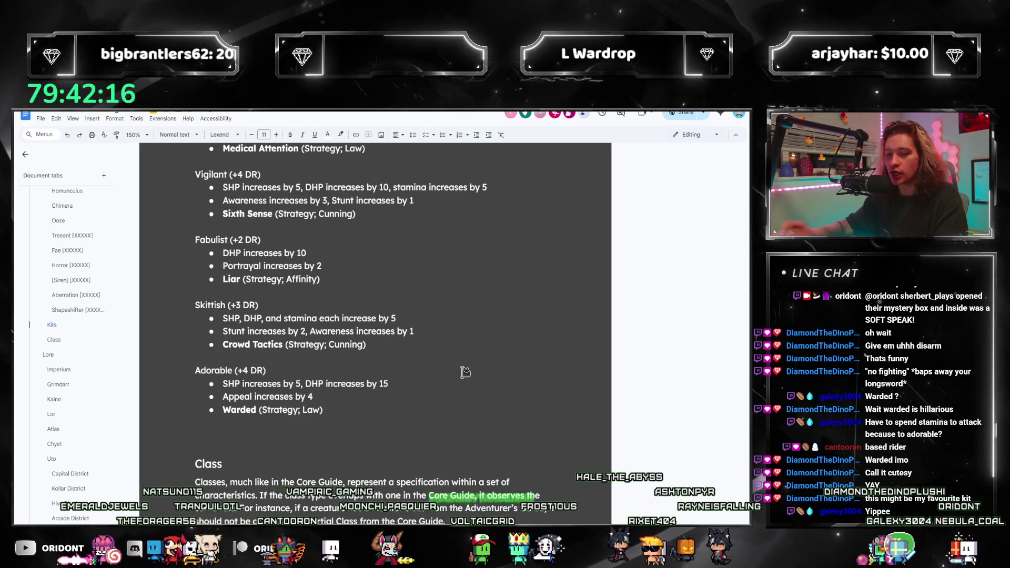
{"action": "type", "text": "[Language] ("}
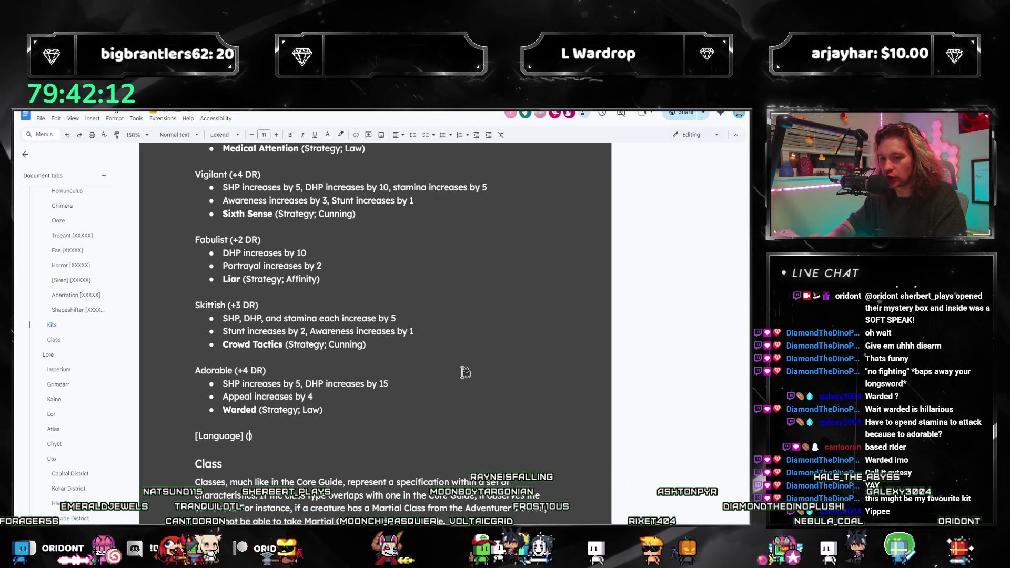
{"action": "type", "text": "+X DR"}
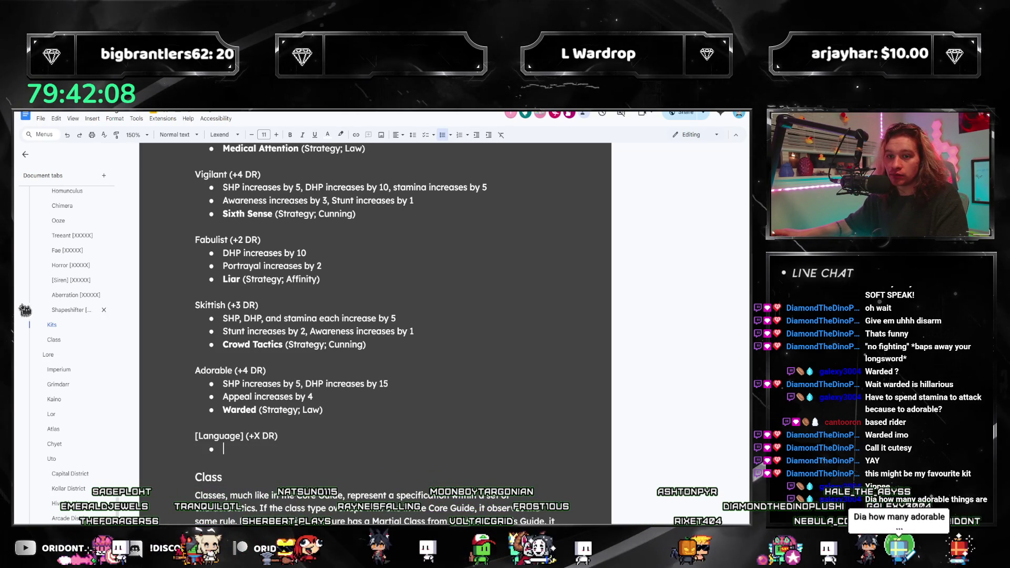
{"action": "scroll", "coordinate": [62, 306], "scroll_direction": "up", "scroll_amount": 5}
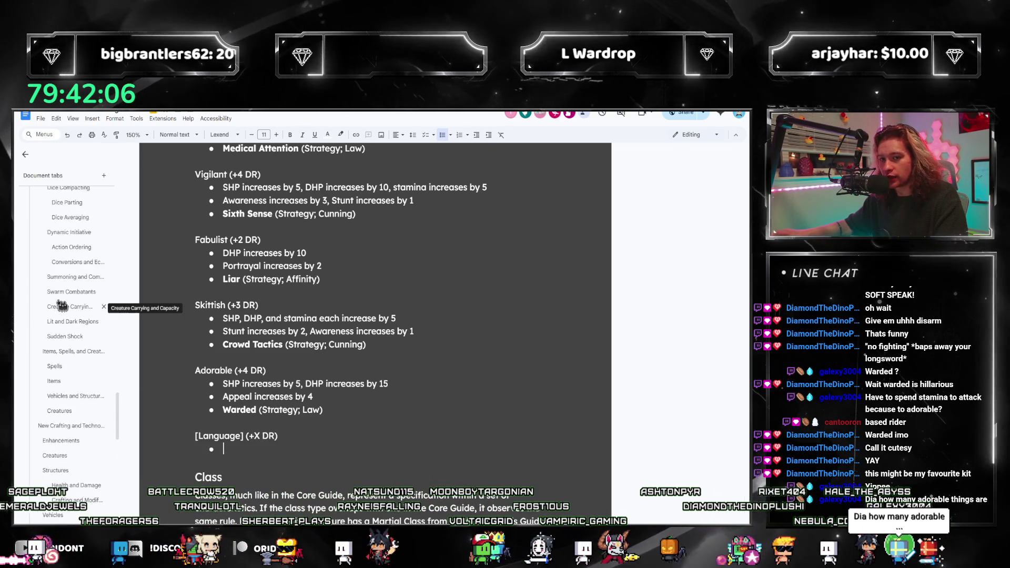
{"action": "scroll", "coordinate": [62, 305], "scroll_direction": "up", "scroll_amount": 5}
{"action": "scroll", "coordinate": [62, 305], "scroll_direction": "down", "scroll_amount": 10}
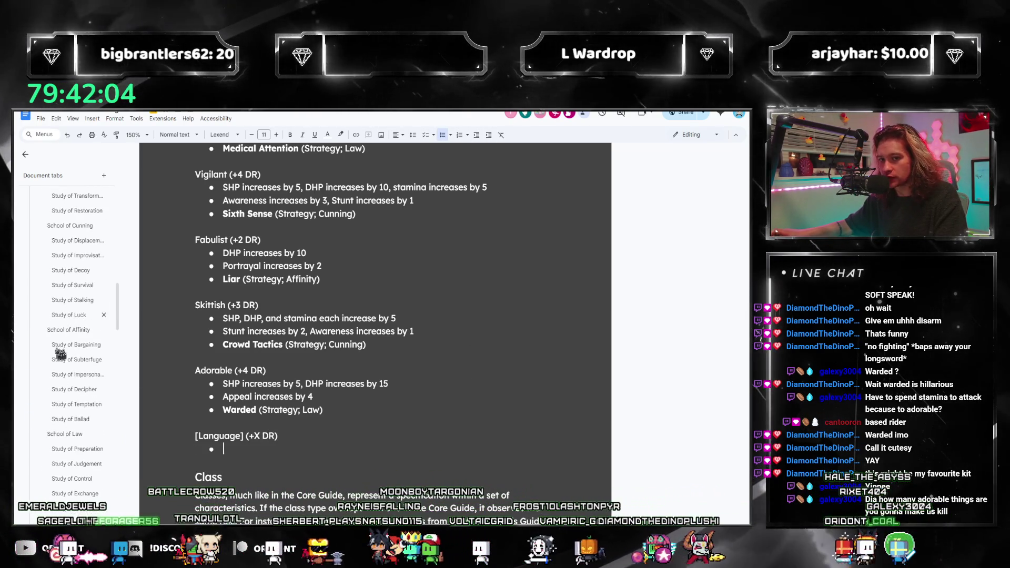
Open the Study of Decipher section from the document outline
{"action": "left_click", "coordinate": [55, 285]}
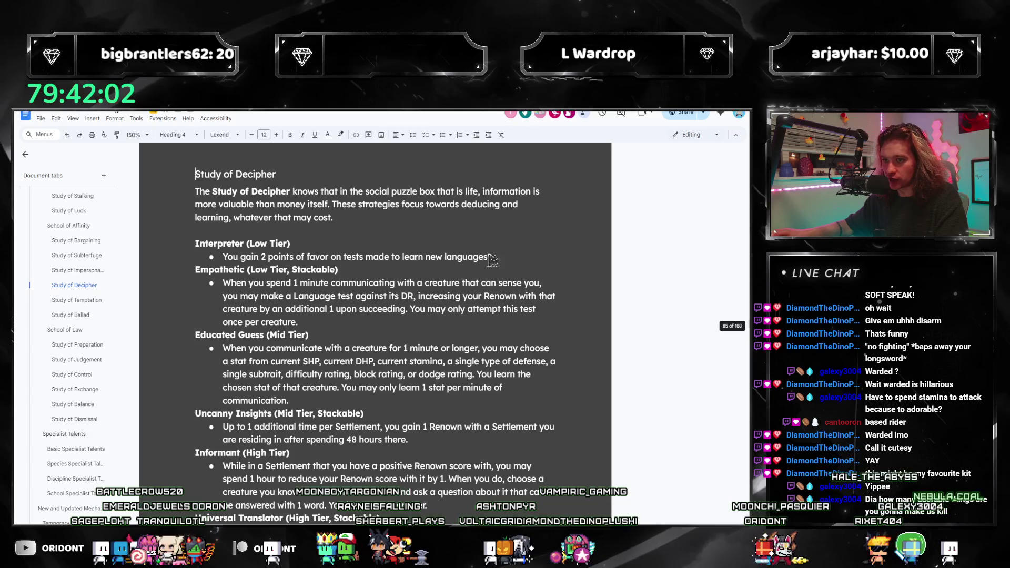
{"action": "left_click_drag", "start_coordinate": [219, 267], "coordinate": [223, 257]}
{"action": "left_click", "coordinate": [300, 323]}
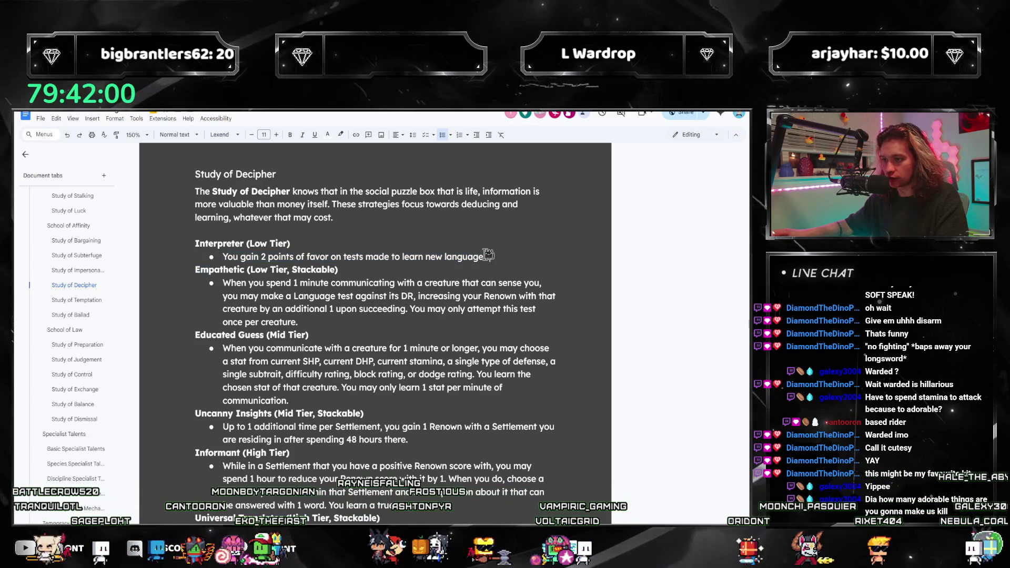
{"action": "left_click_drag", "start_coordinate": [489, 256], "coordinate": [235, 245]}
{"action": "scroll", "coordinate": [381, 400], "scroll_direction": "down", "scroll_amount": 3}
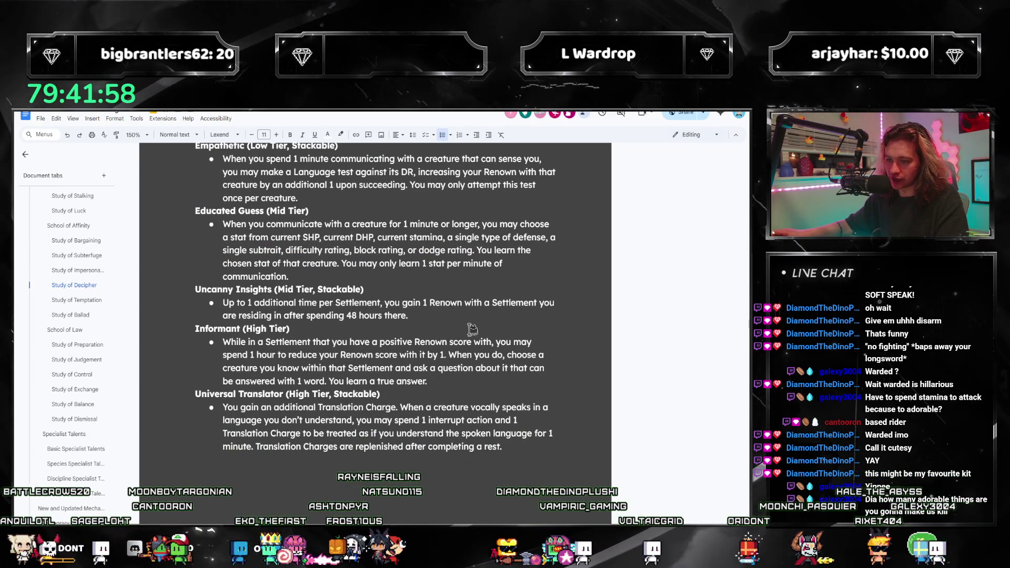
{"action": "triple_click", "coordinate": [442, 313]}
{"action": "left_click", "coordinate": [314, 368]}
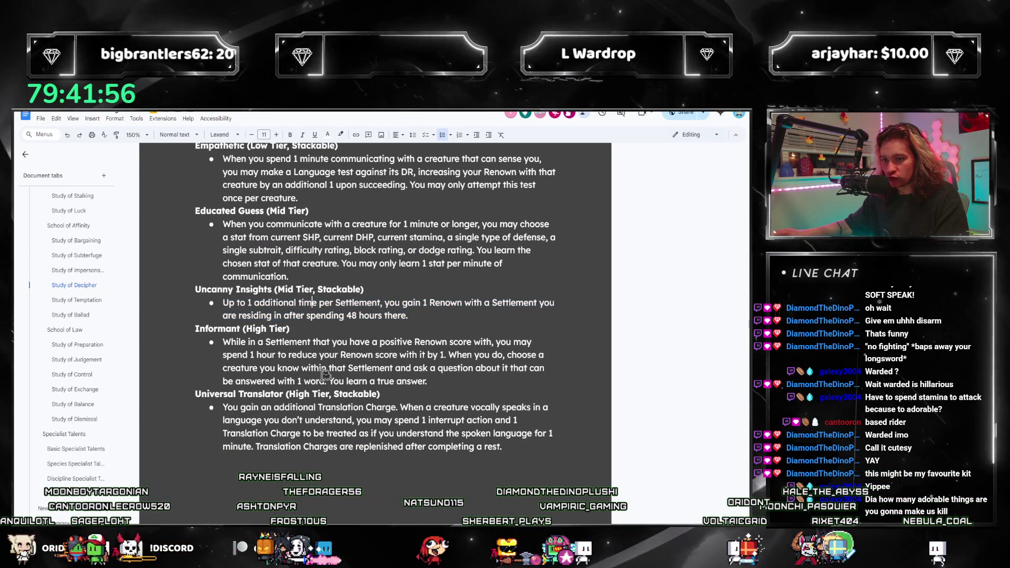
{"action": "triple_click", "coordinate": [316, 394]}
{"action": "left_click", "coordinate": [340, 394]}
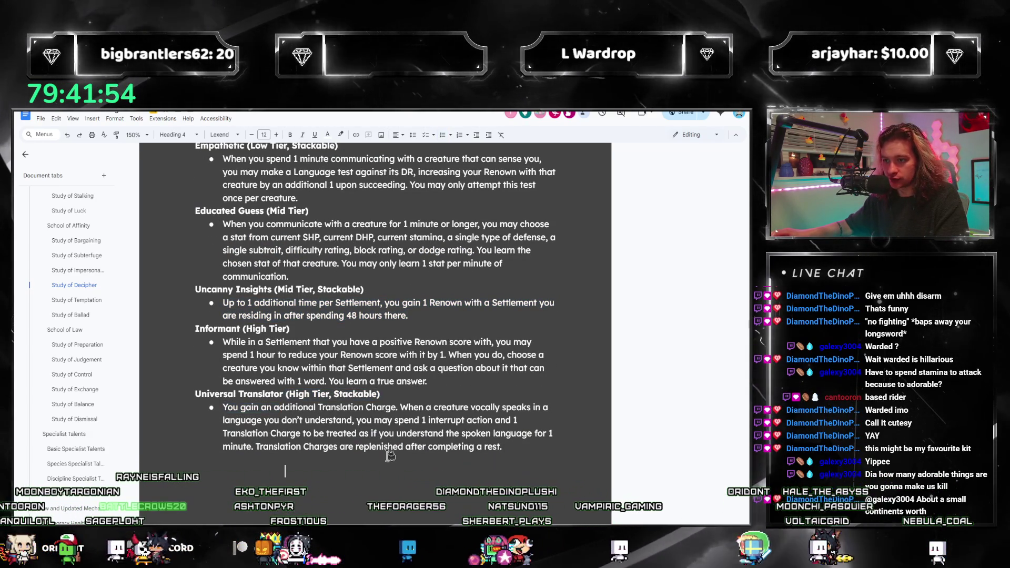
{"action": "left_click", "coordinate": [489, 423]}
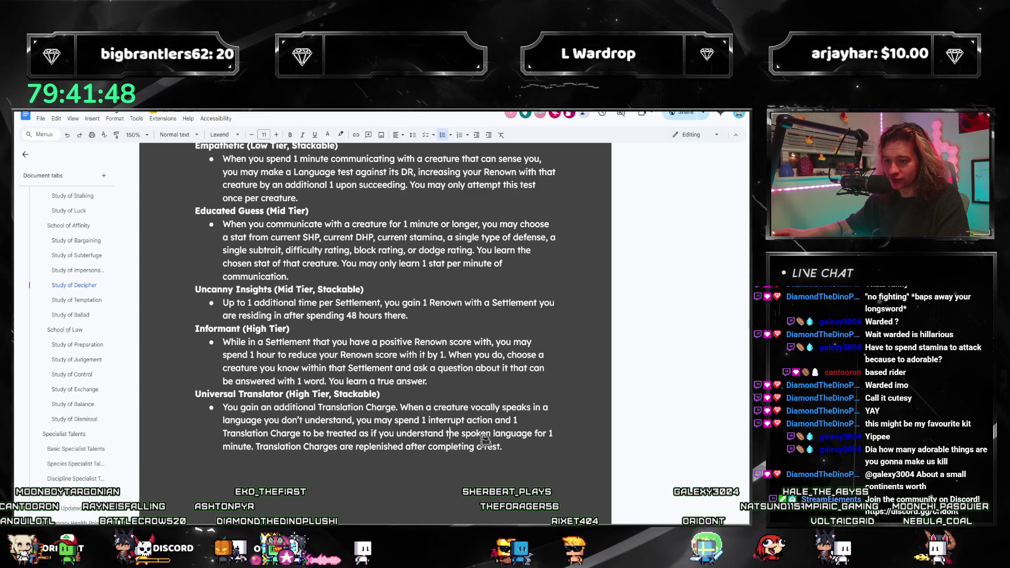
{"action": "key", "text": "Down"}
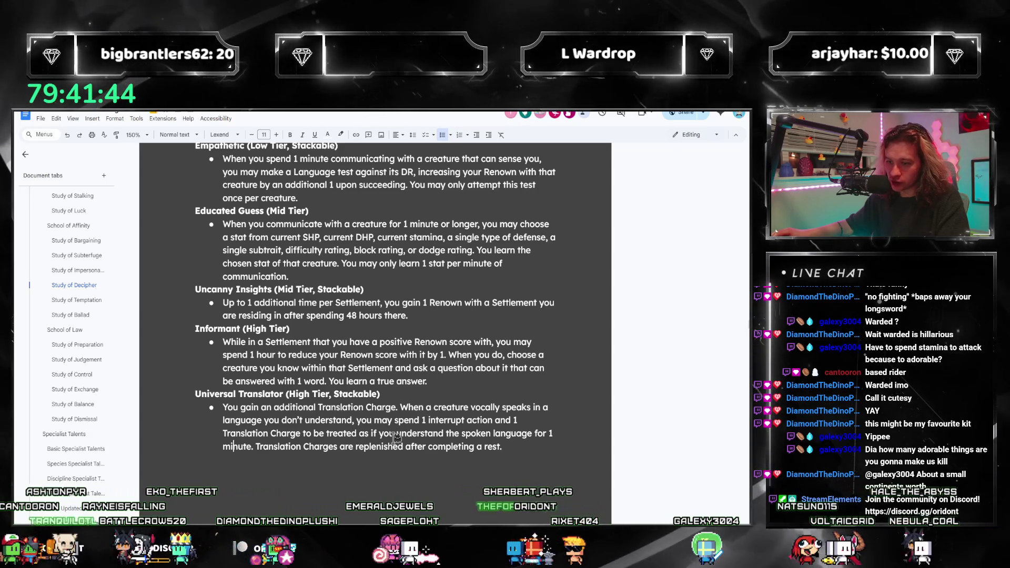
{"action": "left_click", "coordinate": [531, 434]}
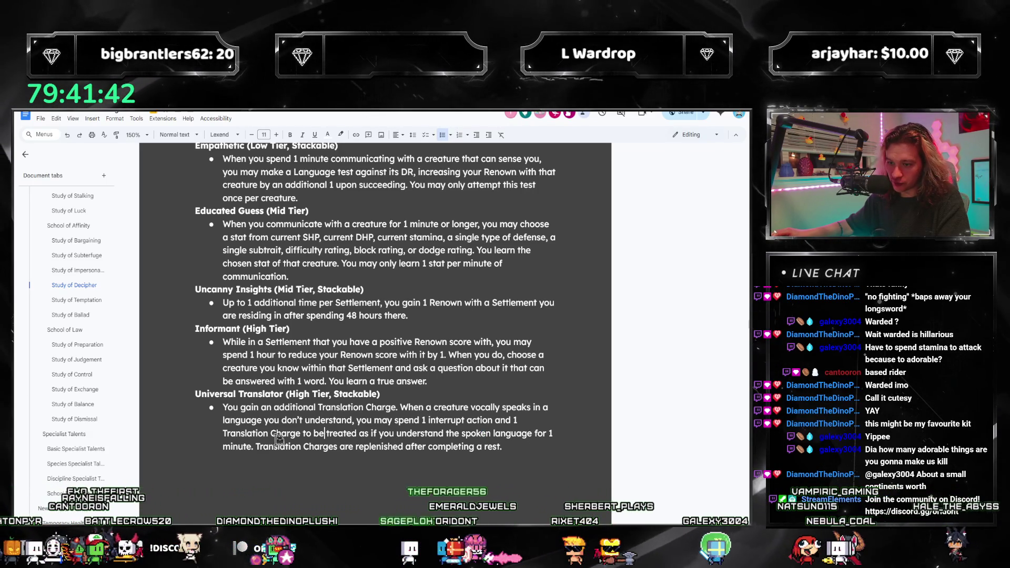
{"action": "left_click_drag", "start_coordinate": [519, 449], "coordinate": [223, 422]}
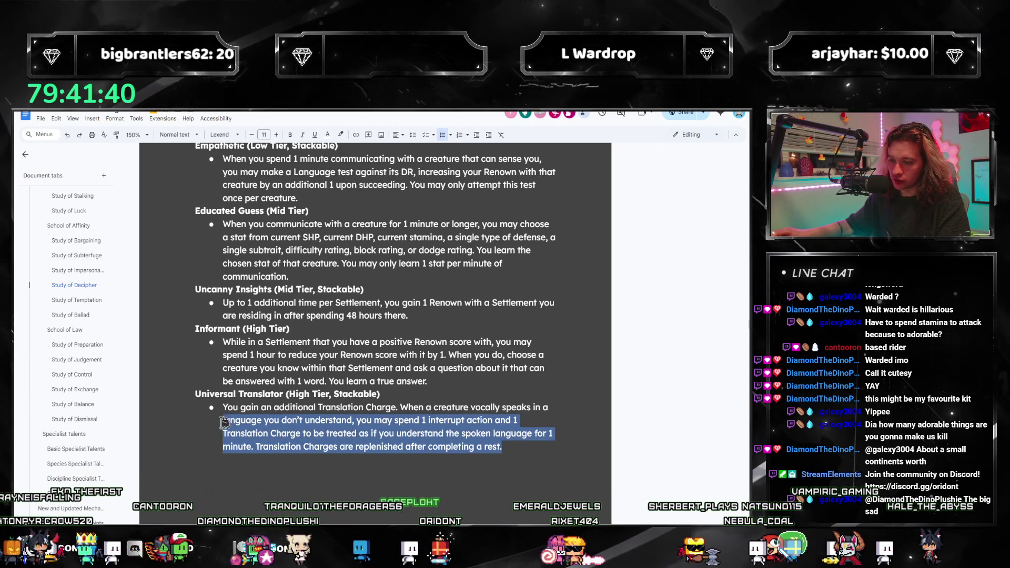
{"action": "left_click", "coordinate": [315, 419]}
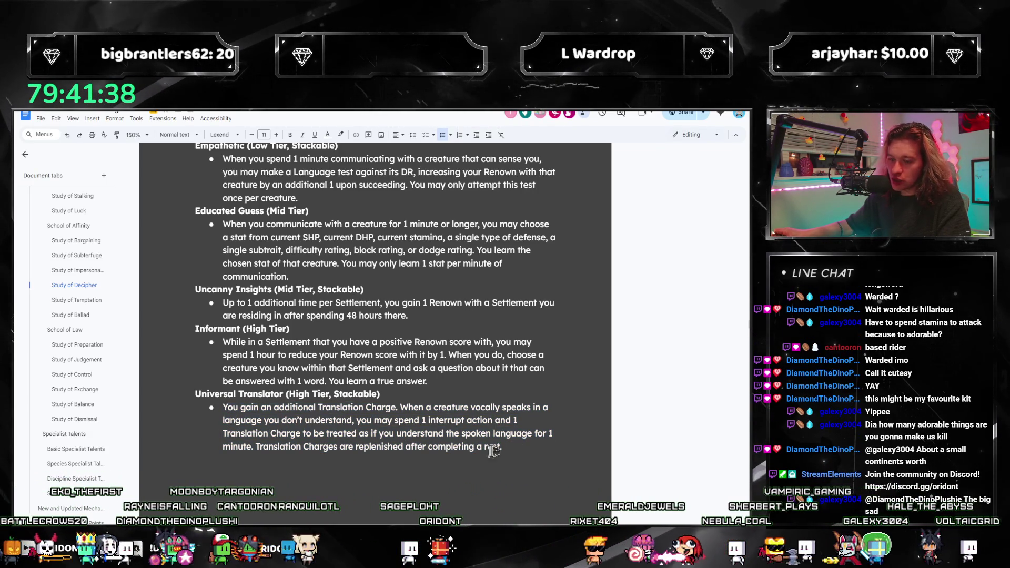
{"action": "left_click_drag", "start_coordinate": [525, 447], "coordinate": [198, 395]}
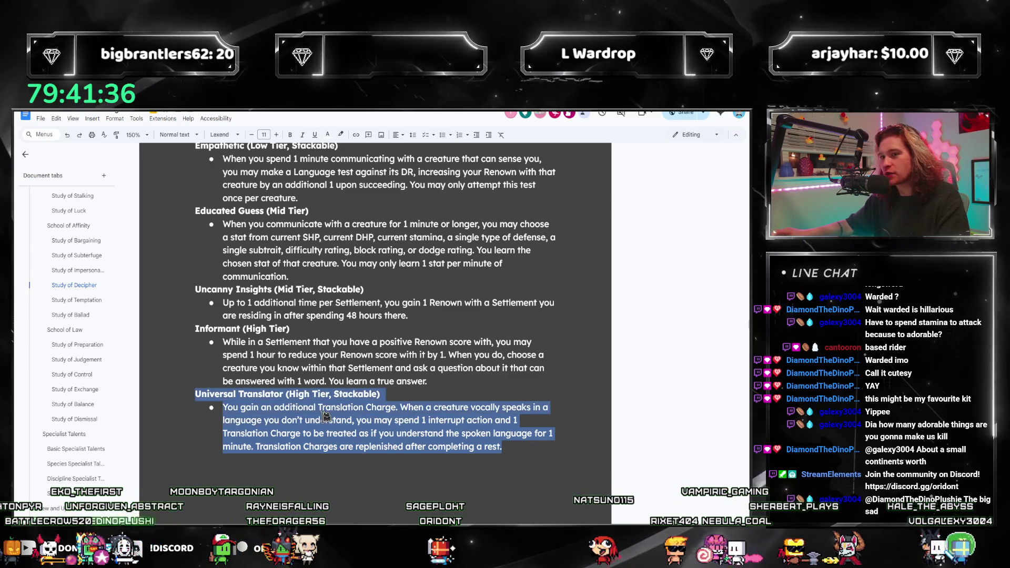
{"action": "left_click", "coordinate": [320, 421]}
{"action": "left_click_drag", "start_coordinate": [502, 448], "coordinate": [233, 408]}
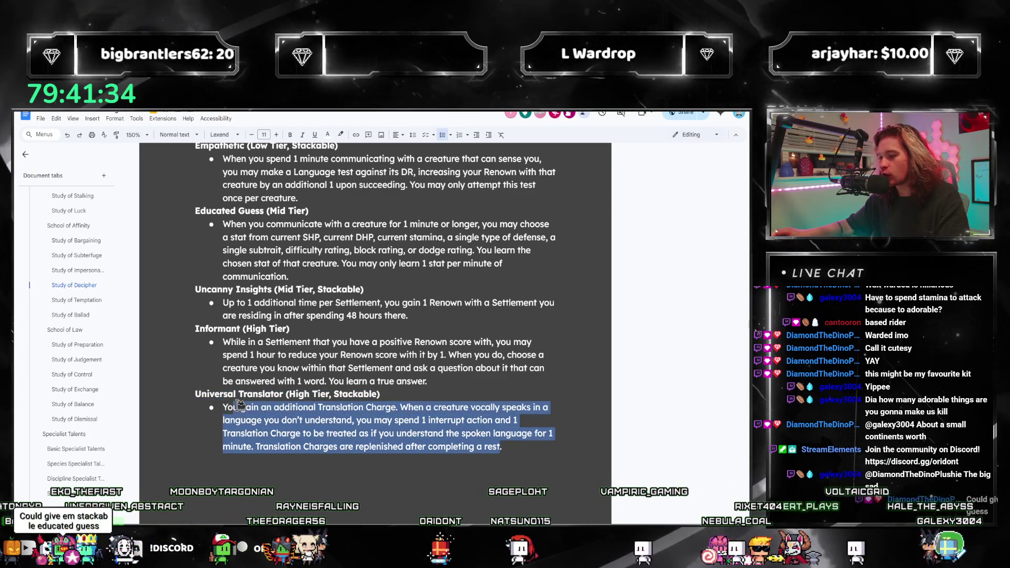
{"action": "left_click", "coordinate": [312, 430]}
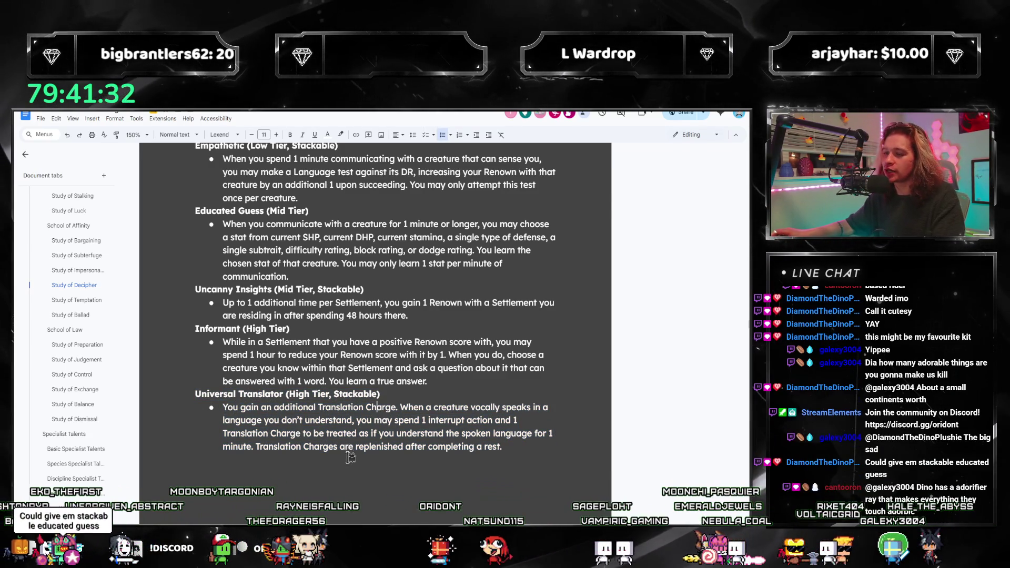
{"action": "scroll", "coordinate": [369, 427], "scroll_direction": "up", "scroll_amount": 2}
{"action": "scroll", "coordinate": [372, 418], "scroll_direction": "up", "scroll_amount": 2}
{"action": "scroll", "coordinate": [374, 406], "scroll_direction": "down", "scroll_amount": 1}
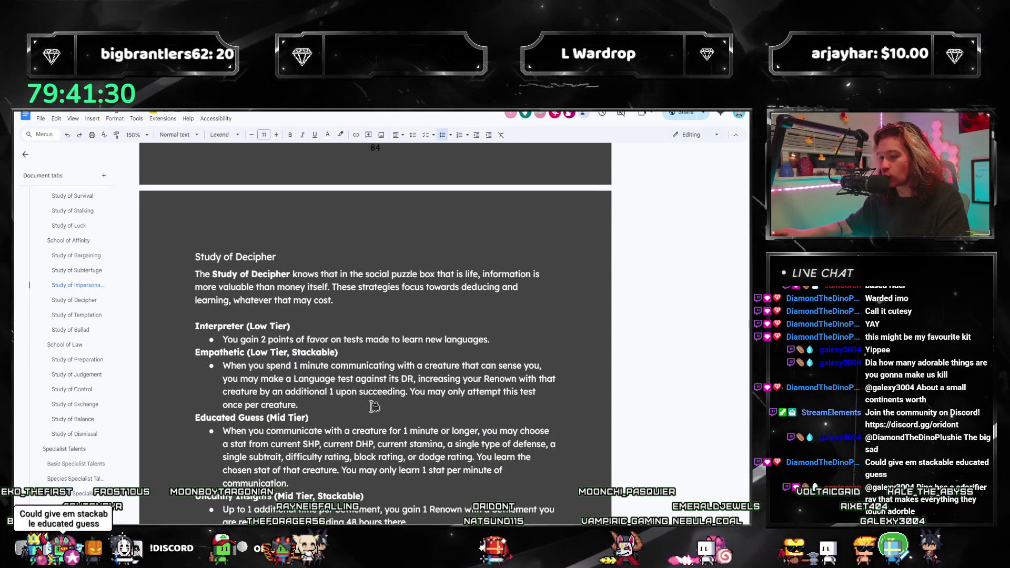
{"action": "scroll", "coordinate": [254, 432], "scroll_direction": "up", "scroll_amount": 2}
{"action": "scroll", "coordinate": [268, 426], "scroll_direction": "up", "scroll_amount": 1}
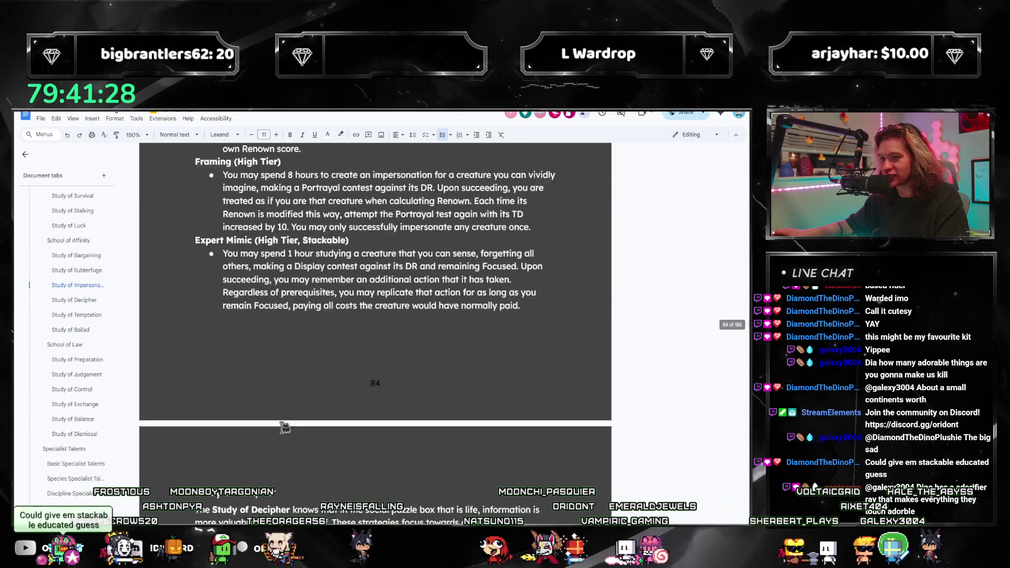
{"action": "scroll", "coordinate": [272, 426], "scroll_direction": "up", "scroll_amount": 2}
{"action": "scroll", "coordinate": [286, 430], "scroll_direction": "up", "scroll_amount": 4}
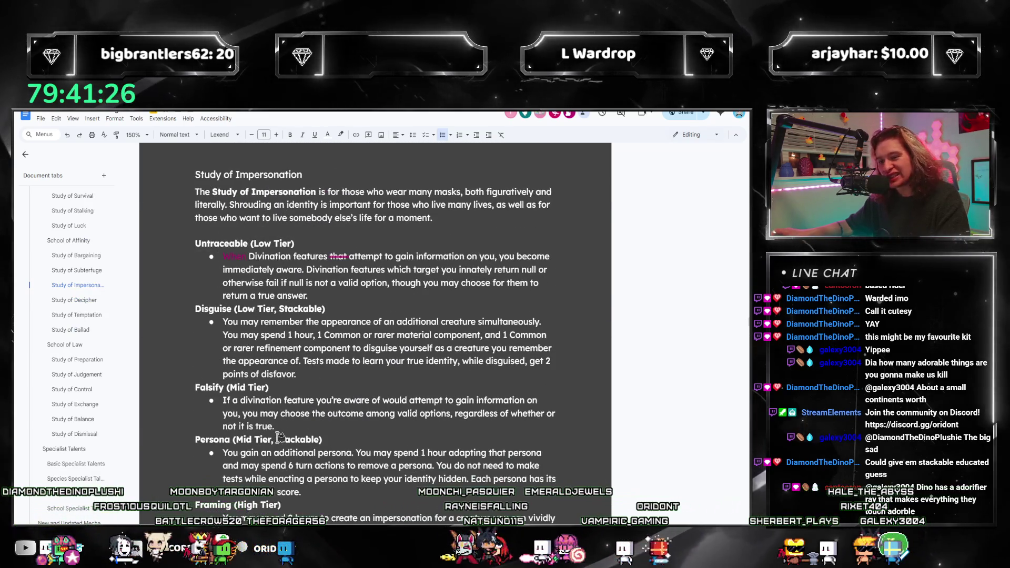
{"action": "scroll", "coordinate": [273, 438], "scroll_direction": "up", "scroll_amount": 1}
{"action": "scroll", "coordinate": [266, 446], "scroll_direction": "down", "scroll_amount": 2}
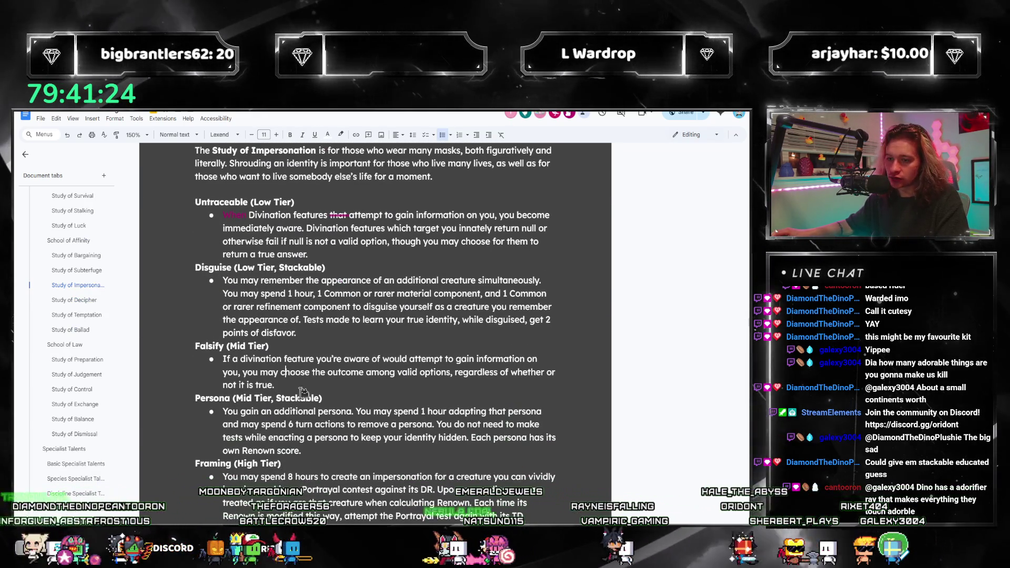
Select and reread the Falsify description under Study of Impersonation
{"action": "triple_click", "coordinate": [201, 357]}
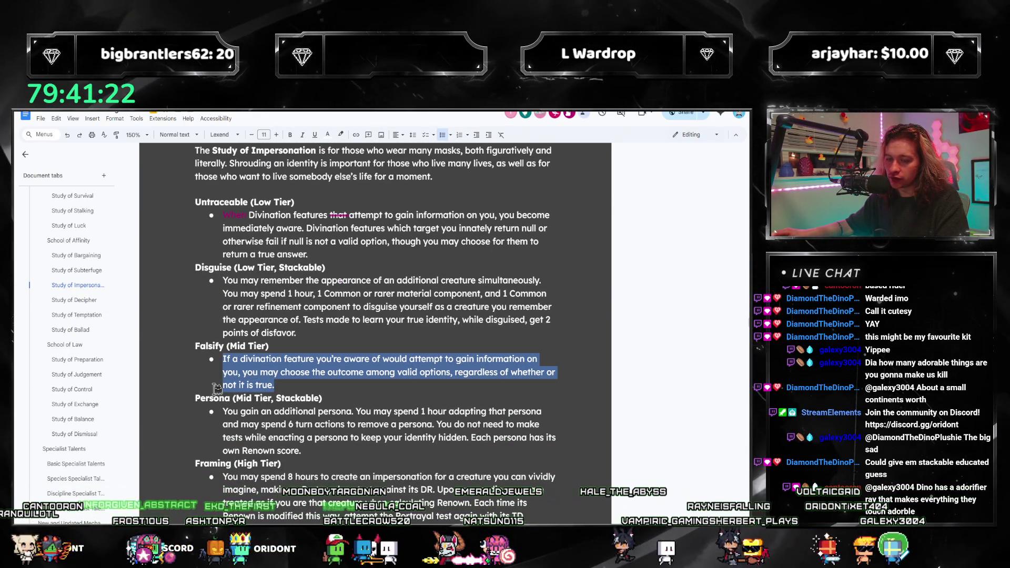
{"action": "left_click", "coordinate": [269, 383]}
{"action": "triple_click", "coordinate": [289, 384]}
{"action": "left_click", "coordinate": [254, 399]}
{"action": "scroll", "coordinate": [289, 421], "scroll_direction": "down", "scroll_amount": 1}
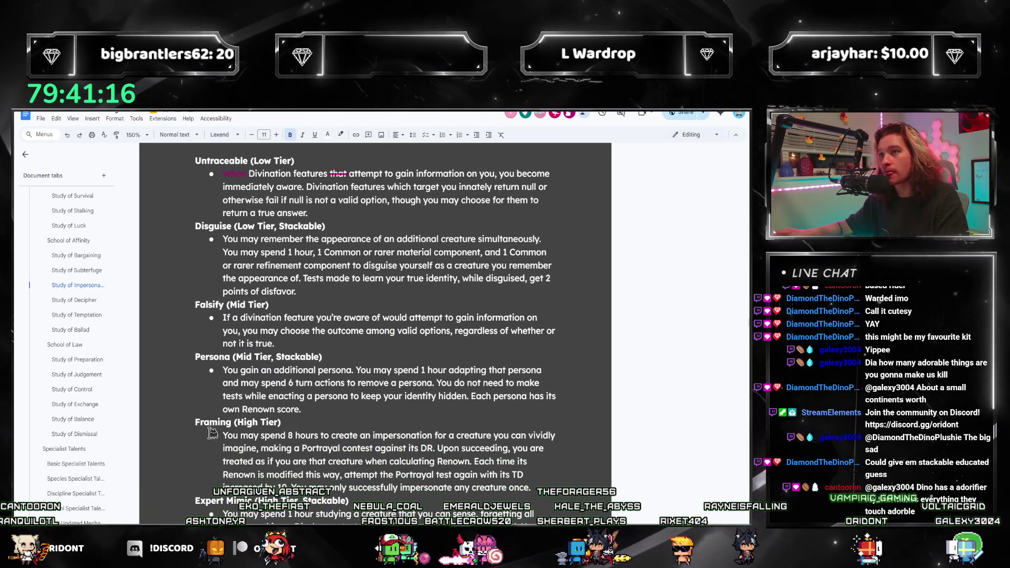
{"action": "scroll", "coordinate": [297, 359], "scroll_direction": "up", "scroll_amount": 3}
{"action": "scroll", "coordinate": [297, 360], "scroll_direction": "up", "scroll_amount": 3}
{"action": "scroll", "coordinate": [297, 359], "scroll_direction": "up", "scroll_amount": 4}
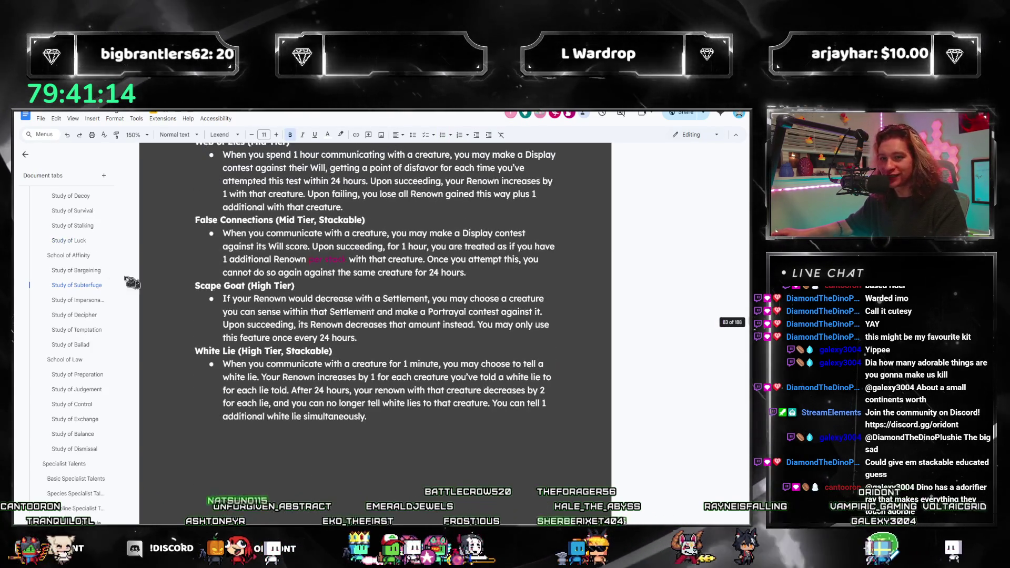
{"action": "scroll", "coordinate": [79, 333], "scroll_direction": "down", "scroll_amount": 1}
Jump to the Study of Preparation section from the document outline
{"action": "left_click", "coordinate": [79, 333]}
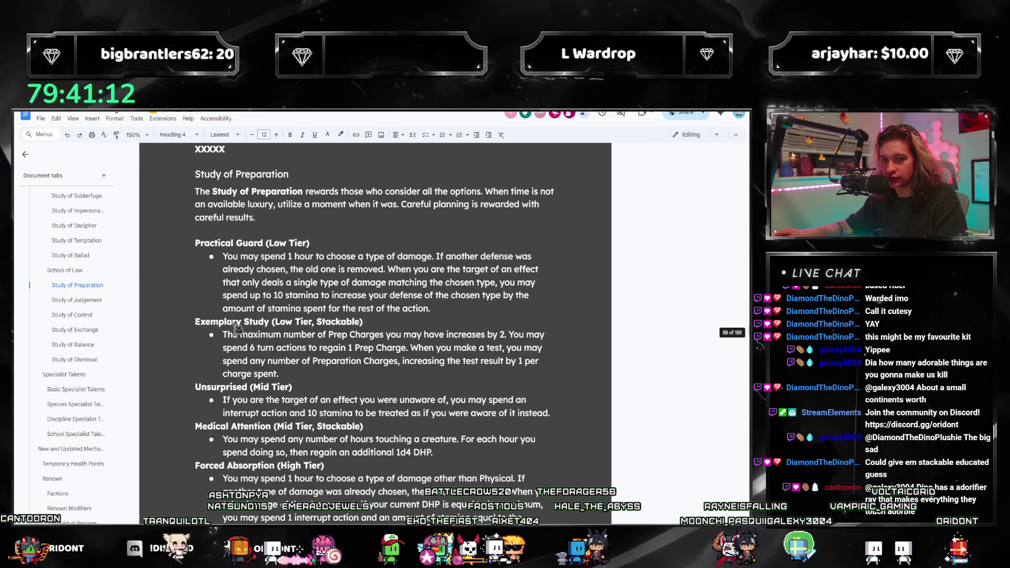
{"action": "scroll", "coordinate": [289, 353], "scroll_direction": "down", "scroll_amount": 1}
{"action": "scroll", "coordinate": [284, 367], "scroll_direction": "down", "scroll_amount": 1}
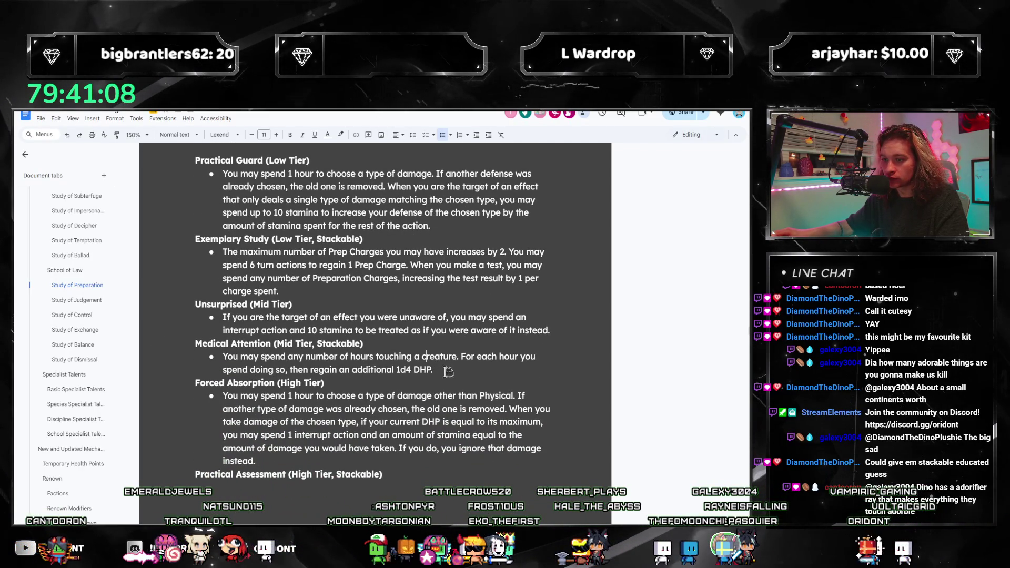
{"action": "scroll", "coordinate": [473, 382], "scroll_direction": "down", "scroll_amount": 4}
{"action": "scroll", "coordinate": [410, 393], "scroll_direction": "down", "scroll_amount": 3}
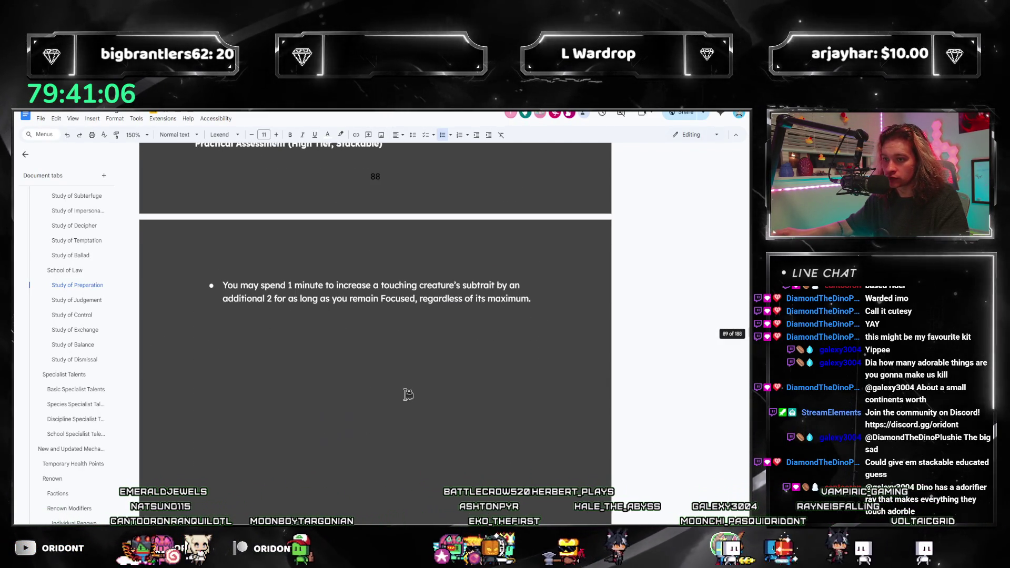
{"action": "scroll", "coordinate": [408, 398], "scroll_direction": "down", "scroll_amount": 2}
{"action": "scroll", "coordinate": [408, 397], "scroll_direction": "down", "scroll_amount": 2}
{"action": "scroll", "coordinate": [401, 408], "scroll_direction": "down", "scroll_amount": 4}
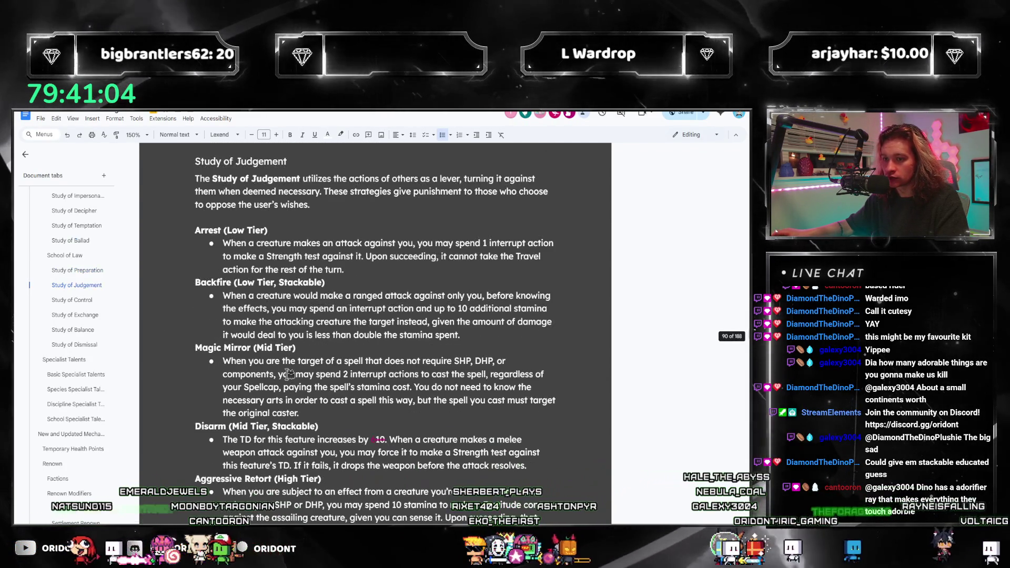
{"action": "scroll", "coordinate": [284, 351], "scroll_direction": "down", "scroll_amount": 3}
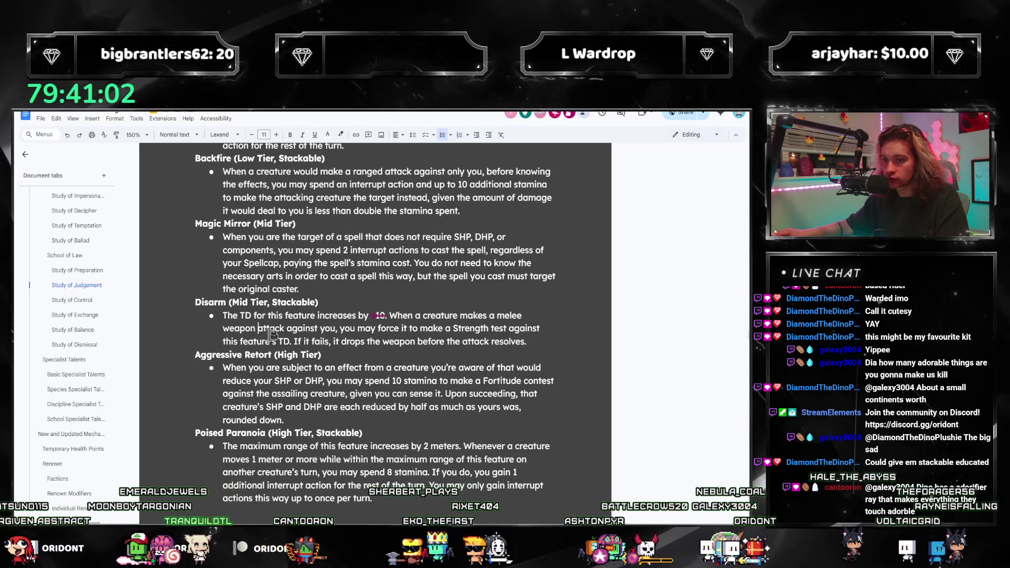
{"action": "scroll", "coordinate": [356, 347], "scroll_direction": "down", "scroll_amount": 2}
{"action": "scroll", "coordinate": [315, 395], "scroll_direction": "down", "scroll_amount": 4}
{"action": "scroll", "coordinate": [282, 433], "scroll_direction": "down", "scroll_amount": 2}
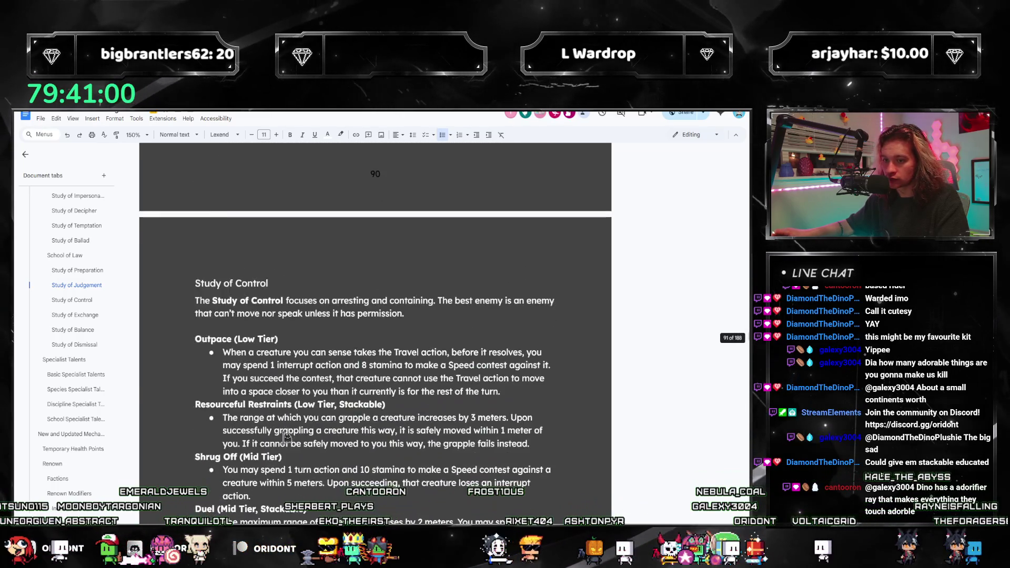
{"action": "scroll", "coordinate": [285, 424], "scroll_direction": "down", "scroll_amount": 2}
{"action": "scroll", "coordinate": [280, 407], "scroll_direction": "down", "scroll_amount": 1}
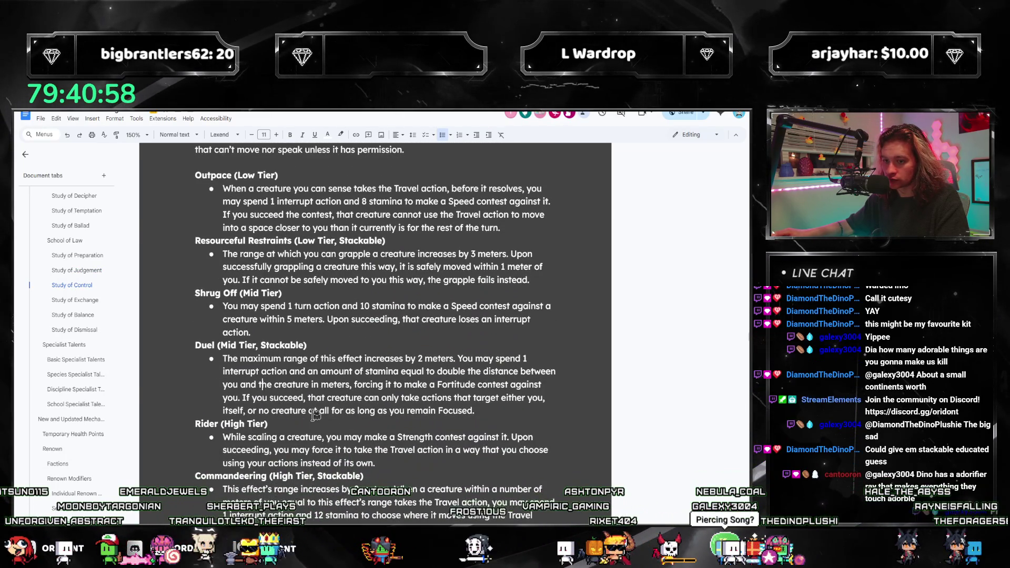
{"action": "scroll", "coordinate": [261, 363], "scroll_direction": "down", "scroll_amount": 1}
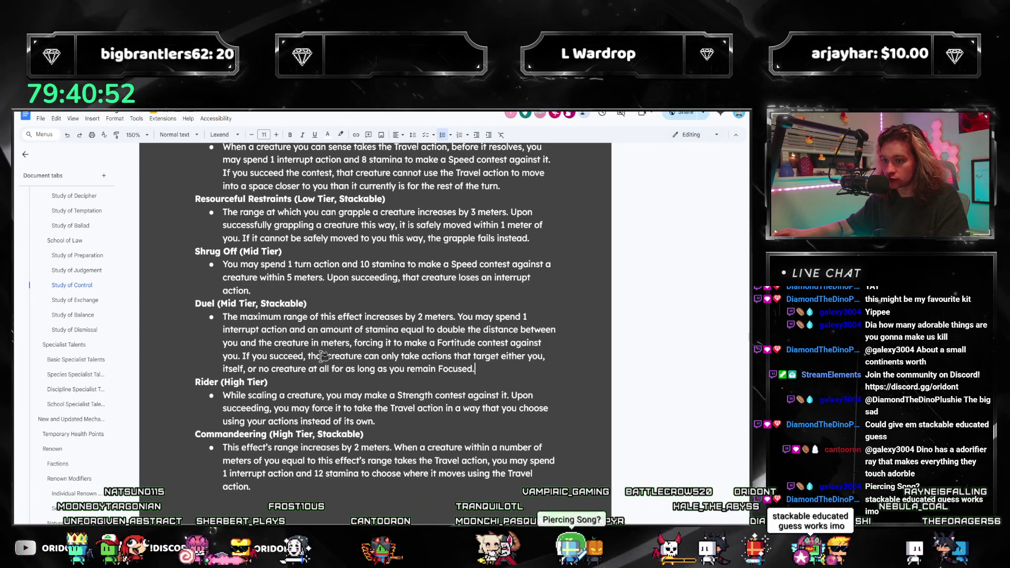
{"action": "scroll", "coordinate": [324, 356], "scroll_direction": "down", "scroll_amount": 5}
{"action": "scroll", "coordinate": [300, 347], "scroll_direction": "down", "scroll_amount": 4}
{"action": "scroll", "coordinate": [248, 332], "scroll_direction": "up", "scroll_amount": 1}
{"action": "scroll", "coordinate": [248, 332], "scroll_direction": "down", "scroll_amount": 2}
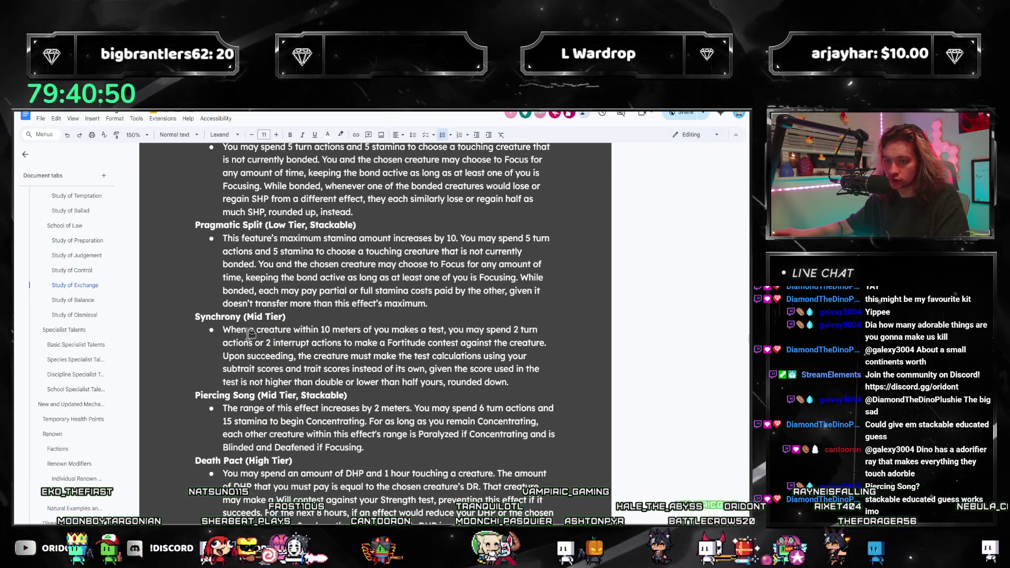
{"action": "scroll", "coordinate": [315, 371], "scroll_direction": "down", "scroll_amount": 2}
{"action": "scroll", "coordinate": [273, 310], "scroll_direction": "up", "scroll_amount": 1}
{"action": "scroll", "coordinate": [285, 313], "scroll_direction": "up", "scroll_amount": 4}
{"action": "scroll", "coordinate": [299, 317], "scroll_direction": "down", "scroll_amount": 3}
{"action": "scroll", "coordinate": [300, 318], "scroll_direction": "down", "scroll_amount": 2}
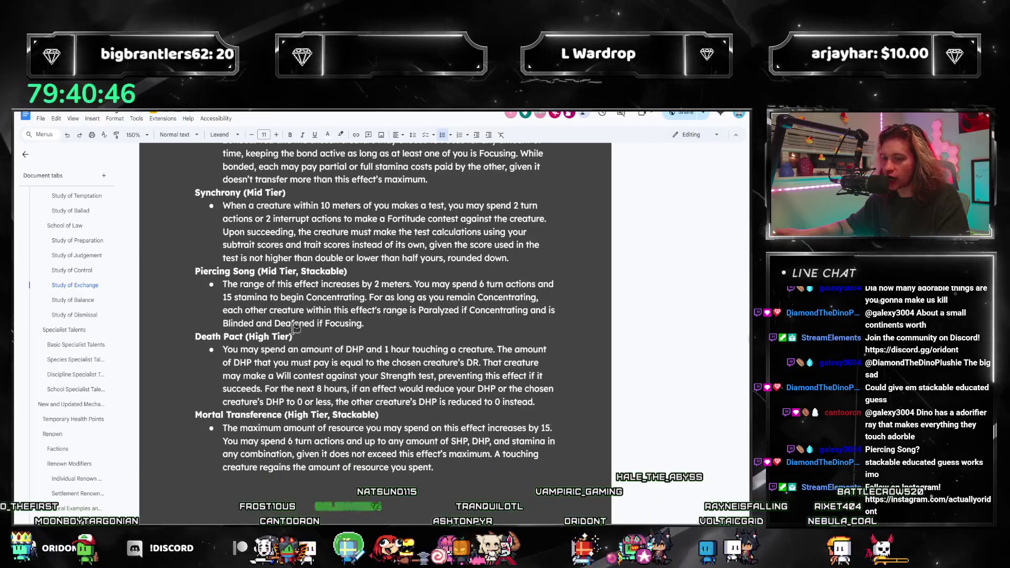
{"action": "scroll", "coordinate": [302, 340], "scroll_direction": "down", "scroll_amount": 2}
{"action": "scroll", "coordinate": [305, 363], "scroll_direction": "down", "scroll_amount": 2}
{"action": "scroll", "coordinate": [308, 385], "scroll_direction": "down", "scroll_amount": 1}
{"action": "scroll", "coordinate": [308, 384], "scroll_direction": "down", "scroll_amount": 1}
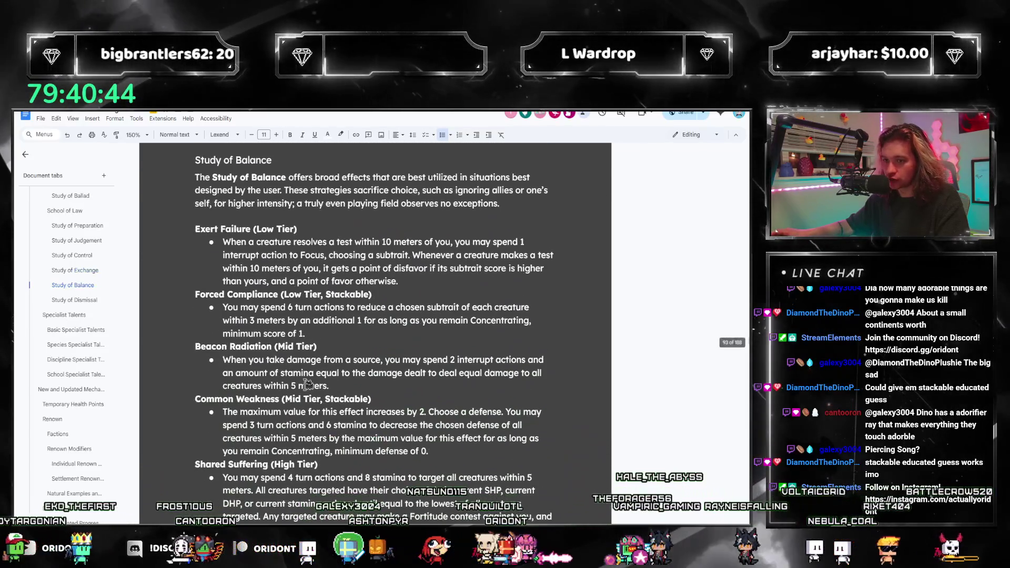